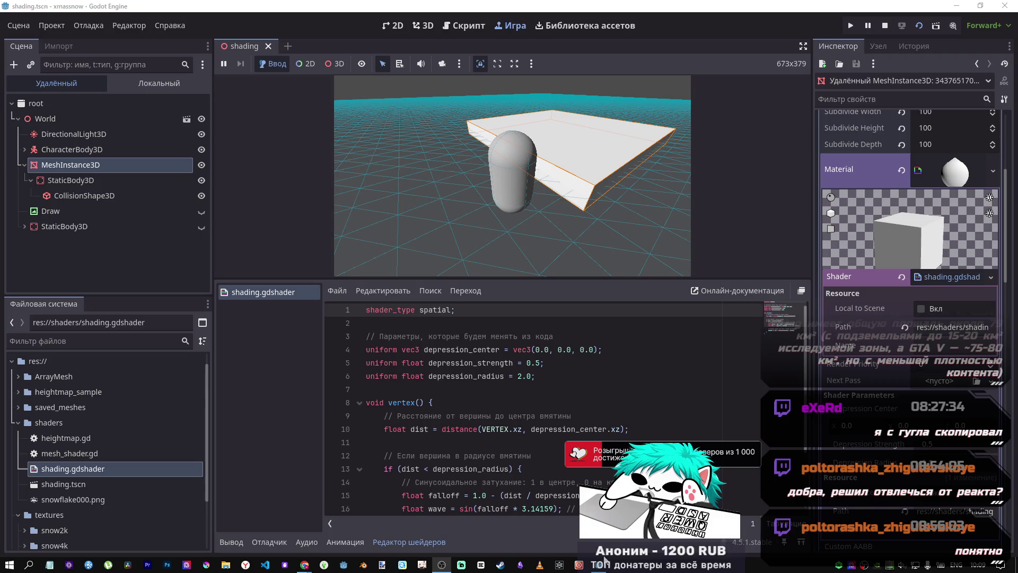
Step: Stop the game after orbiting the capsule, review line 8's surface override material call, and select the terrain MeshInstance3D
{"action": "mouse_move", "coordinate": [605, 276]}
{"action": "left_mouse_down"}
{"action": "mouse_move", "coordinate": [631, 238]}
{"action": "mouse_move", "coordinate": [885, 179]}
{"action": "left_mouse_up"}
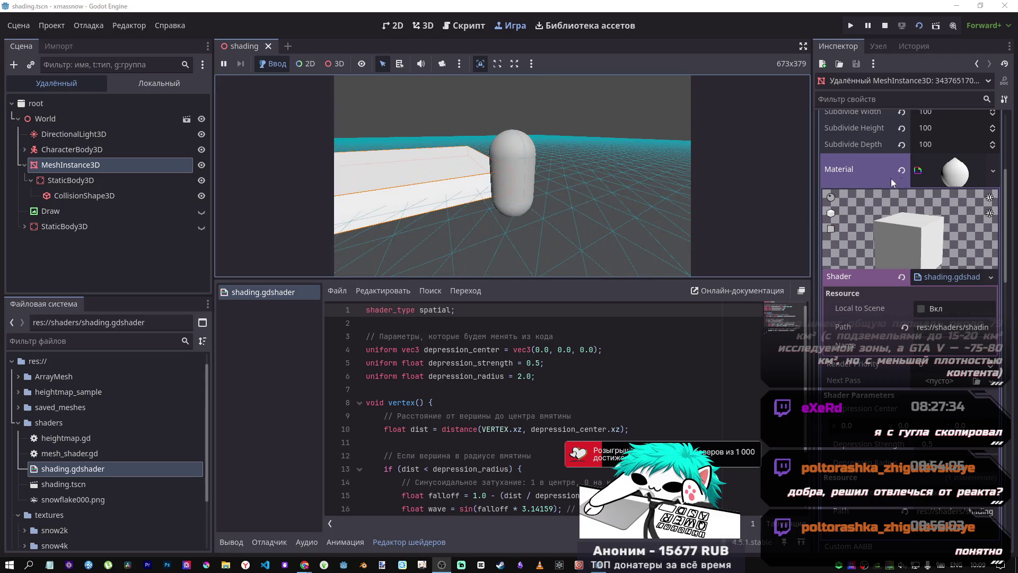
{"action": "left_click", "coordinate": [885, 26]}
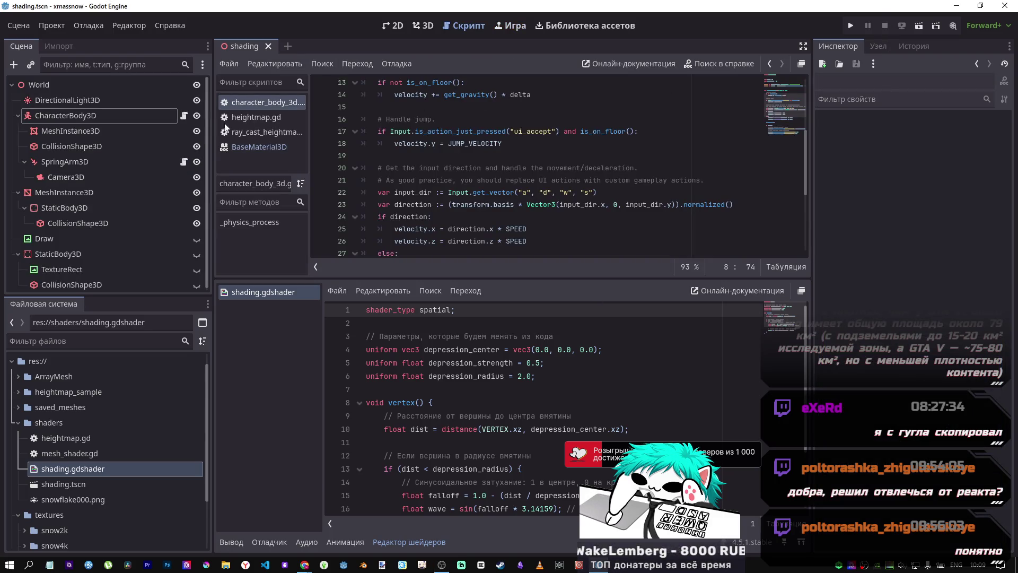
{"action": "scroll", "coordinate": [495, 183], "scroll_direction": "up", "scroll_amount": 4}
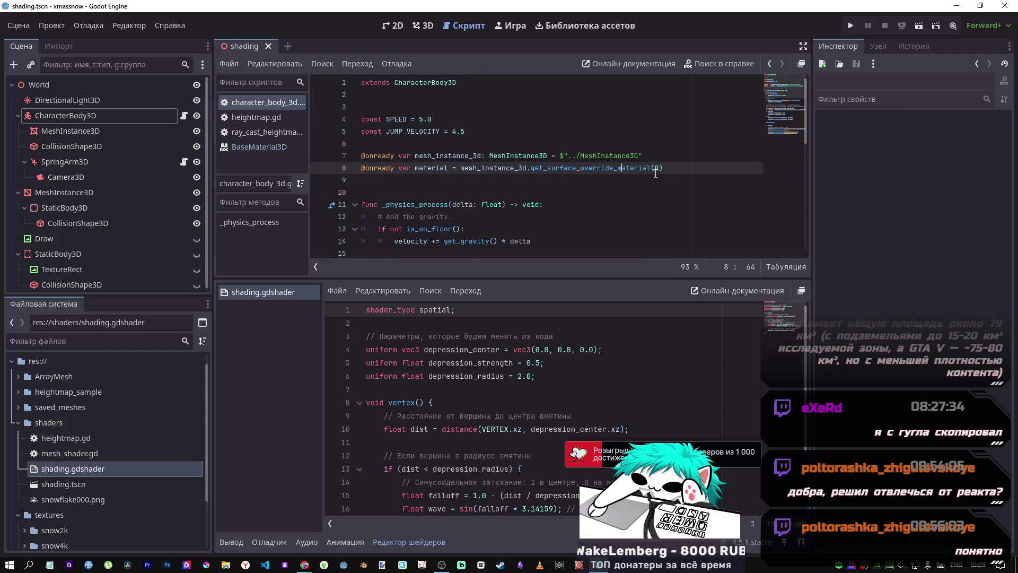
{"action": "left_click_drag", "start_coordinate": [664, 169], "coordinate": [511, 170]}
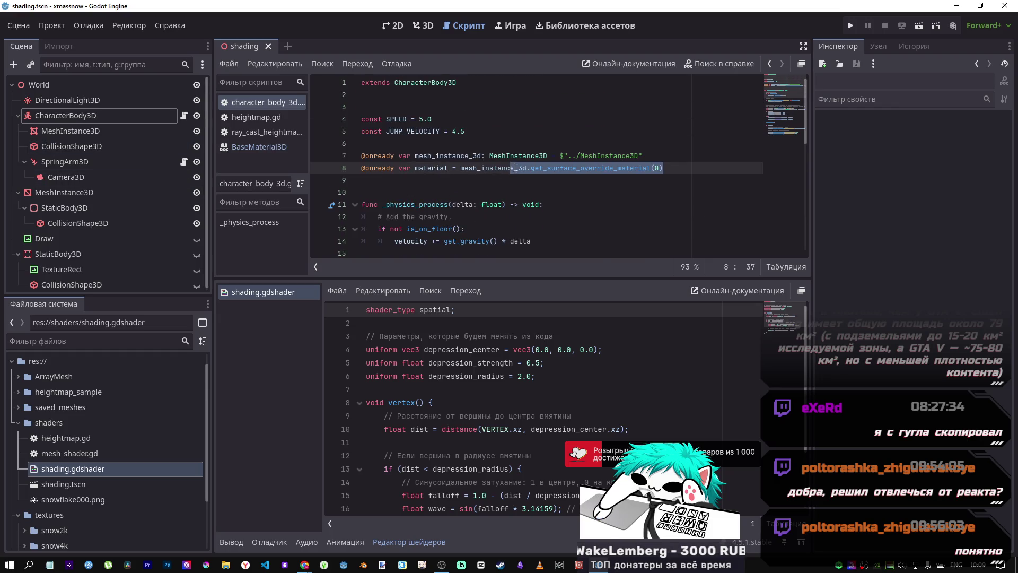
{"action": "left_click", "coordinate": [600, 170]}
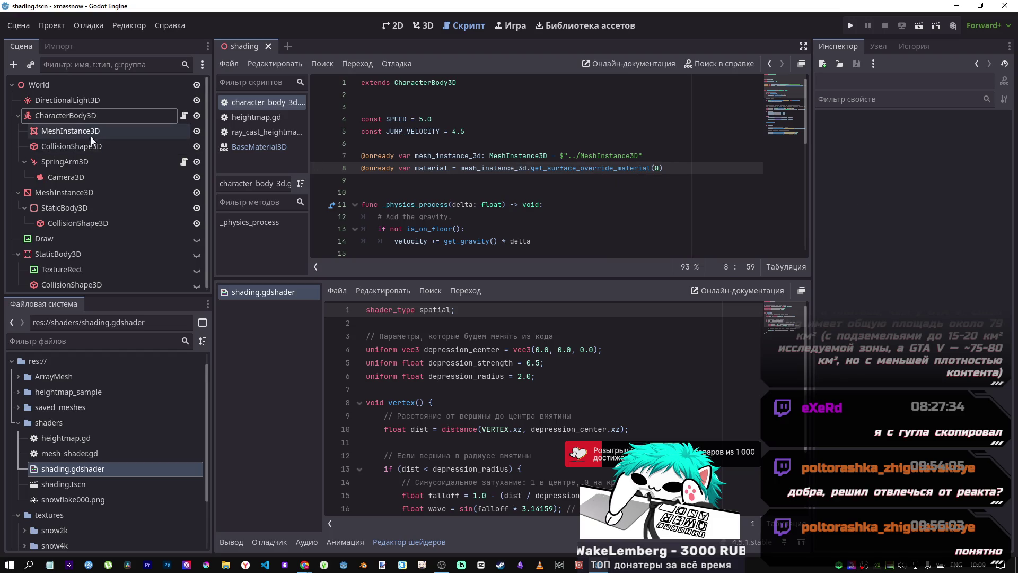
{"action": "left_click", "coordinate": [80, 193]}
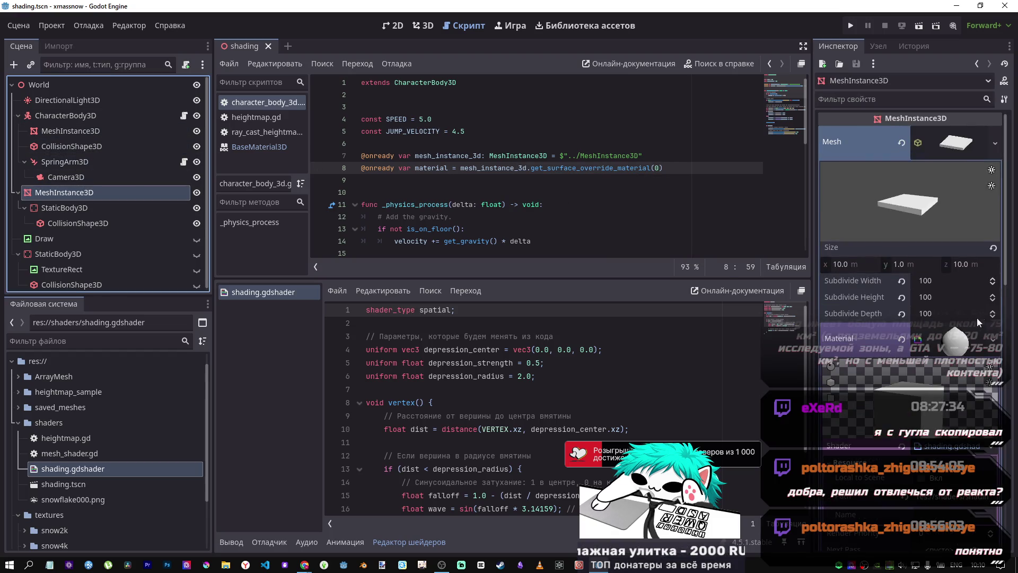
Step: Clear the terrain mesh's Material and put shading.gdshader on Surface Material Override 0
{"action": "left_click", "coordinate": [902, 338]}
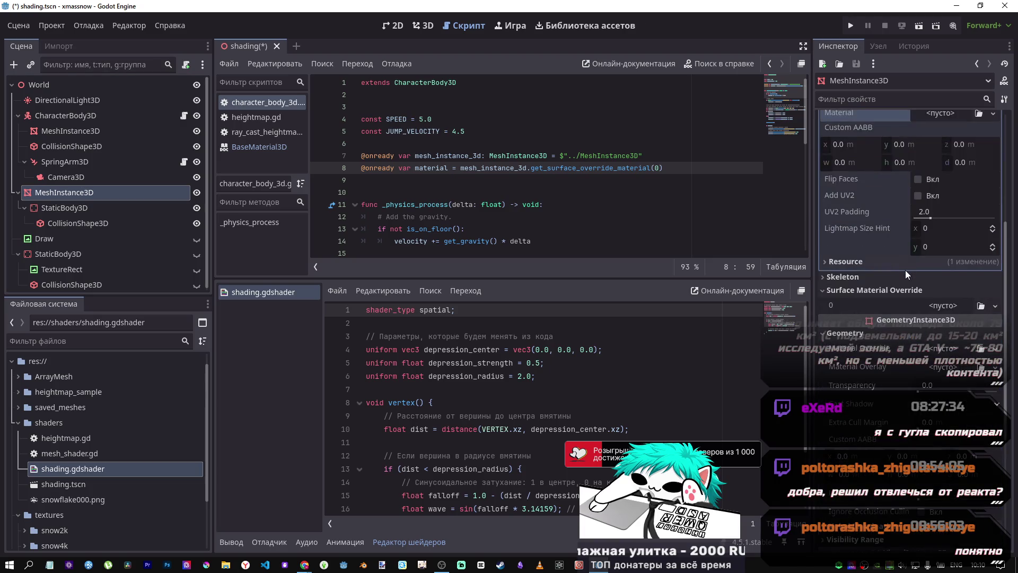
{"action": "scroll", "coordinate": [906, 271], "scroll_direction": "down", "scroll_amount": 5}
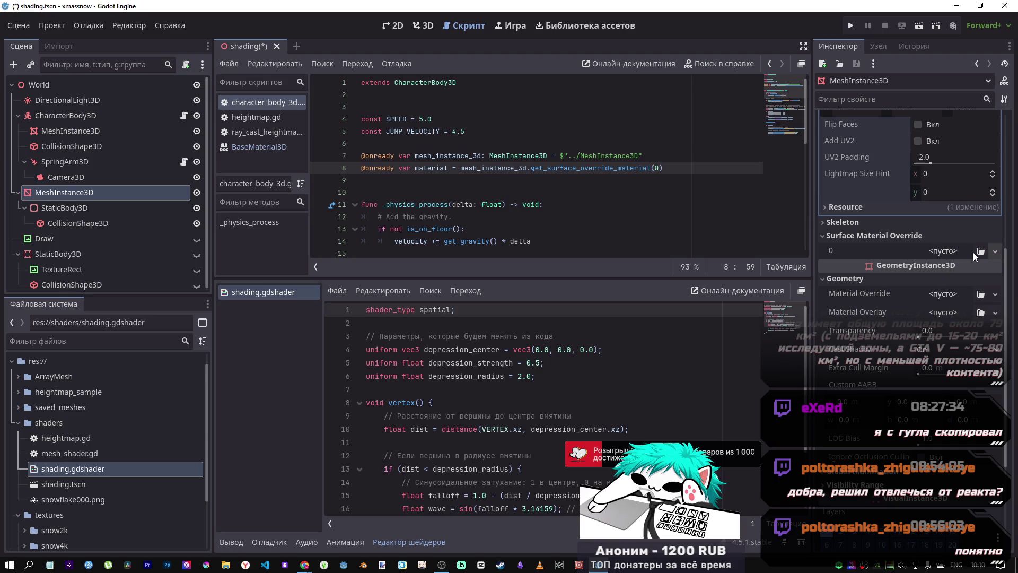
{"action": "left_click_drag", "start_coordinate": [97, 470], "coordinate": [883, 279]}
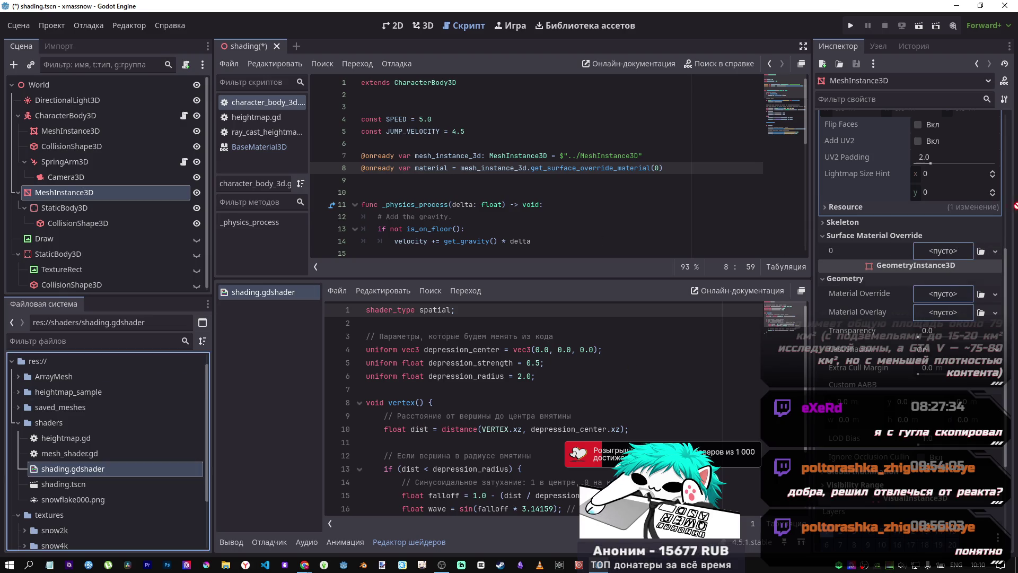
{"action": "left_click_drag", "start_coordinate": [956, 251], "coordinate": [954, 251]}
Step: Save the scene, switch to the 3D view and run the current scene with F6
{"action": "key", "text": "ctrl+s"}
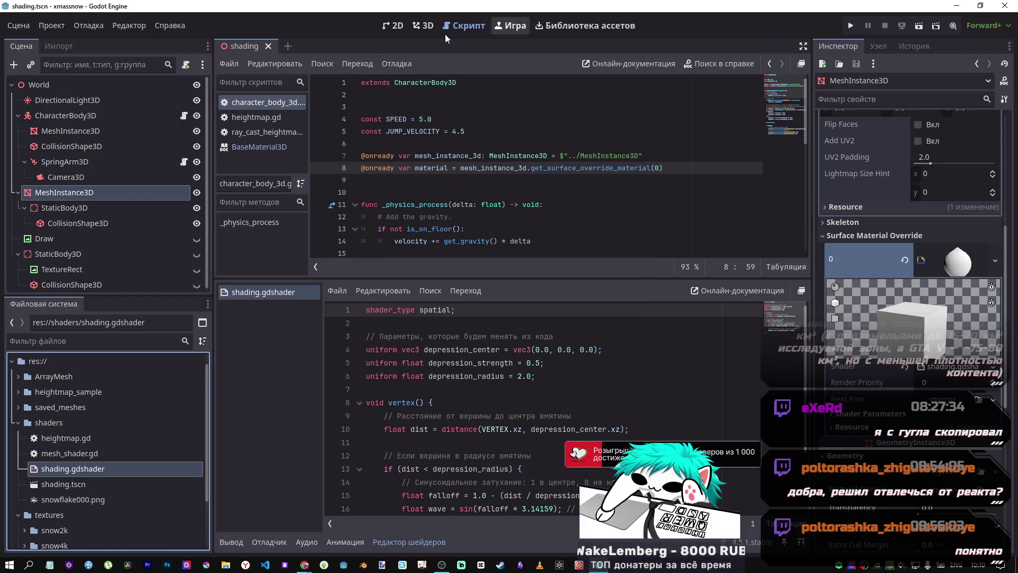
{"action": "key", "text": "ctrl+F2"}
{"action": "key", "text": "F6"}
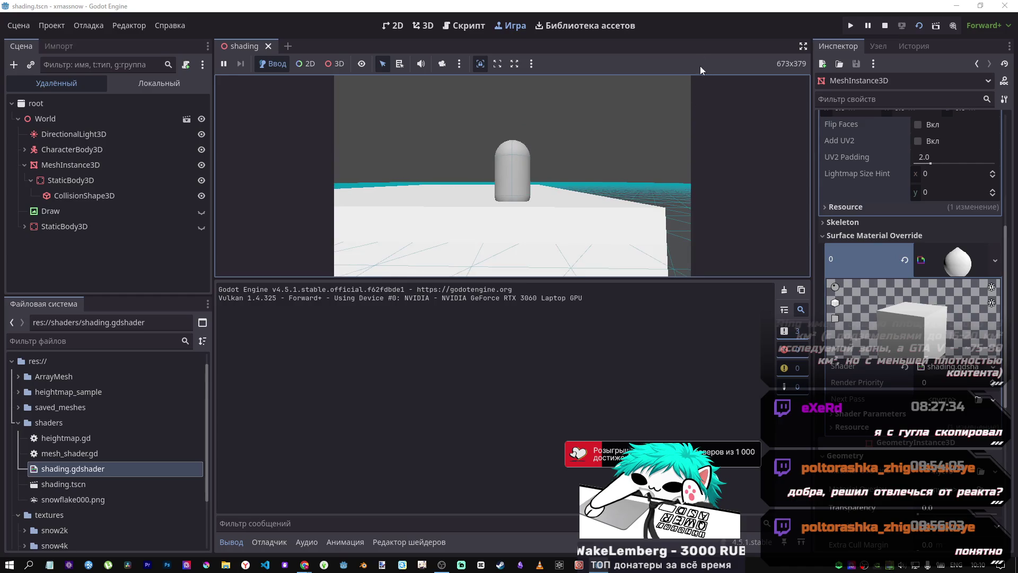
Step: Enlarge the game view to watch the terrain dent around the capsule, then stop the game
{"action": "left_click_drag", "start_coordinate": [588, 278], "coordinate": [599, 389]}
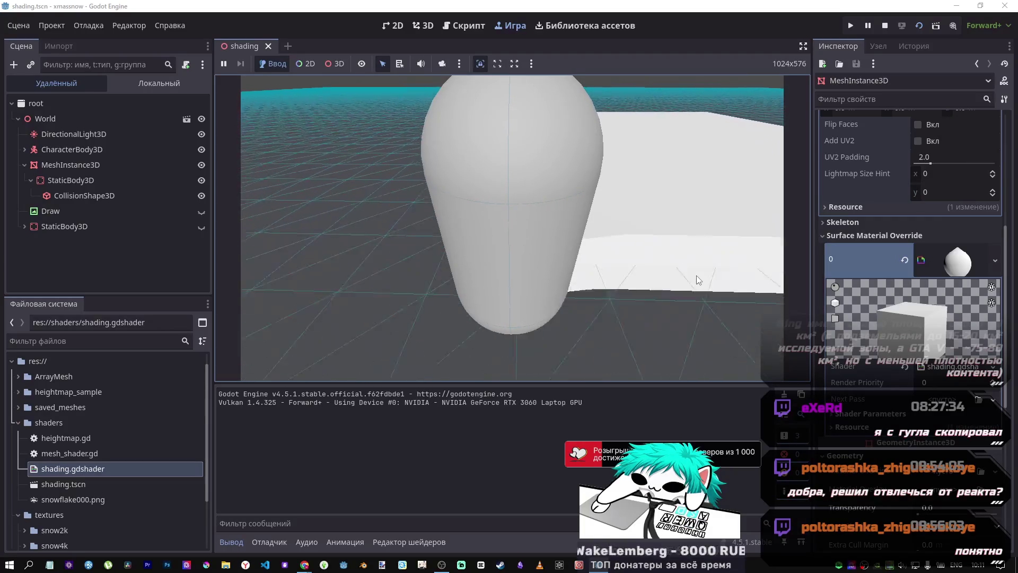
{"action": "left_click", "coordinate": [884, 26]}
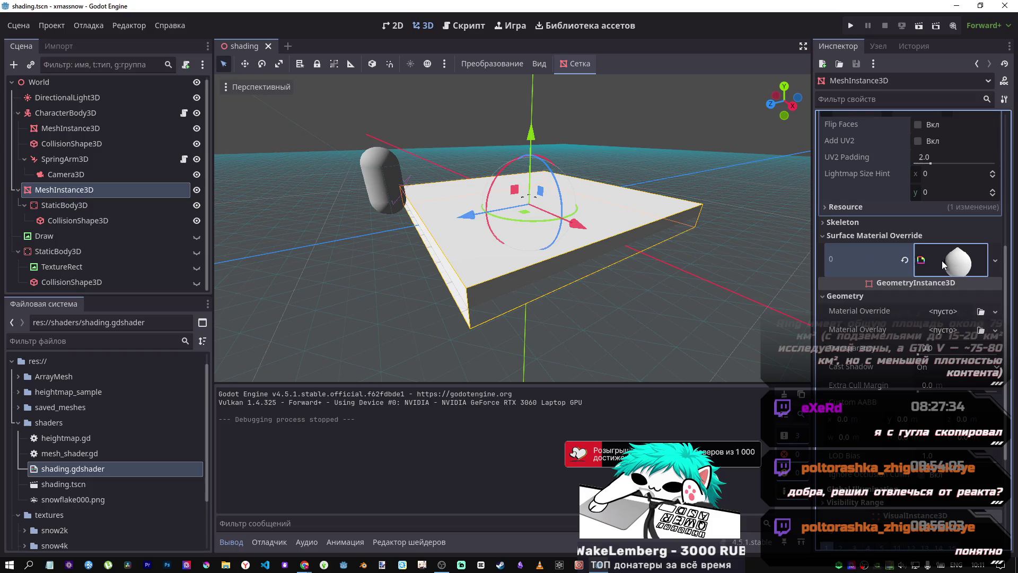
Step: Enter a new Depression Strength value under Shader Parameters and run the project again
{"action": "left_click", "coordinate": [890, 414]}
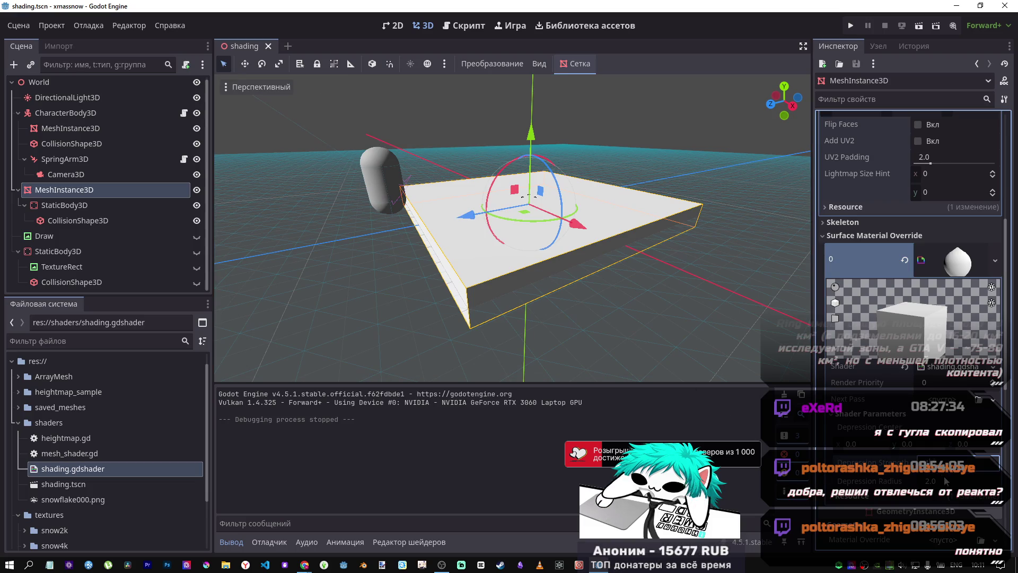
{"action": "key", "text": "Return"}
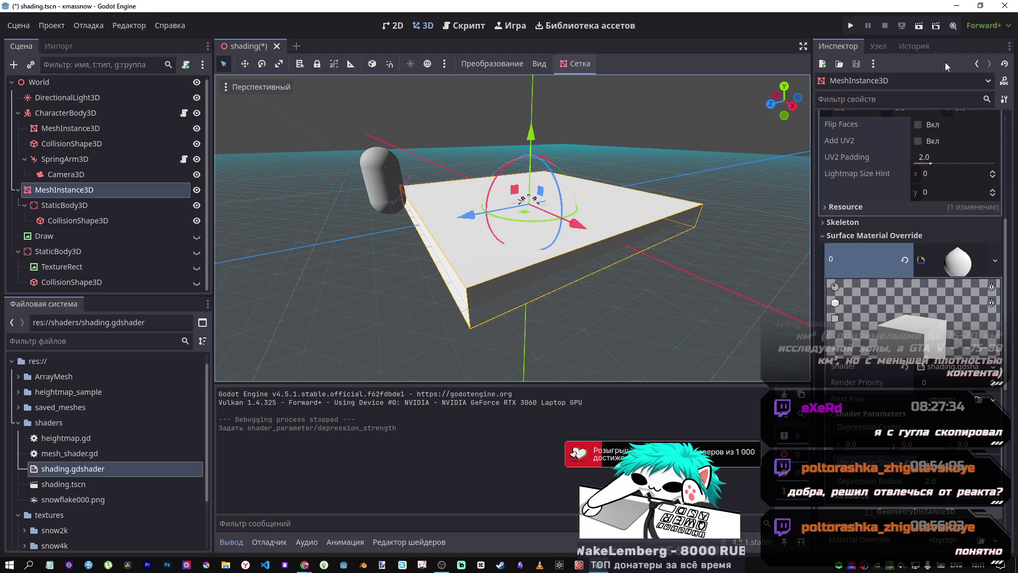
{"action": "left_click", "coordinate": [850, 26]}
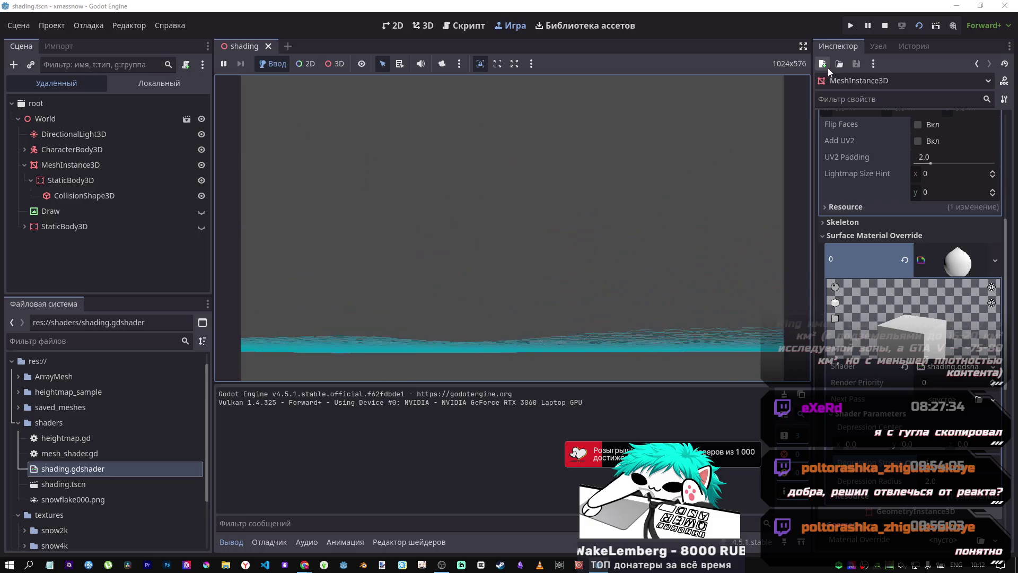
Step: Stop the running game to return to the 3D scene editor
{"action": "left_click", "coordinate": [880, 28]}
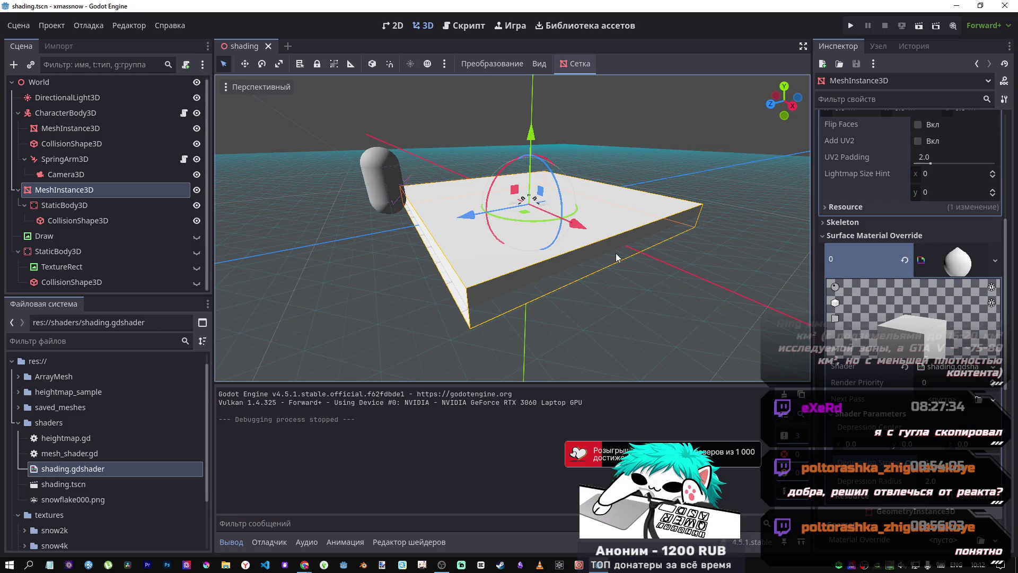
Step: Open shading.gdshader in the bottom Shader Editor panel
{"action": "left_click", "coordinate": [473, 27]}
{"action": "key", "text": "ctrl+F2"}
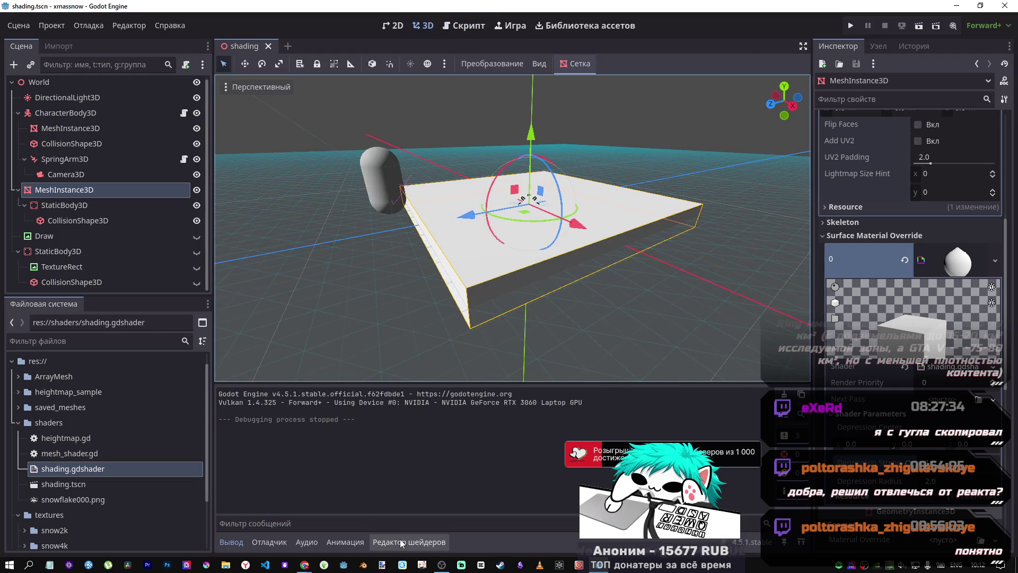
{"action": "left_click", "coordinate": [401, 542]}
{"action": "scroll", "coordinate": [543, 413], "scroll_direction": "down", "scroll_amount": 3}
{"action": "scroll", "coordinate": [543, 413], "scroll_direction": "up", "scroll_amount": 3}
{"action": "scroll", "coordinate": [544, 425], "scroll_direction": "down", "scroll_amount": 2}
Step: Review the vertex() displacement code around lines 13–18, then switch to the DeepSeek window
{"action": "left_click", "coordinate": [545, 431]}
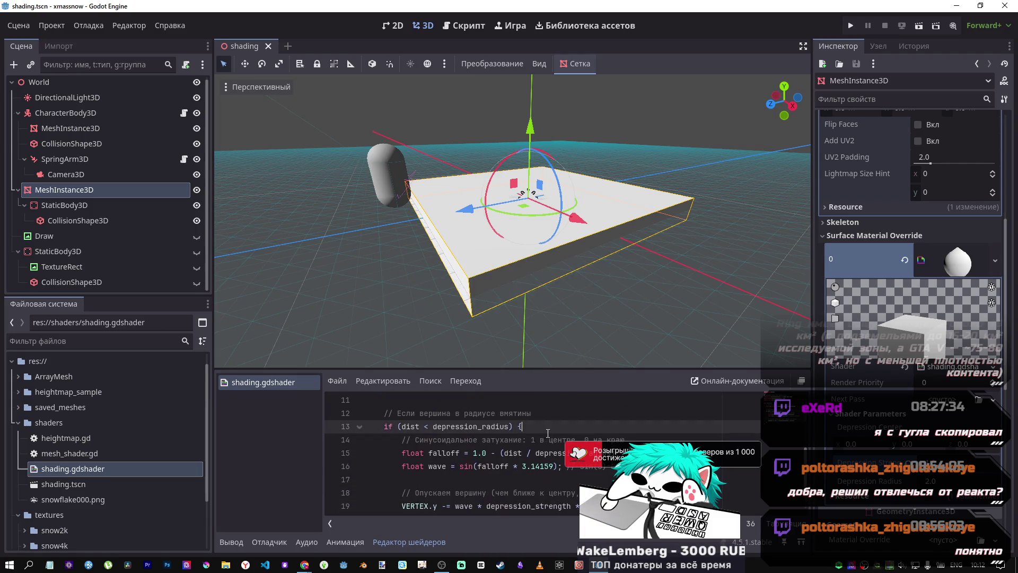
{"action": "scroll", "coordinate": [552, 437], "scroll_direction": "down", "scroll_amount": 1}
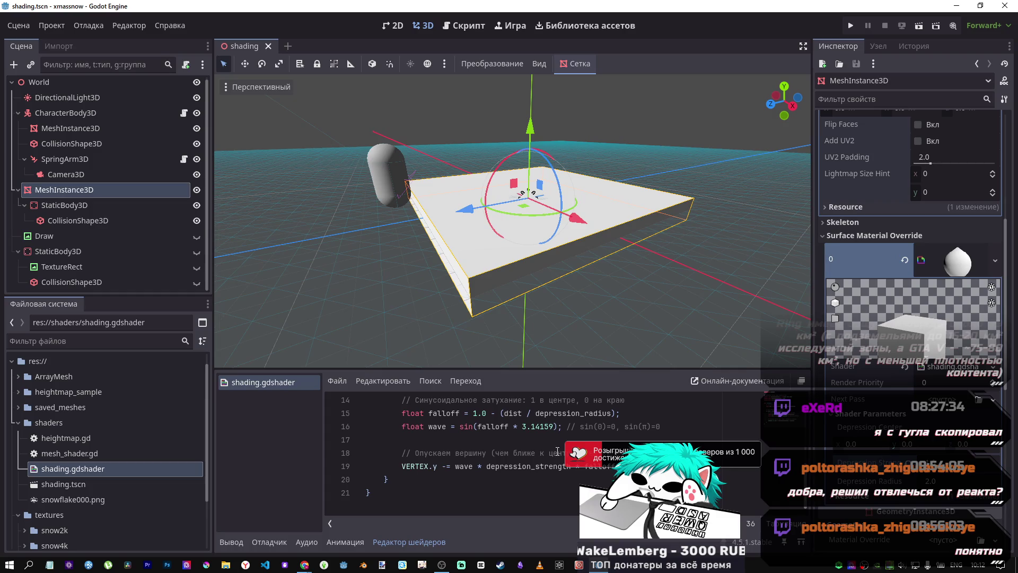
{"action": "left_click", "coordinate": [557, 452]}
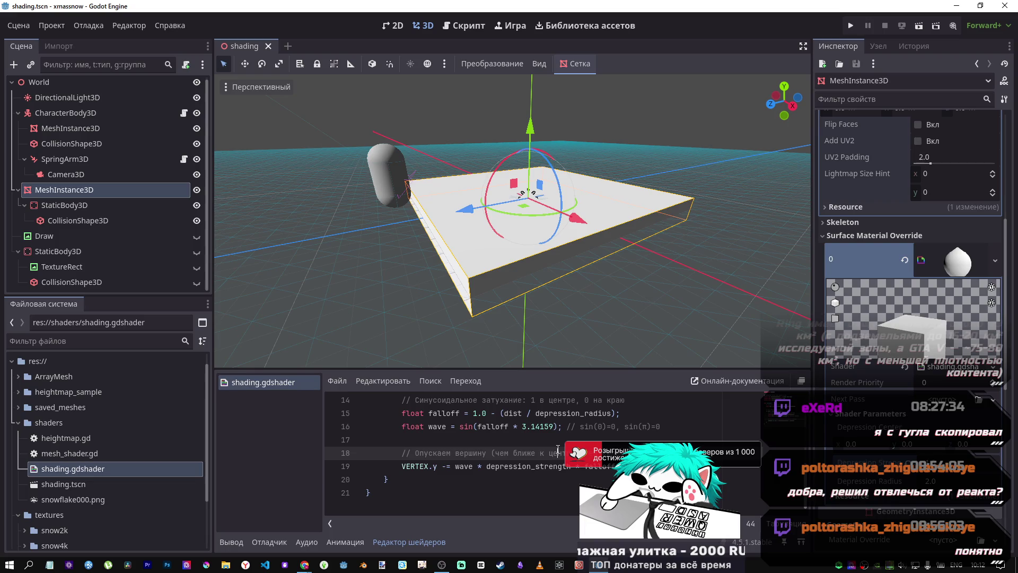
{"action": "key", "text": "ctrl+Home"}
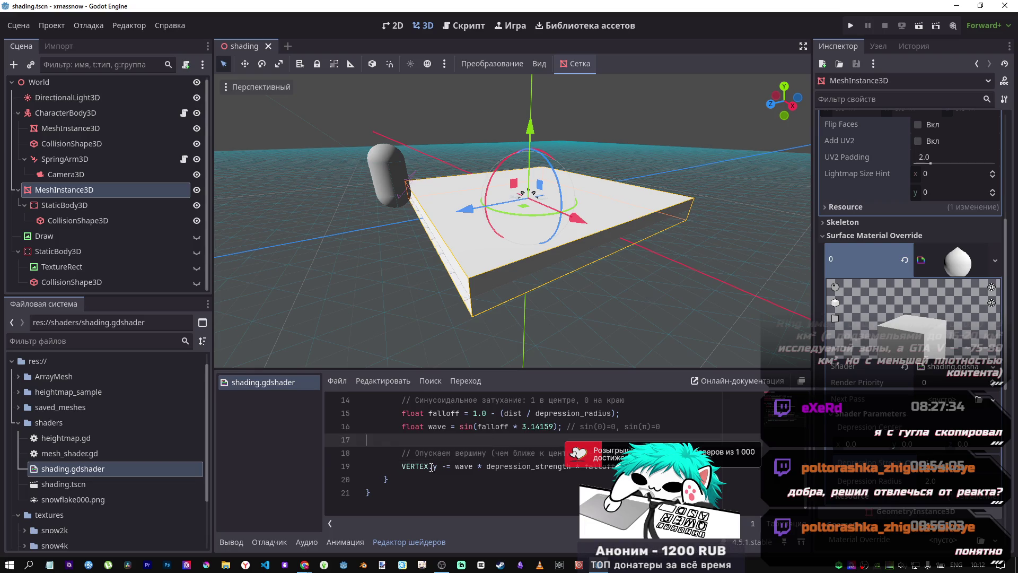
{"action": "scroll", "coordinate": [432, 455], "scroll_direction": "down", "scroll_amount": 3}
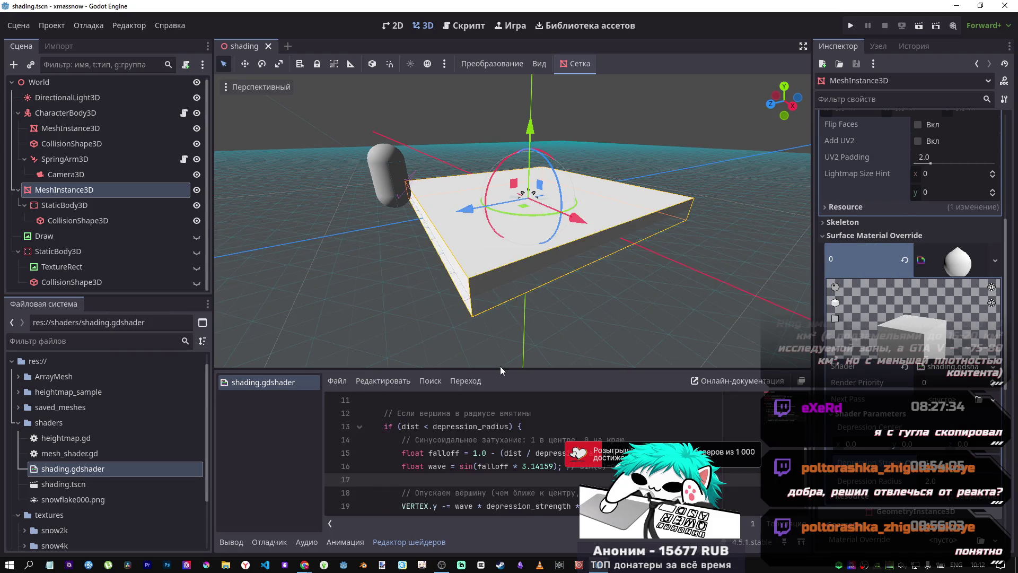
{"action": "key", "text": "alt+Tab"}
{"action": "key", "text": "Tab"}
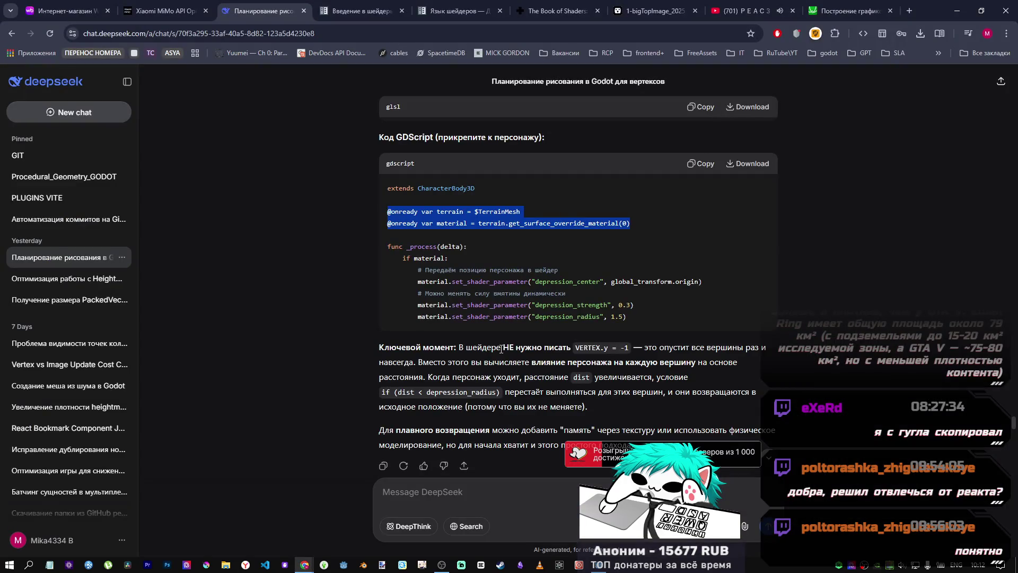
Step: Read through DeepSeek's heightmap-memory shader and character script answer
{"action": "scroll", "coordinate": [519, 338], "scroll_direction": "down", "scroll_amount": 6}
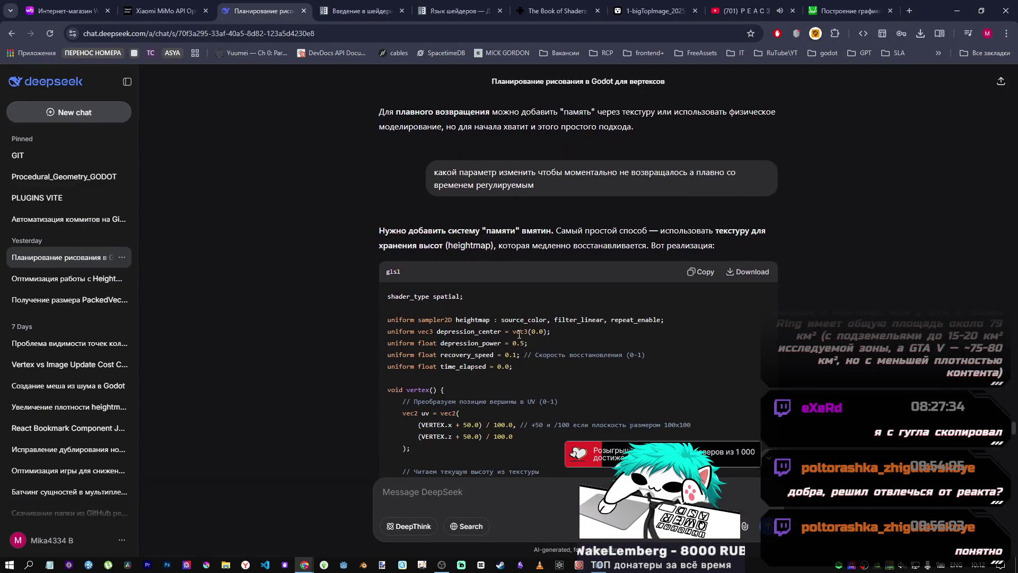
{"action": "scroll", "coordinate": [519, 335], "scroll_direction": "down", "scroll_amount": 1}
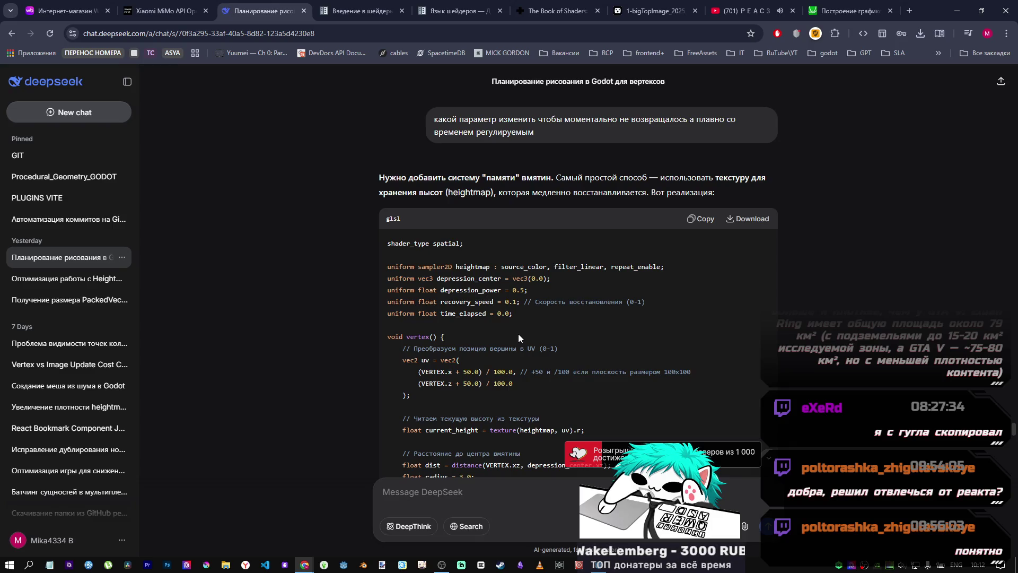
{"action": "scroll", "coordinate": [517, 333], "scroll_direction": "down", "scroll_amount": 2}
{"action": "scroll", "coordinate": [519, 337], "scroll_direction": "down", "scroll_amount": 5}
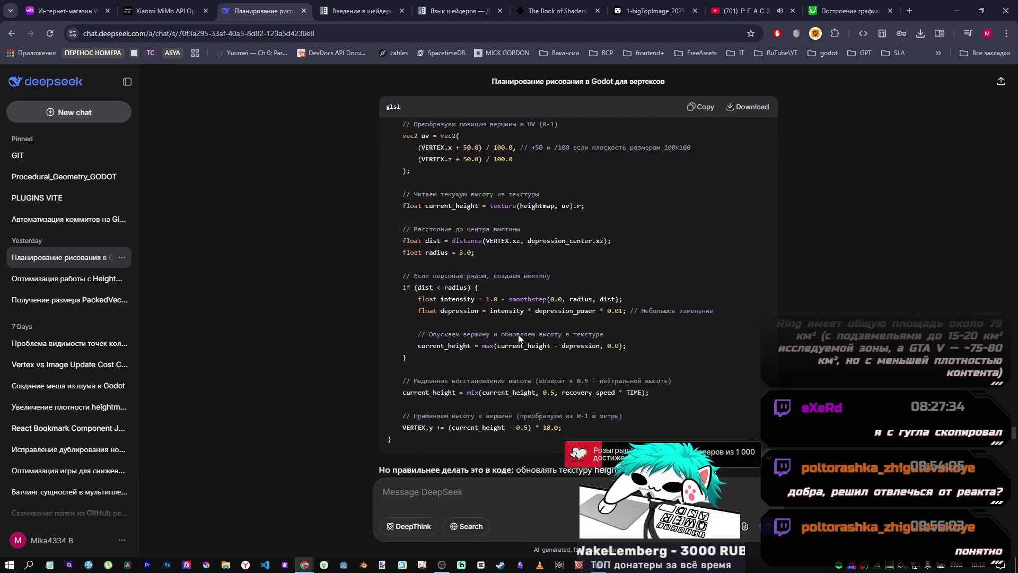
{"action": "scroll", "coordinate": [522, 333], "scroll_direction": "up", "scroll_amount": 10}
{"action": "scroll", "coordinate": [525, 331], "scroll_direction": "down", "scroll_amount": 6}
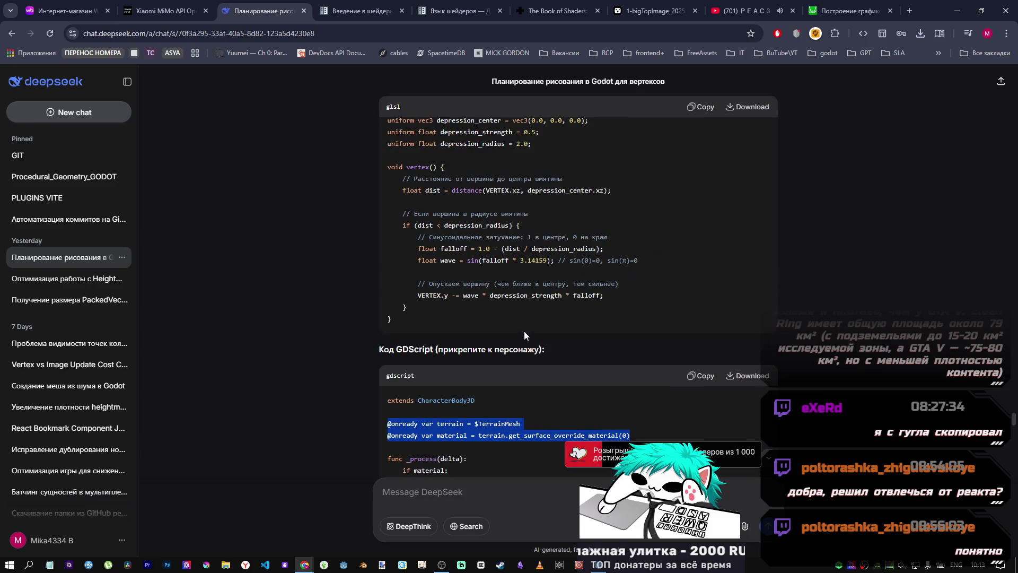
Step: Return to Godot and drag the split upward to enlarge the shader code panel
{"action": "left_click", "coordinate": [599, 566]}
{"action": "scroll", "coordinate": [557, 466], "scroll_direction": "down", "scroll_amount": 3}
{"action": "left_click_drag", "start_coordinate": [539, 370], "coordinate": [546, 197]}
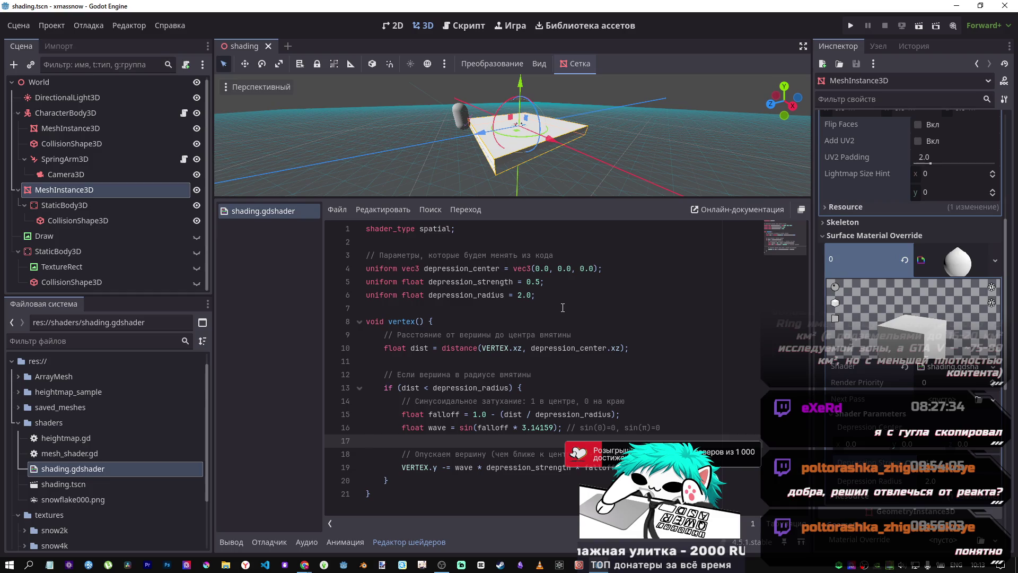
Step: Inspect the float dist distance calculation on line 10, then show character_body_3d.gd above the shader
{"action": "double_click", "coordinate": [395, 348]}
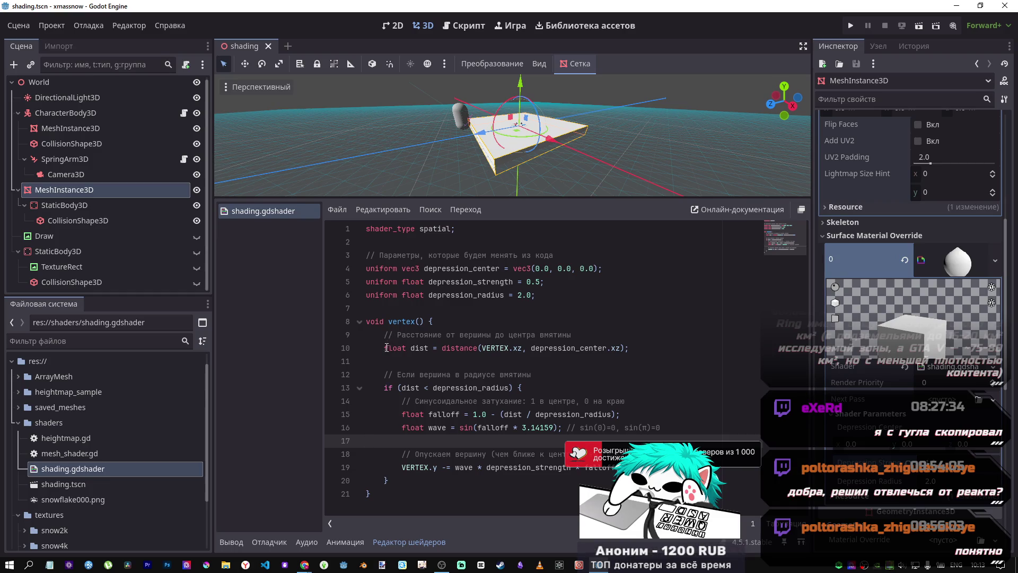
{"action": "left_click_drag", "start_coordinate": [408, 347], "coordinate": [483, 344]}
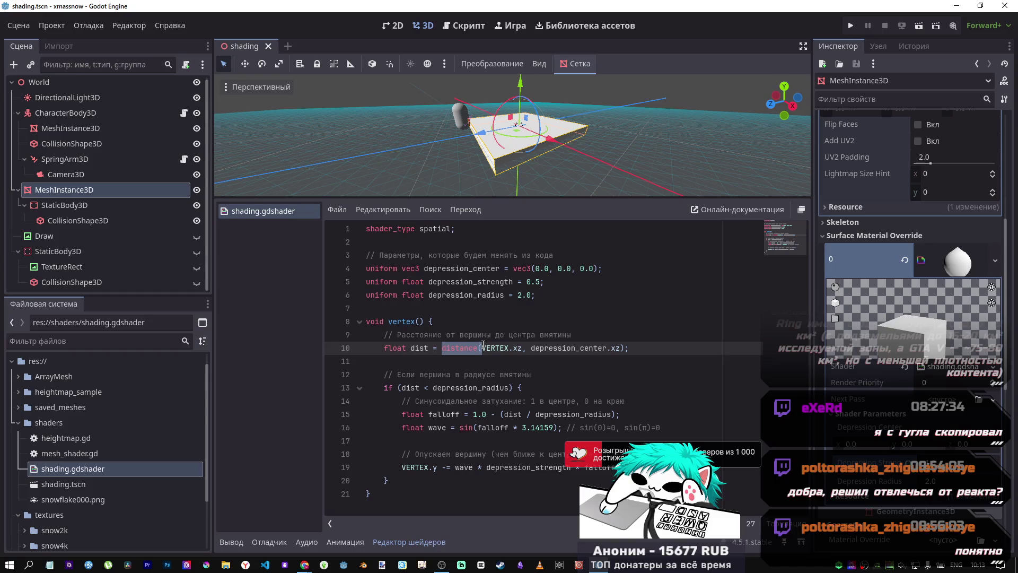
{"action": "left_click", "coordinate": [461, 349]}
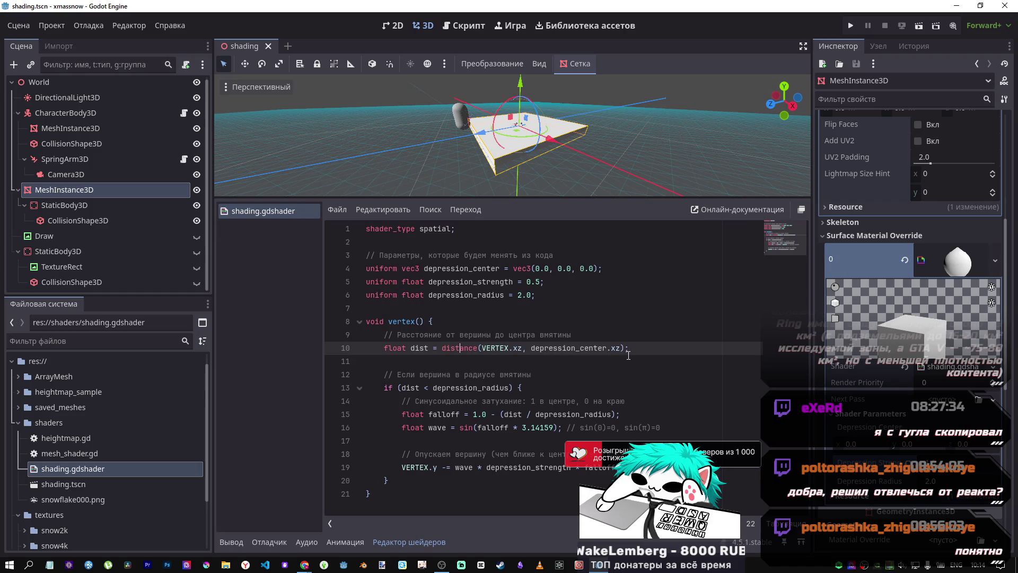
{"action": "left_click", "coordinate": [381, 348]}
{"action": "left_click_drag", "start_coordinate": [382, 348], "coordinate": [640, 346]}
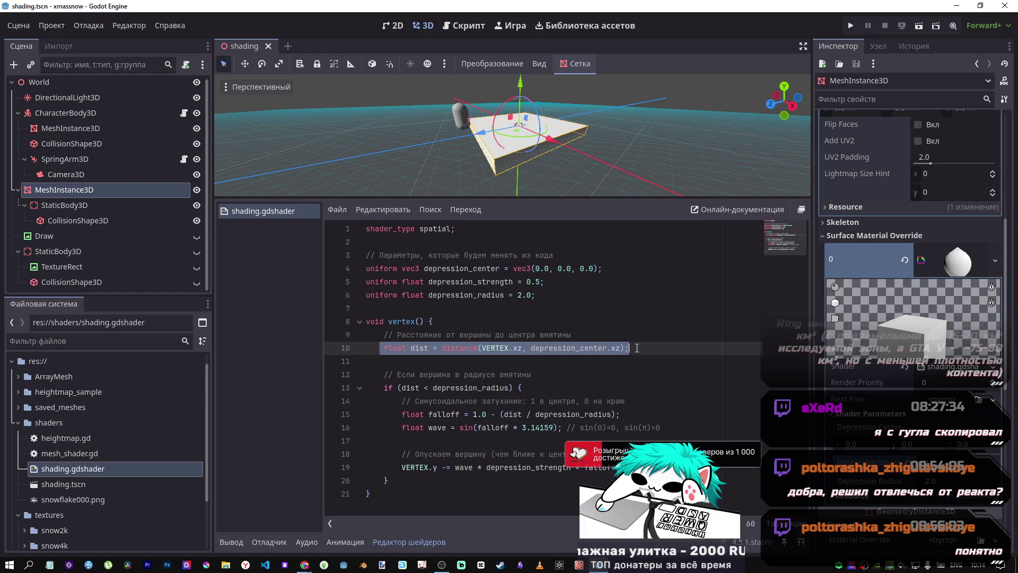
{"action": "left_click", "coordinate": [598, 349]}
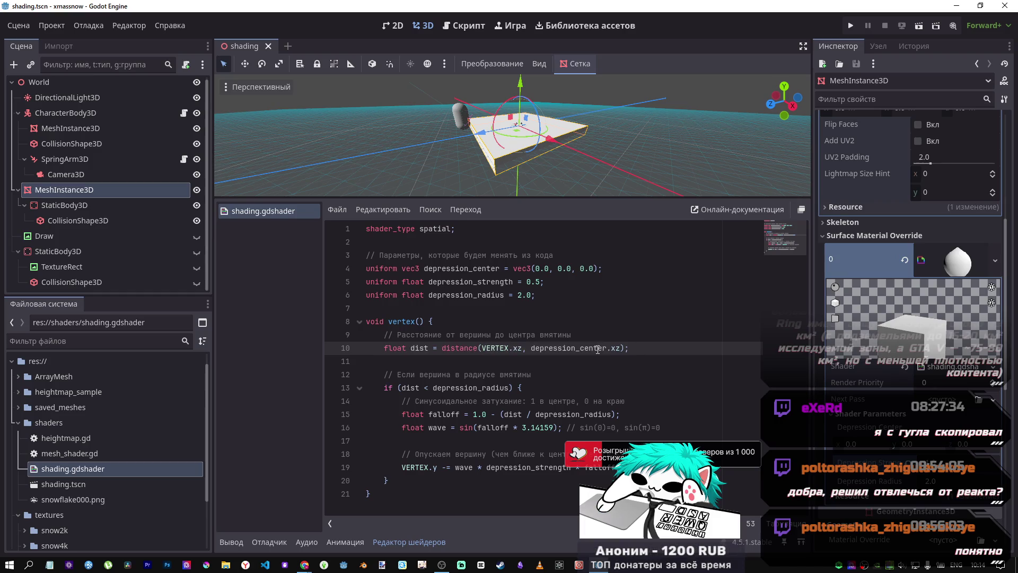
{"action": "left_click", "coordinate": [183, 113]}
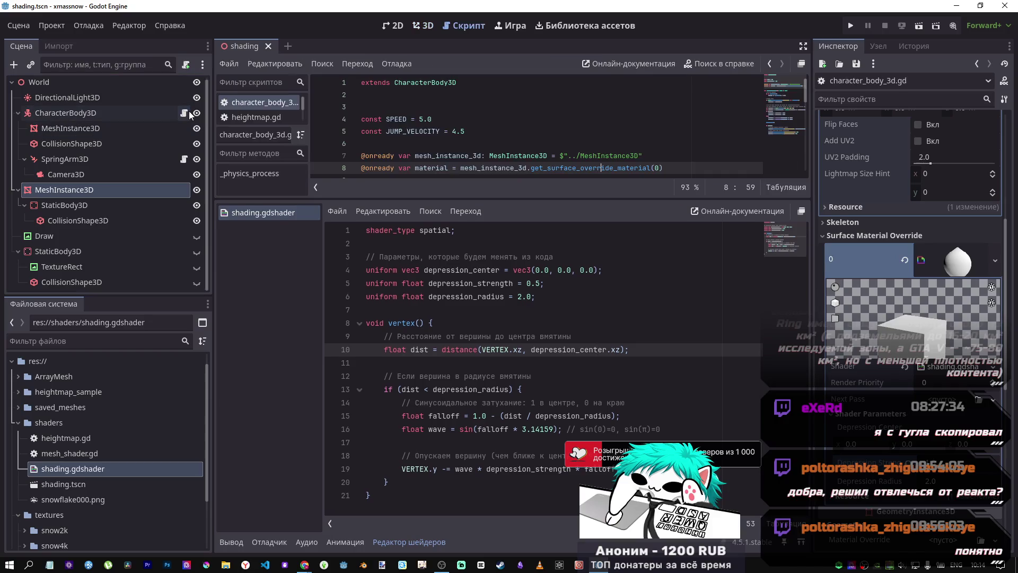
{"action": "scroll", "coordinate": [546, 159], "scroll_direction": "down", "scroll_amount": 6}
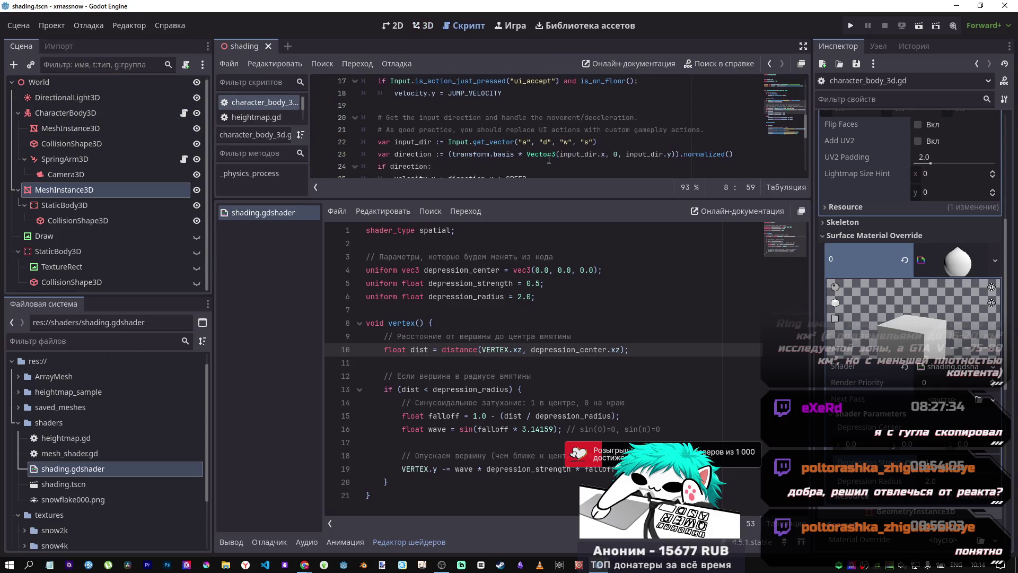
{"action": "scroll", "coordinate": [545, 159], "scroll_direction": "up", "scroll_amount": 4}
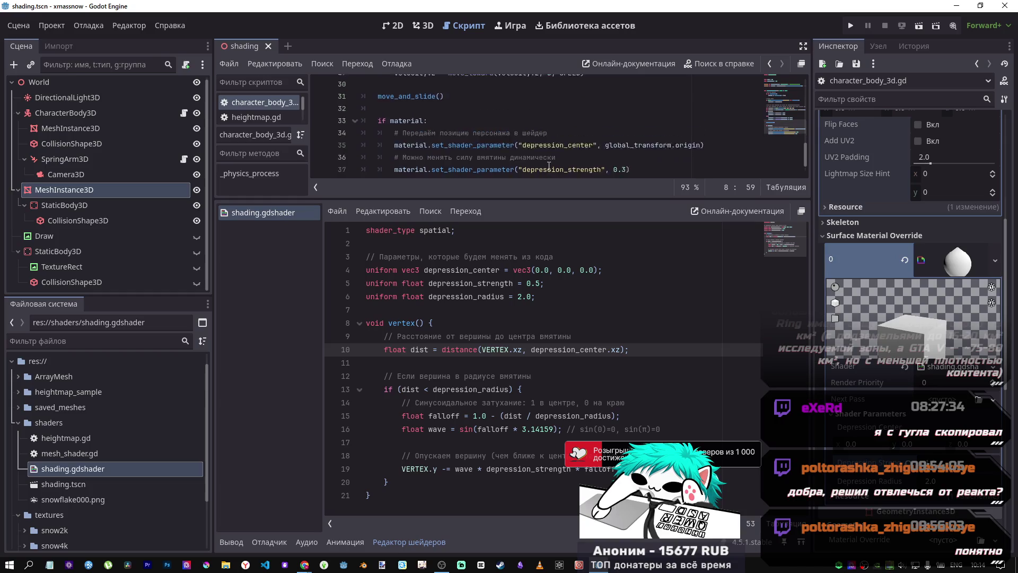
{"action": "scroll", "coordinate": [550, 170], "scroll_direction": "down", "scroll_amount": 8}
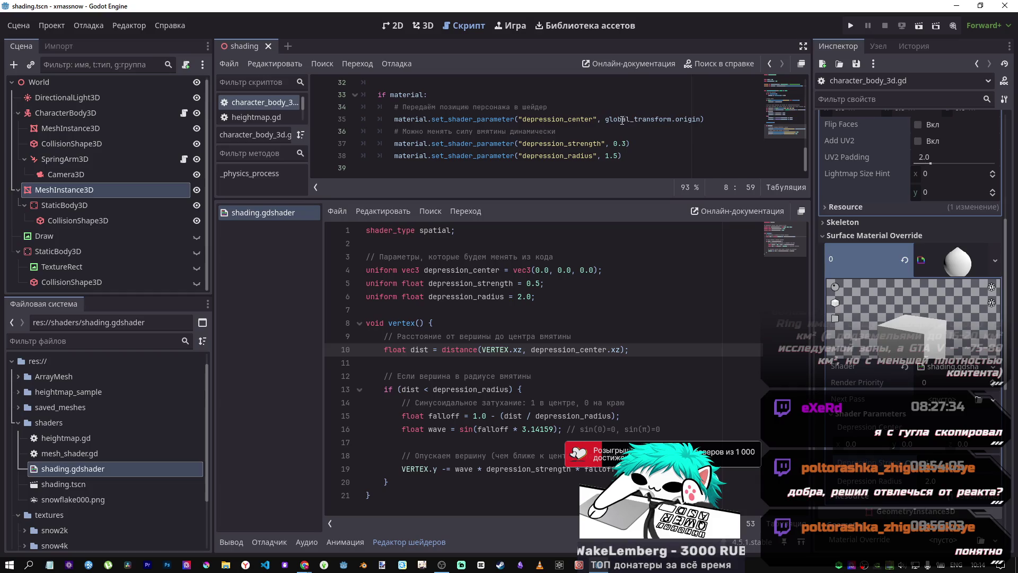
{"action": "left_click_drag", "start_coordinate": [465, 119], "coordinate": [704, 119]}
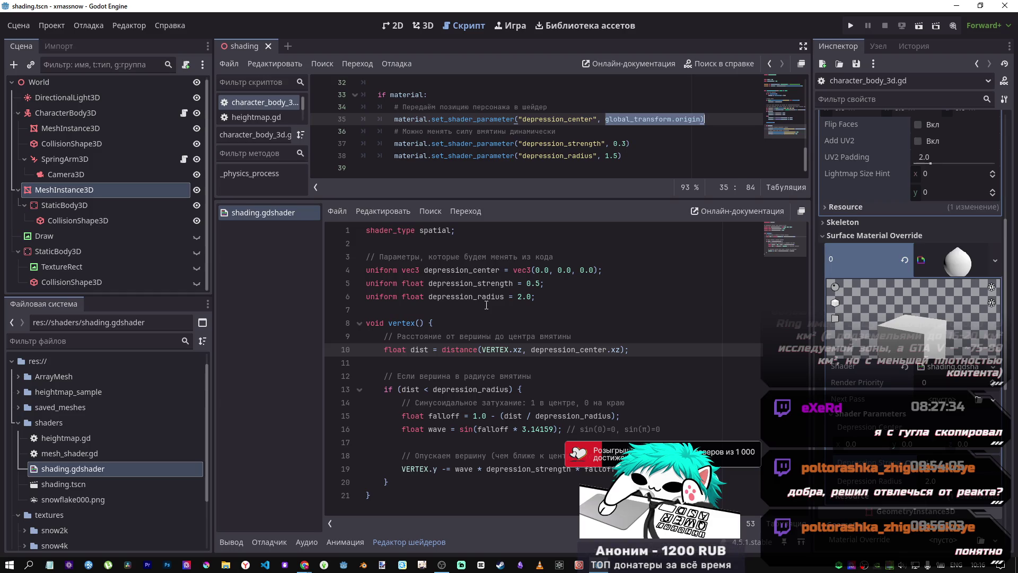
Step: Select all script and shader code, go to the depression_radius uniform on line 6, then switch to DeepSeek
{"action": "key", "text": "ctrl+a"}
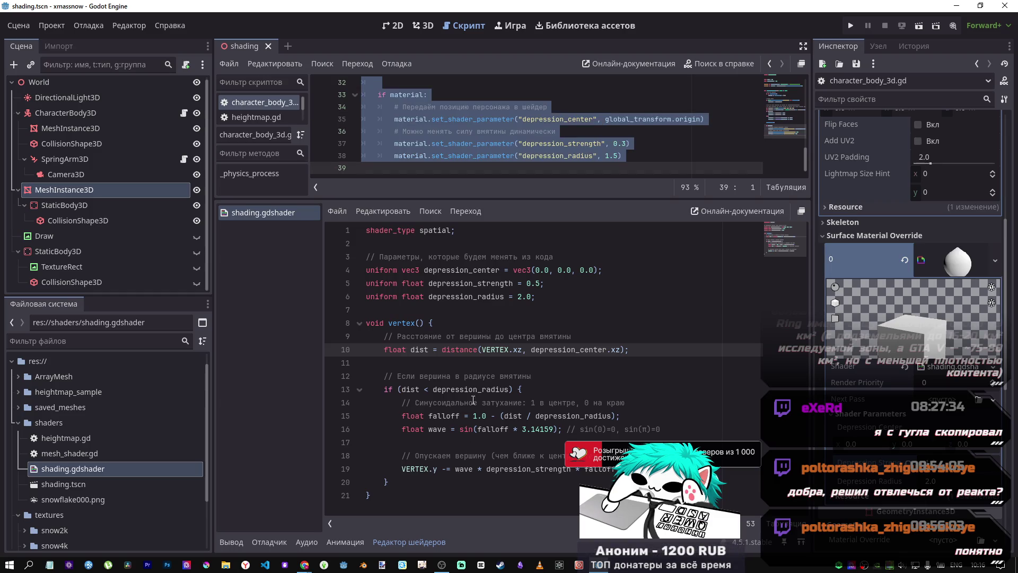
{"action": "left_click", "coordinate": [485, 338]}
{"action": "key", "text": "ctrl+a"}
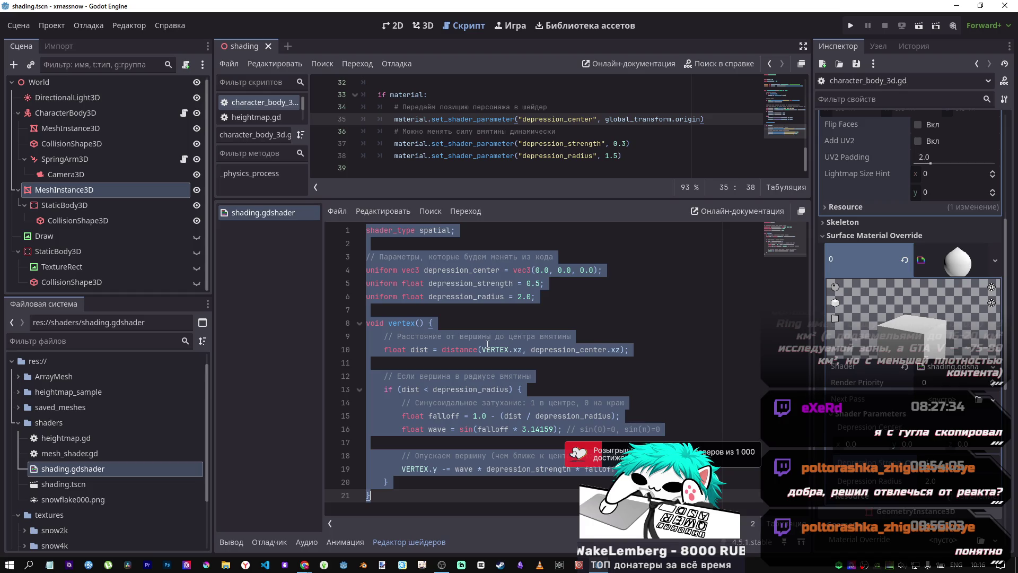
{"action": "left_click", "coordinate": [540, 350]}
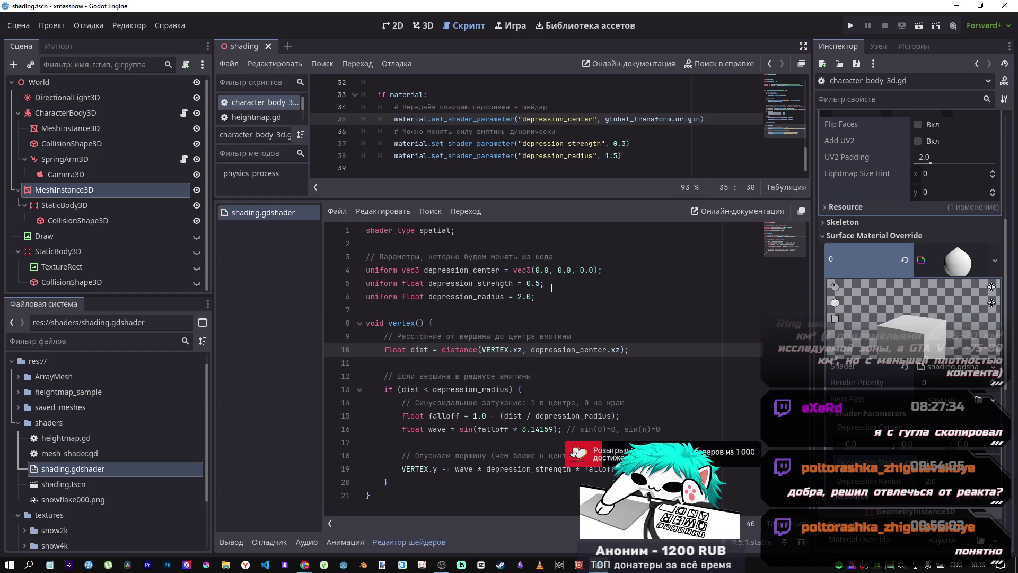
{"action": "left_click", "coordinate": [428, 296]}
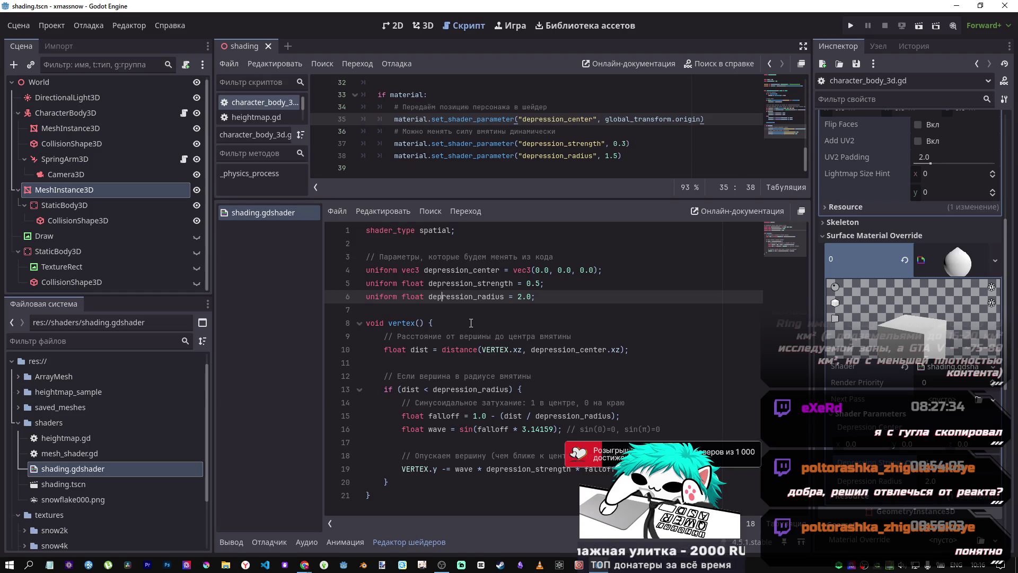
{"action": "key", "text": "alt+Tab"}
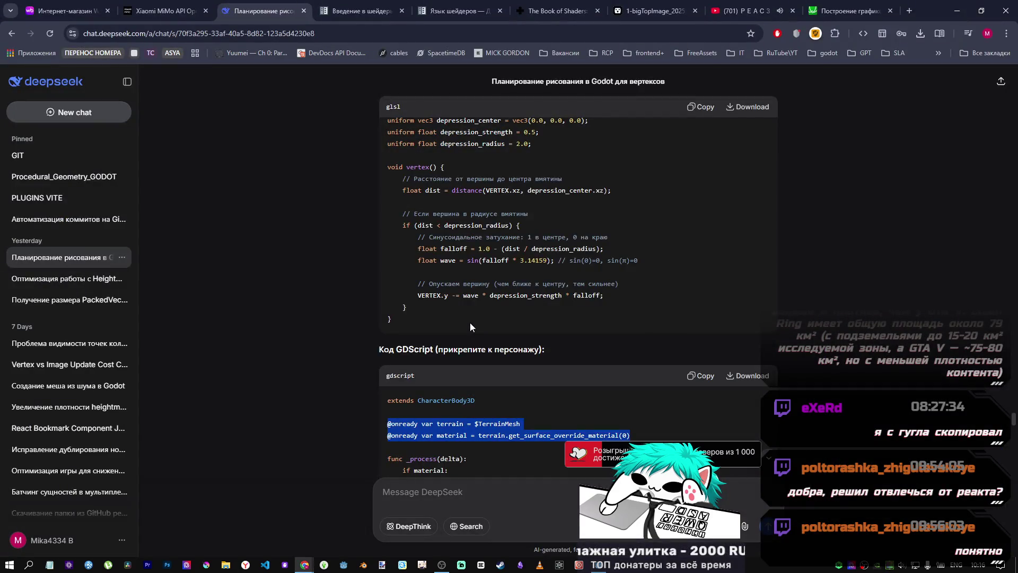
Step: Scroll through the DeepSeek answer, then start a new empty chat
{"action": "key", "text": "alt+Tab"}
{"action": "key", "text": "alt+Tab"}
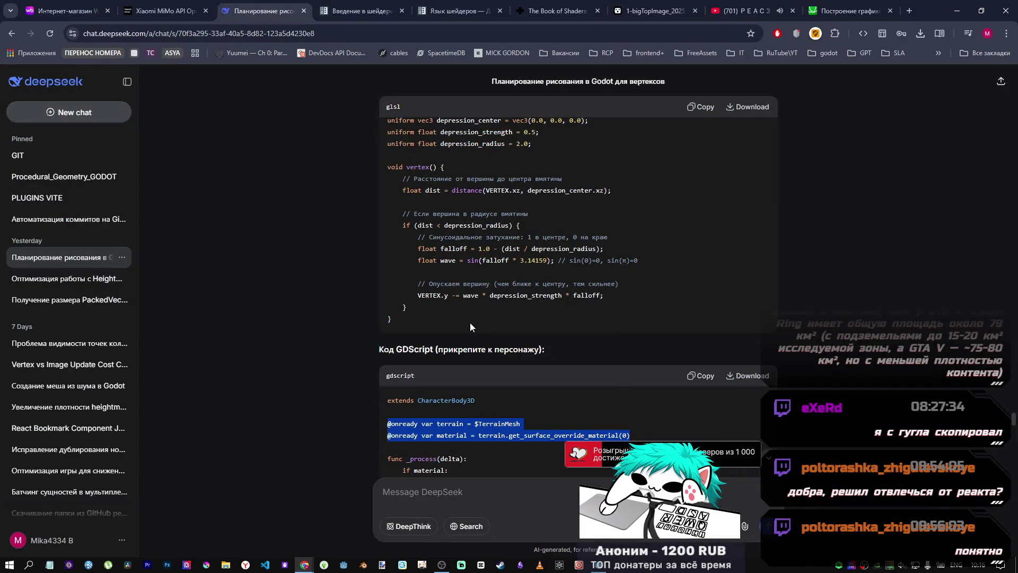
{"action": "scroll", "coordinate": [468, 339], "scroll_direction": "down", "scroll_amount": 2}
{"action": "scroll", "coordinate": [468, 342], "scroll_direction": "down", "scroll_amount": 12}
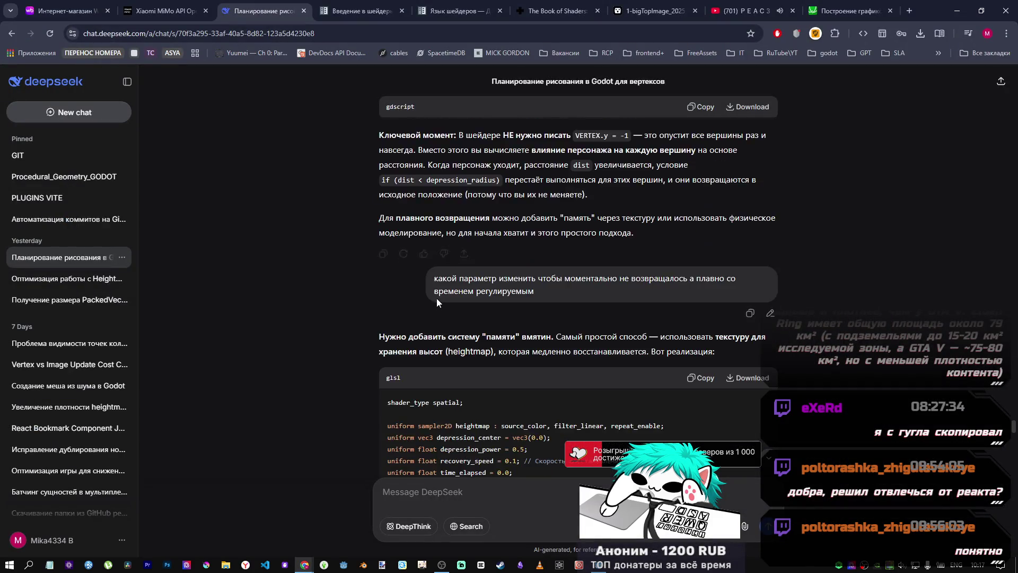
{"action": "scroll", "coordinate": [409, 288], "scroll_direction": "up", "scroll_amount": 3}
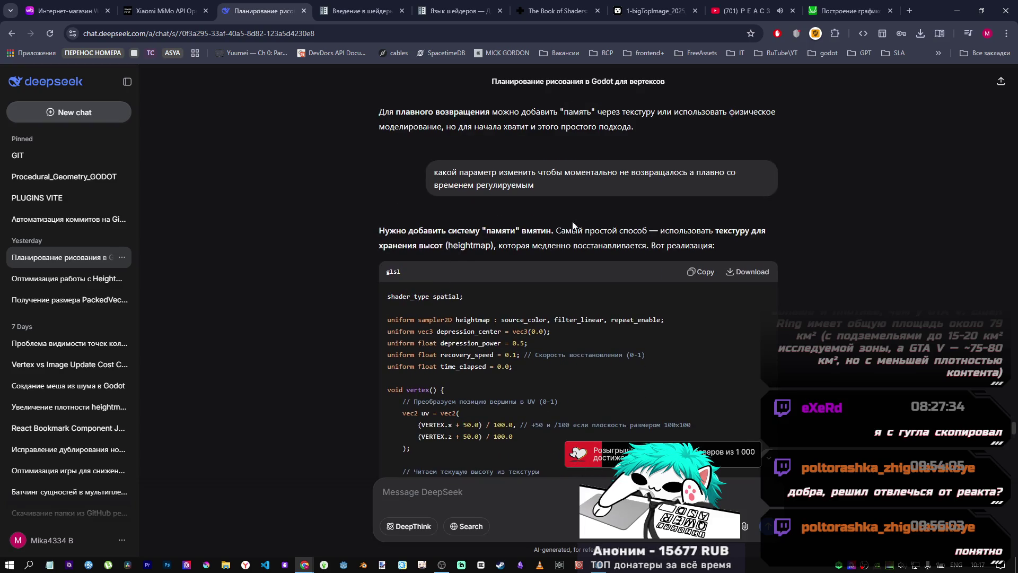
{"action": "scroll", "coordinate": [488, 211], "scroll_direction": "down", "scroll_amount": 3}
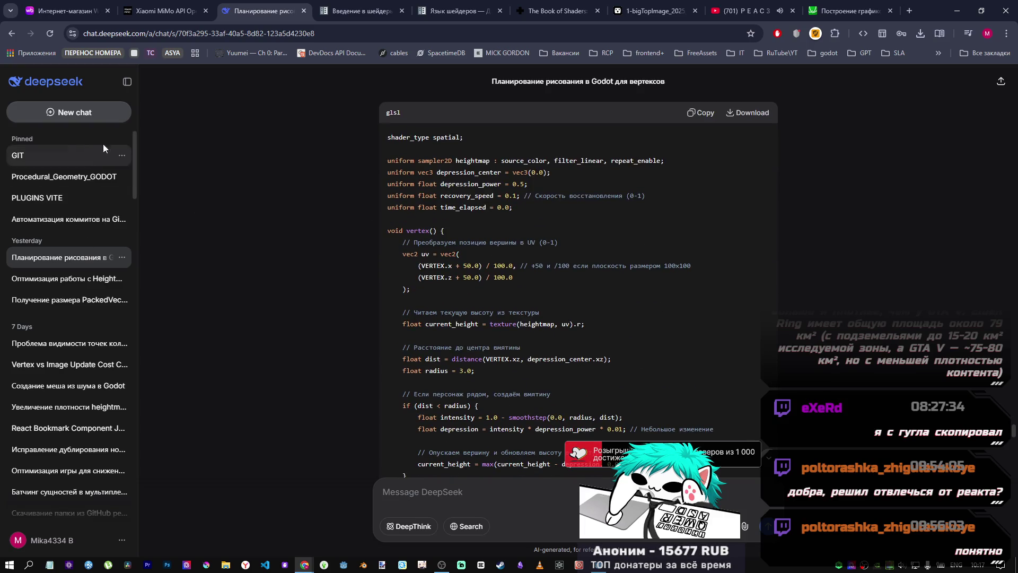
{"action": "left_click", "coordinate": [98, 115]}
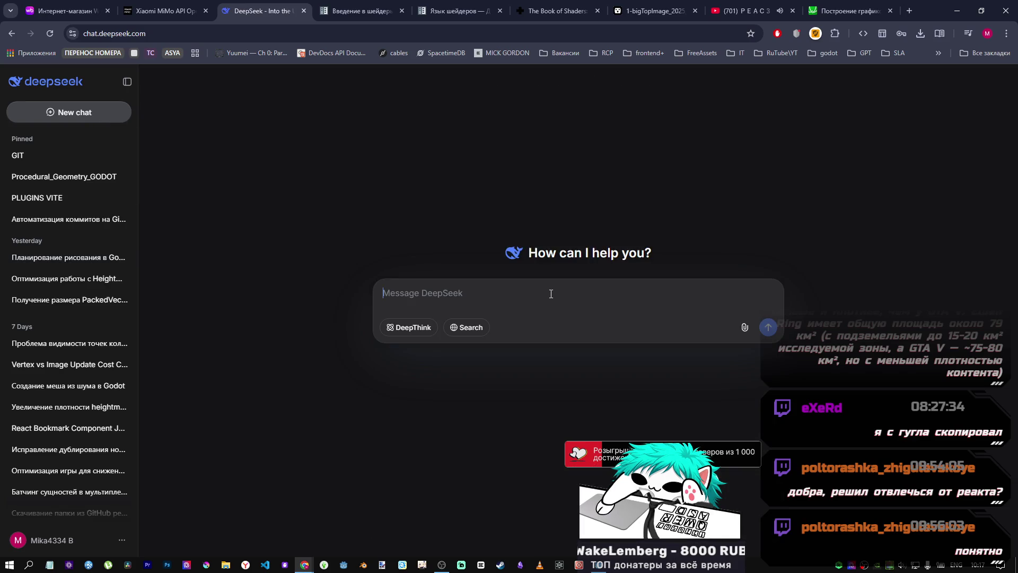
Step: Bring up Godot's 3D scene view, then return to the DeepSeek window
{"action": "left_click", "coordinate": [608, 560]}
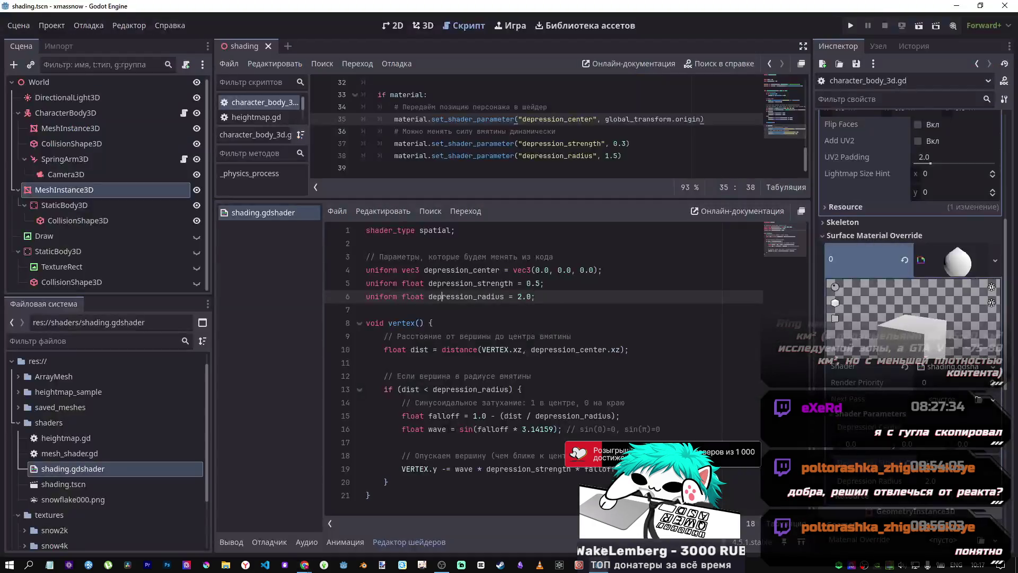
{"action": "left_click", "coordinate": [424, 27]}
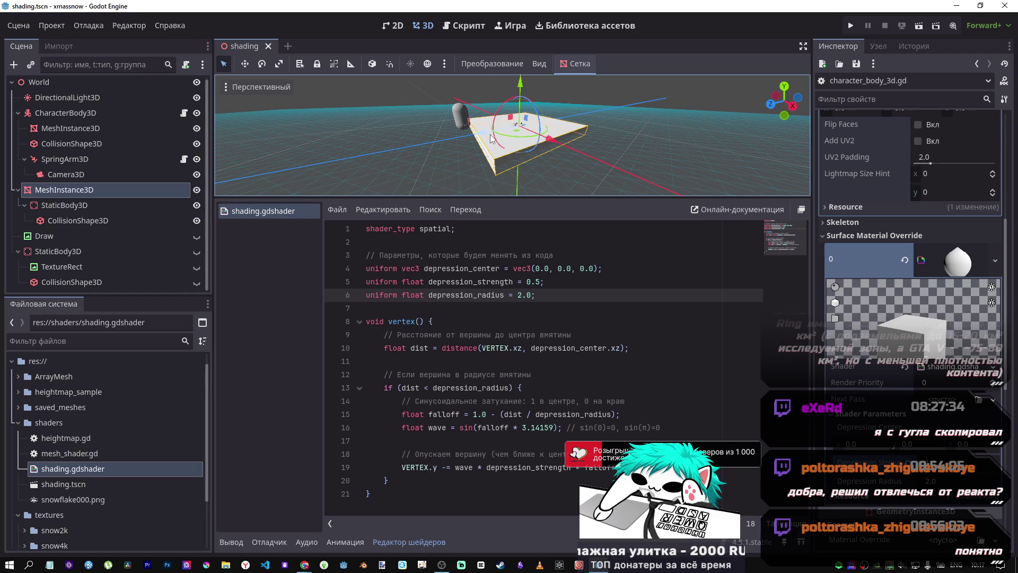
{"action": "key", "text": "alt+Tab"}
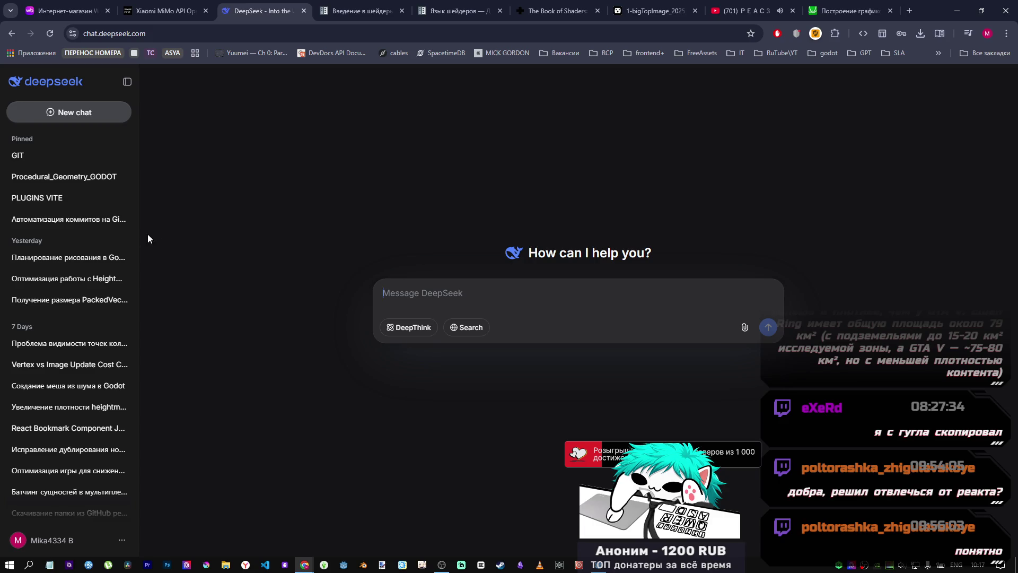
Step: Copy the simple smooth-return glsl shader from the 'Планирование рисования в Godot для вертексов' chat
{"action": "left_click", "coordinate": [95, 257]}
{"action": "scroll", "coordinate": [589, 357], "scroll_direction": "up", "scroll_amount": 10}
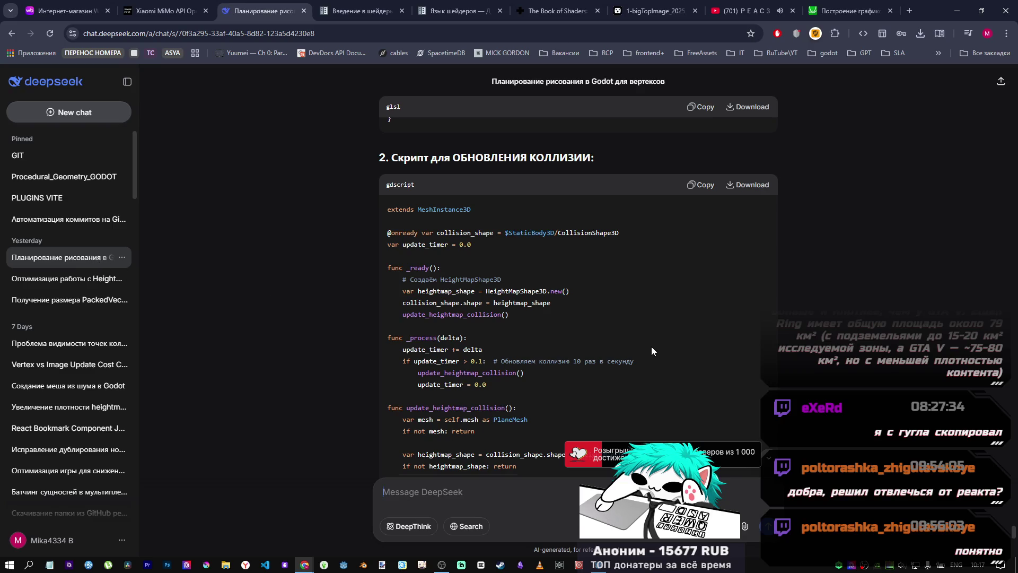
{"action": "scroll", "coordinate": [651, 346], "scroll_direction": "up", "scroll_amount": 15}
{"action": "scroll", "coordinate": [658, 346], "scroll_direction": "up", "scroll_amount": 20}
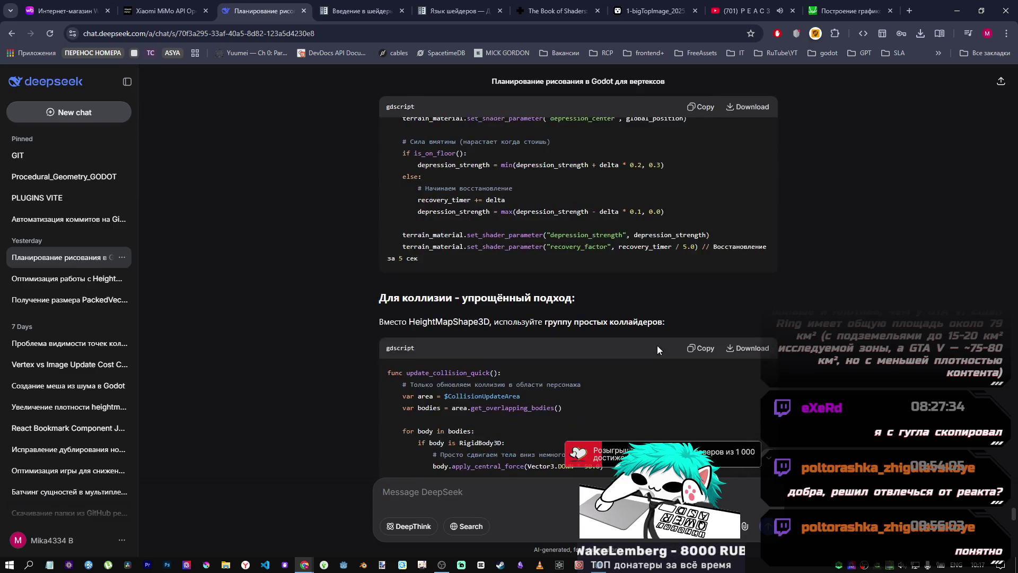
{"action": "scroll", "coordinate": [653, 344], "scroll_direction": "up", "scroll_amount": 20}
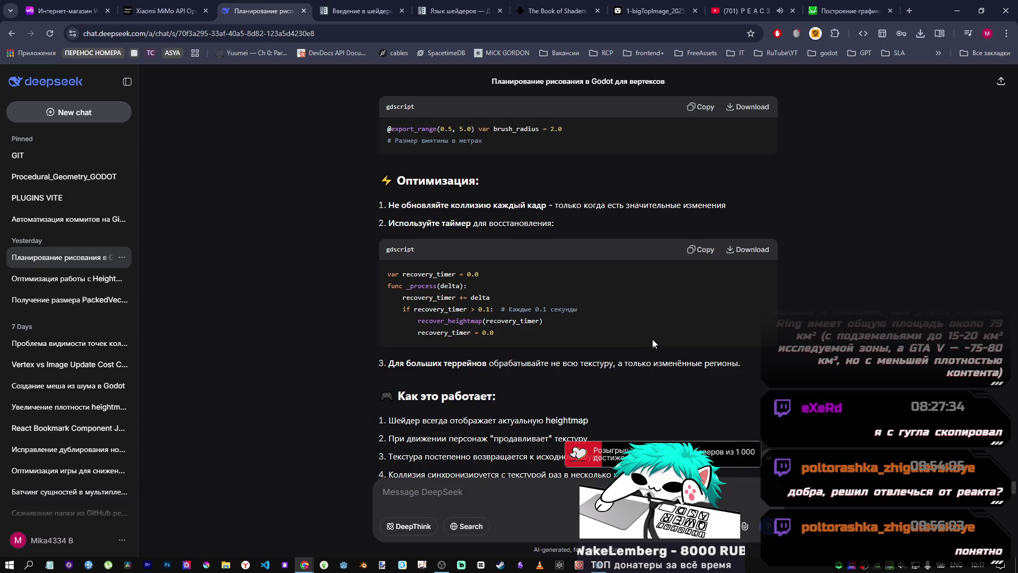
{"action": "scroll", "coordinate": [646, 339], "scroll_direction": "up", "scroll_amount": 20}
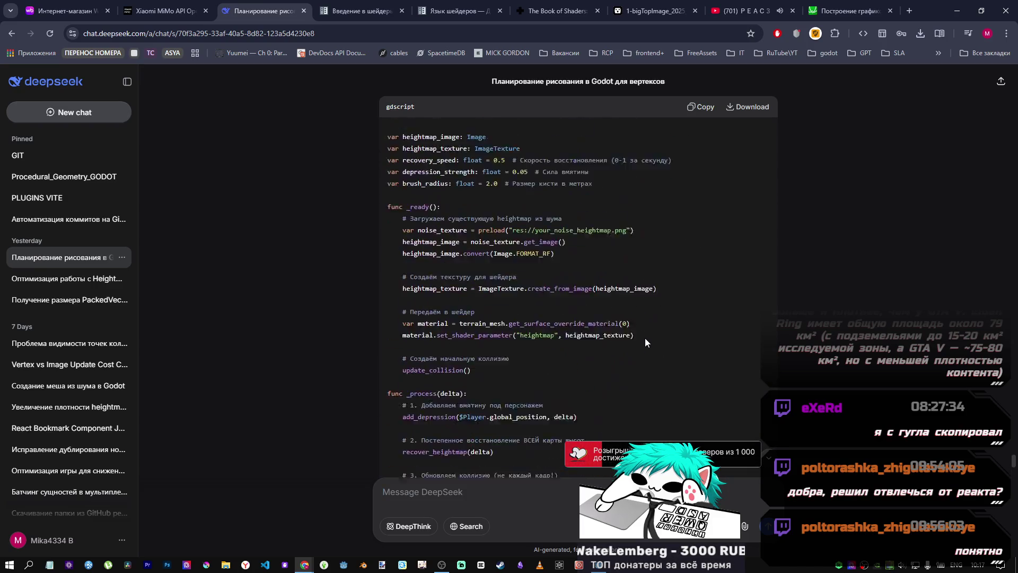
{"action": "scroll", "coordinate": [646, 339], "scroll_direction": "up", "scroll_amount": 5}
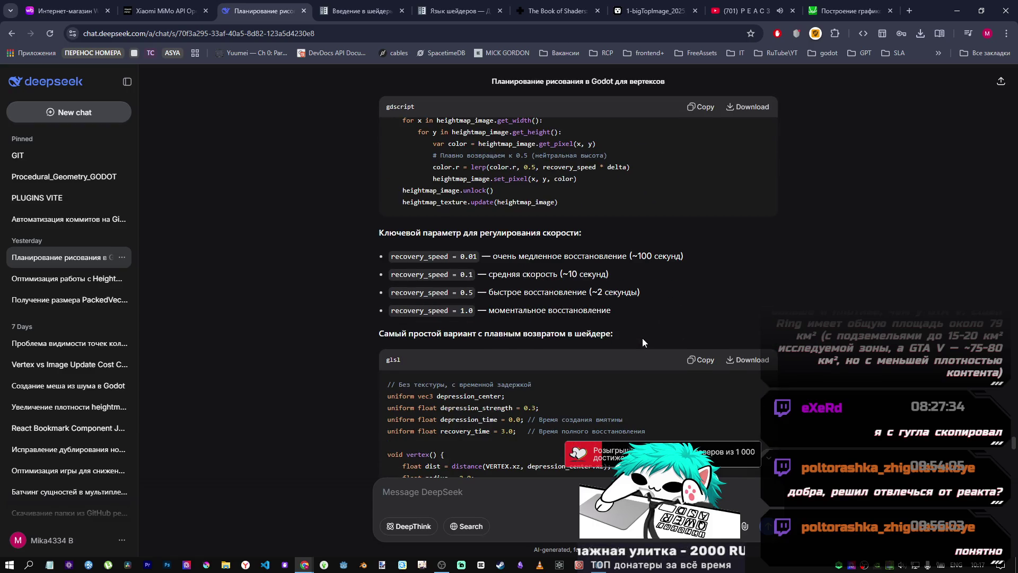
{"action": "scroll", "coordinate": [643, 340], "scroll_direction": "down", "scroll_amount": 4}
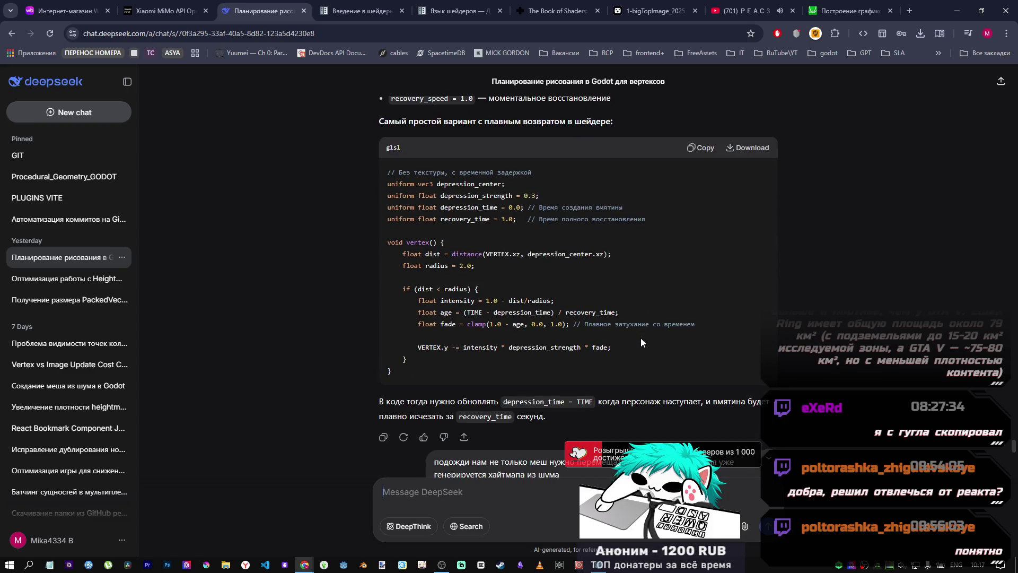
{"action": "scroll", "coordinate": [638, 339], "scroll_direction": "up", "scroll_amount": 3}
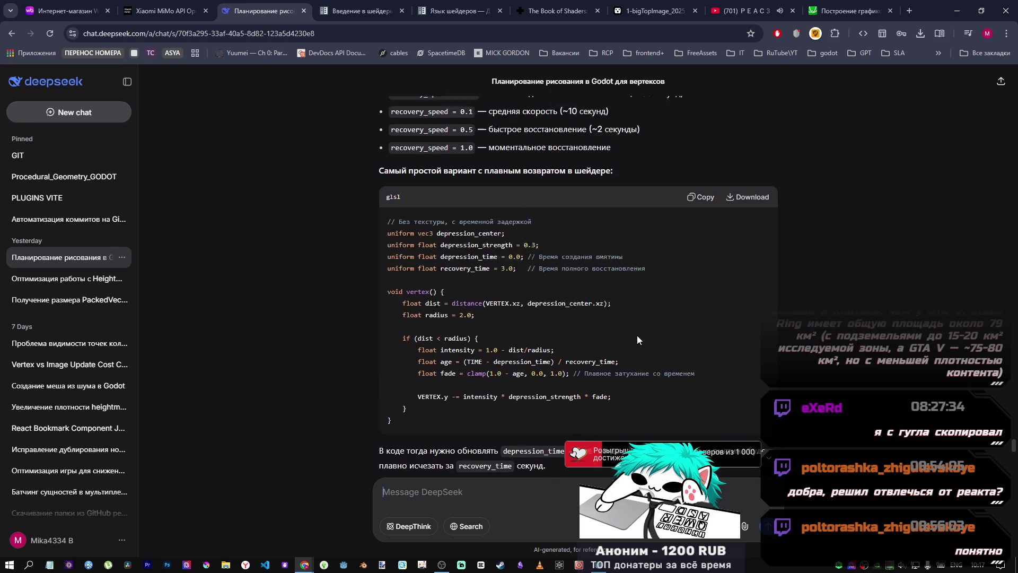
{"action": "scroll", "coordinate": [636, 339], "scroll_direction": "down", "scroll_amount": 8}
{"action": "scroll", "coordinate": [635, 340], "scroll_direction": "up", "scroll_amount": 6}
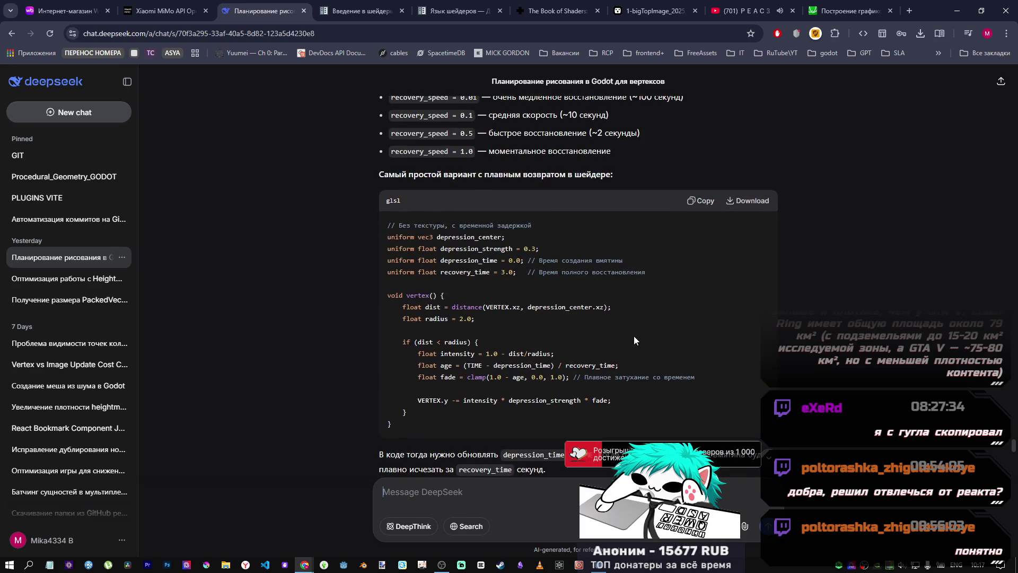
{"action": "scroll", "coordinate": [631, 333], "scroll_direction": "up", "scroll_amount": 10}
{"action": "scroll", "coordinate": [628, 331], "scroll_direction": "down", "scroll_amount": 5}
{"action": "scroll", "coordinate": [626, 336], "scroll_direction": "down", "scroll_amount": 4}
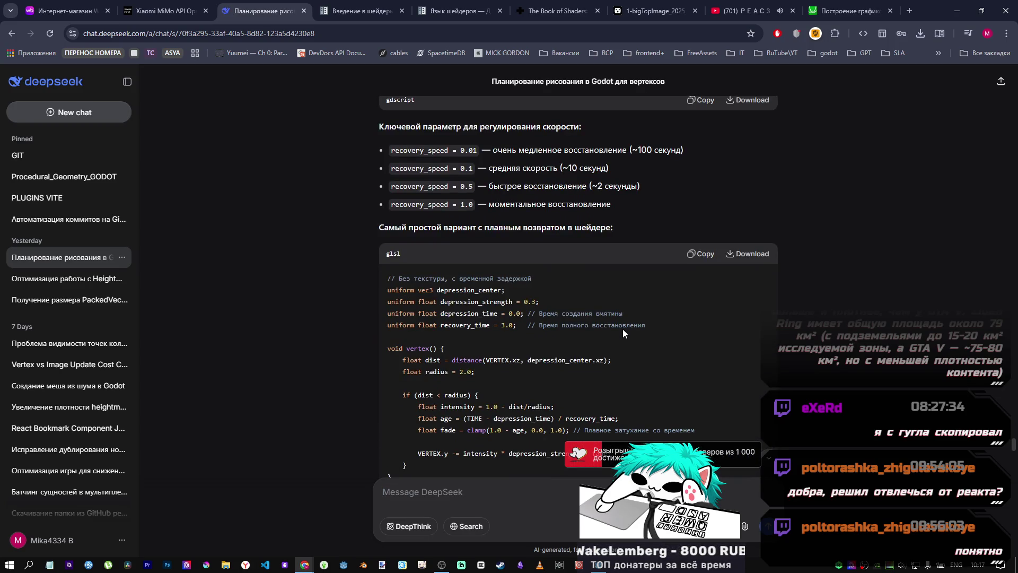
{"action": "scroll", "coordinate": [623, 329], "scroll_direction": "down", "scroll_amount": 1}
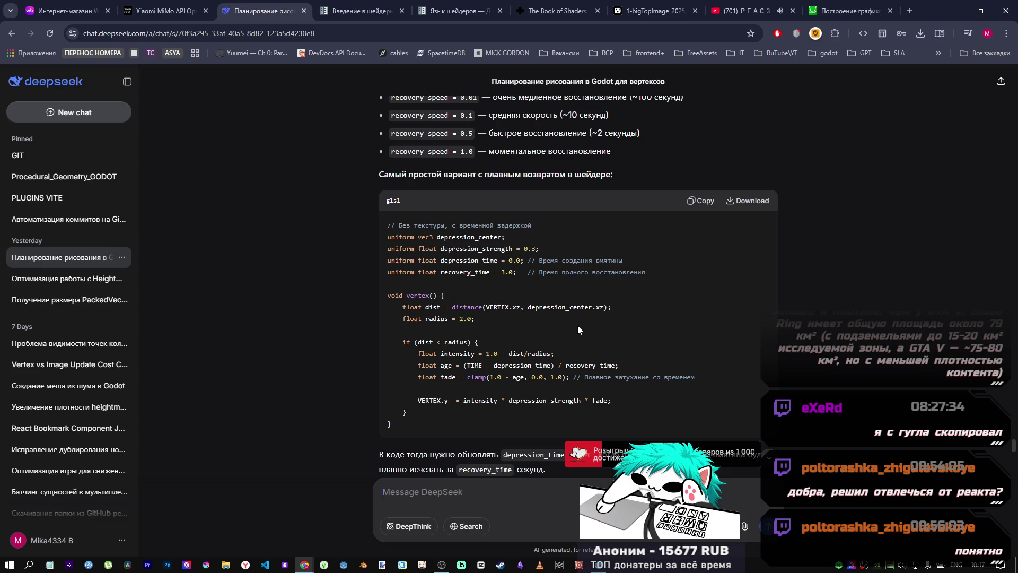
{"action": "left_click", "coordinate": [699, 200]}
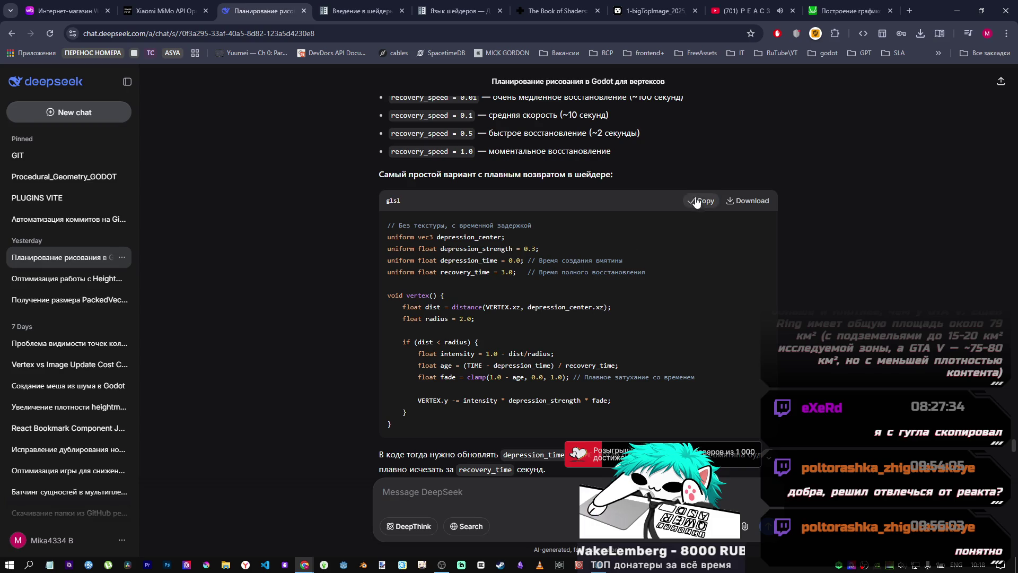
Step: Paste the copied code into shading.gdshader, then restore the previous shader code
{"action": "key", "text": "alt+Tab"}
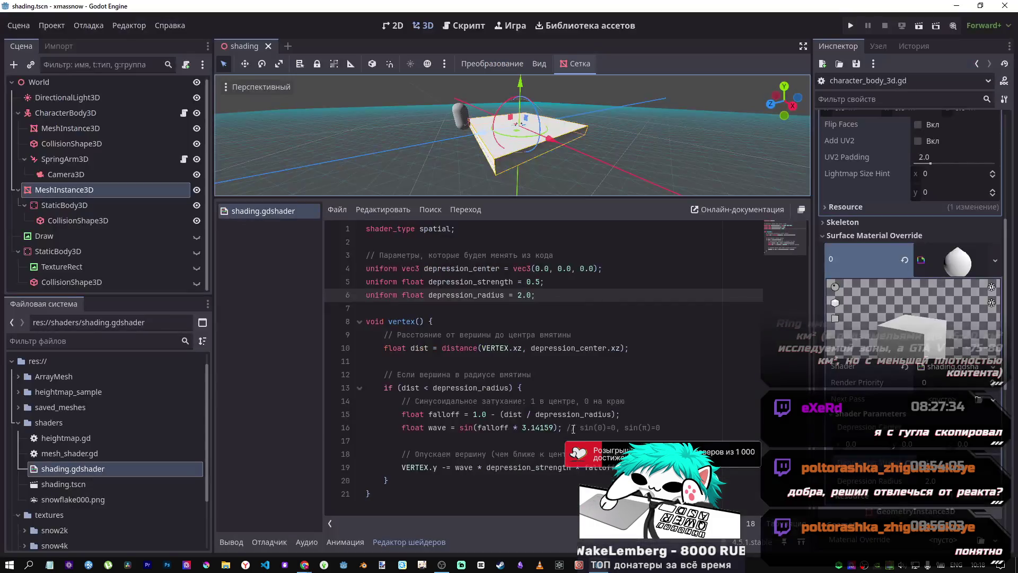
{"action": "key", "text": "ctrl+a"}
{"action": "key", "text": "ctrl+v"}
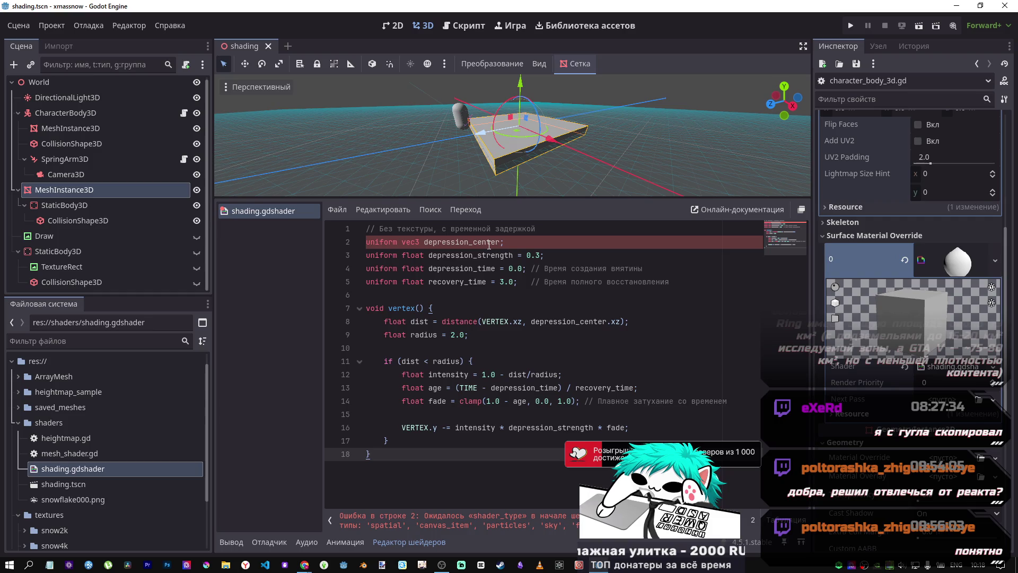
{"action": "key", "text": "ctrl+a"}
{"action": "key", "text": "ctrl+v"}
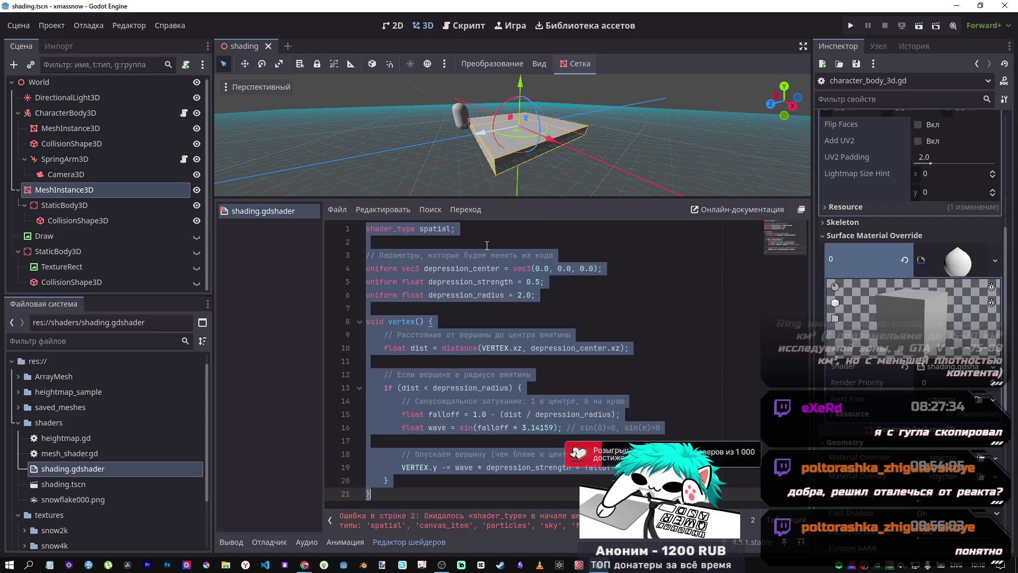
Step: Put the recovery shader under shader_type spatial, save it, and run the current scene
{"action": "key", "text": "ctrl+a"}
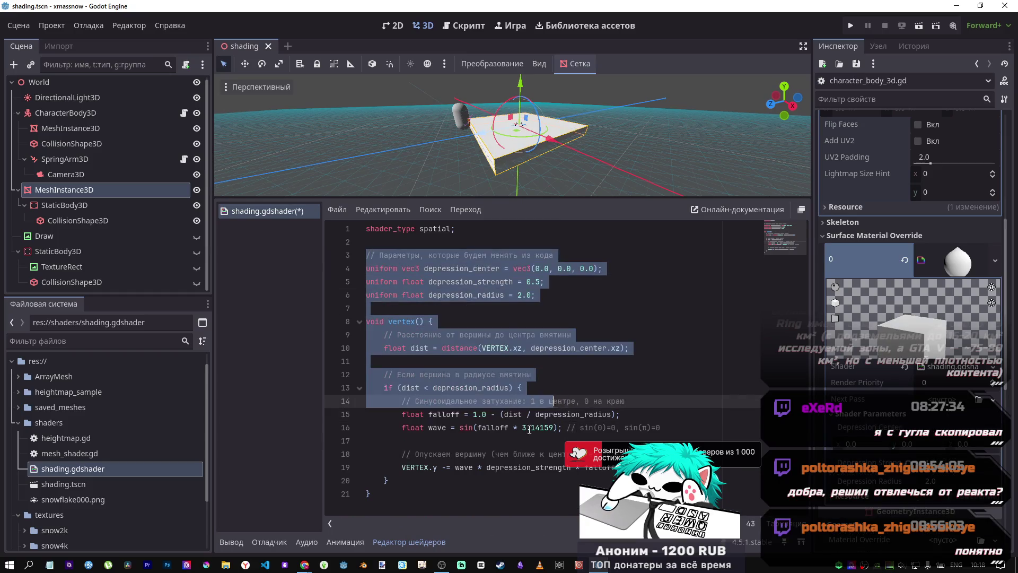
{"action": "key", "text": "ctrl+v"}
{"action": "key", "text": "ctrl+s"}
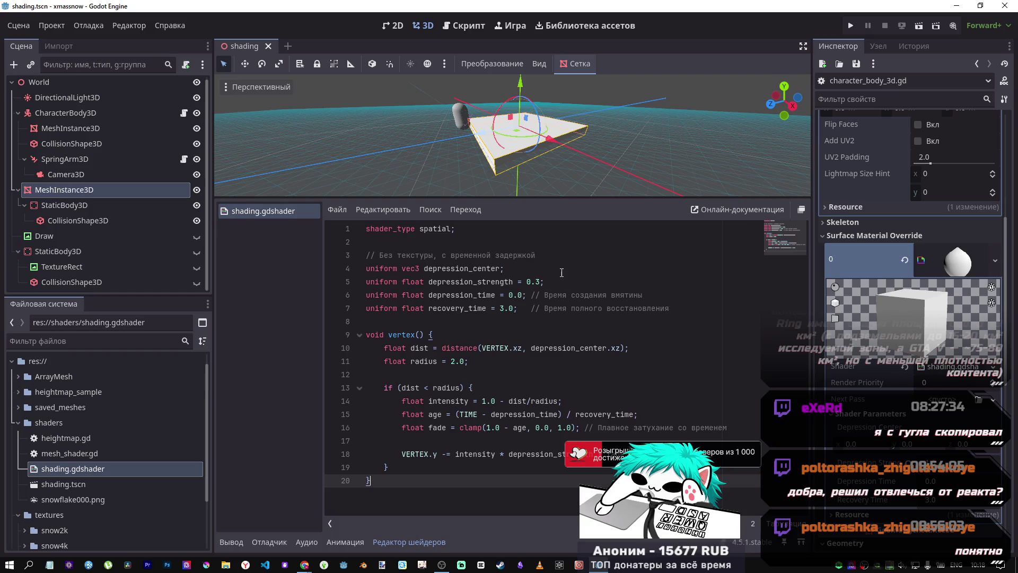
{"action": "left_click", "coordinate": [914, 28]}
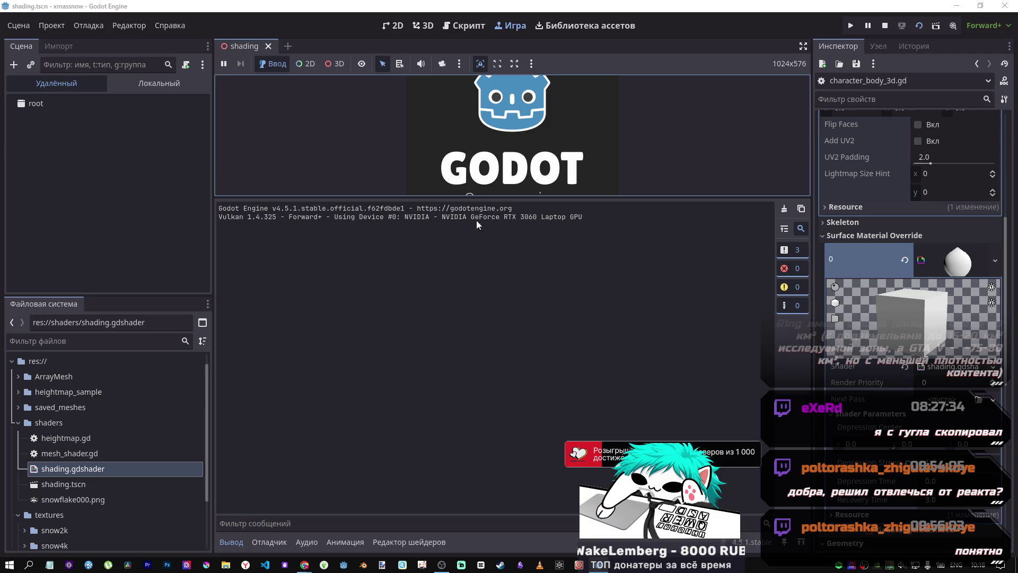
Step: Enlarge the running game view, stop the test run, and open the character body script
{"action": "left_click_drag", "start_coordinate": [503, 197], "coordinate": [504, 414]}
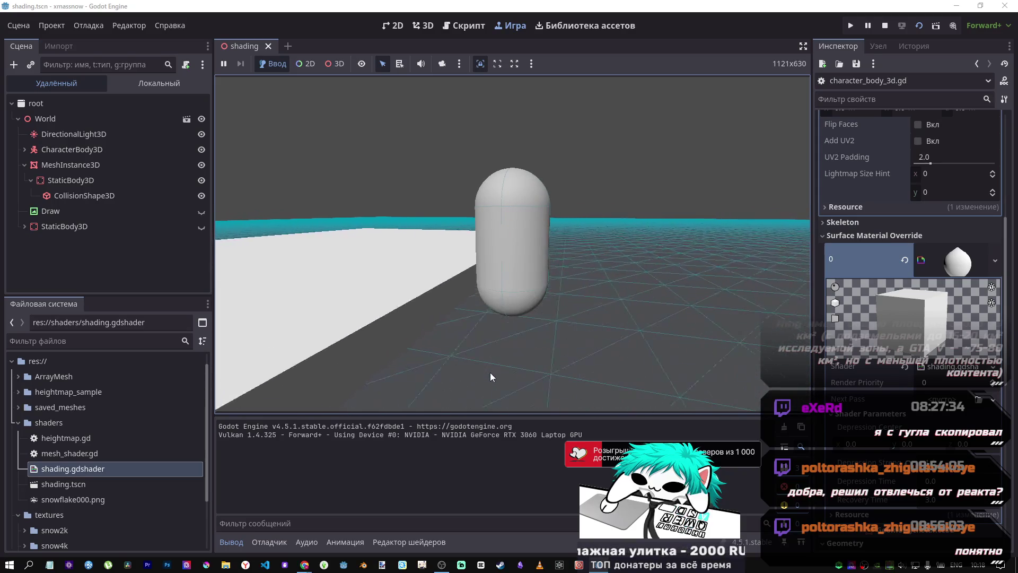
{"action": "left_click", "coordinate": [885, 26]}
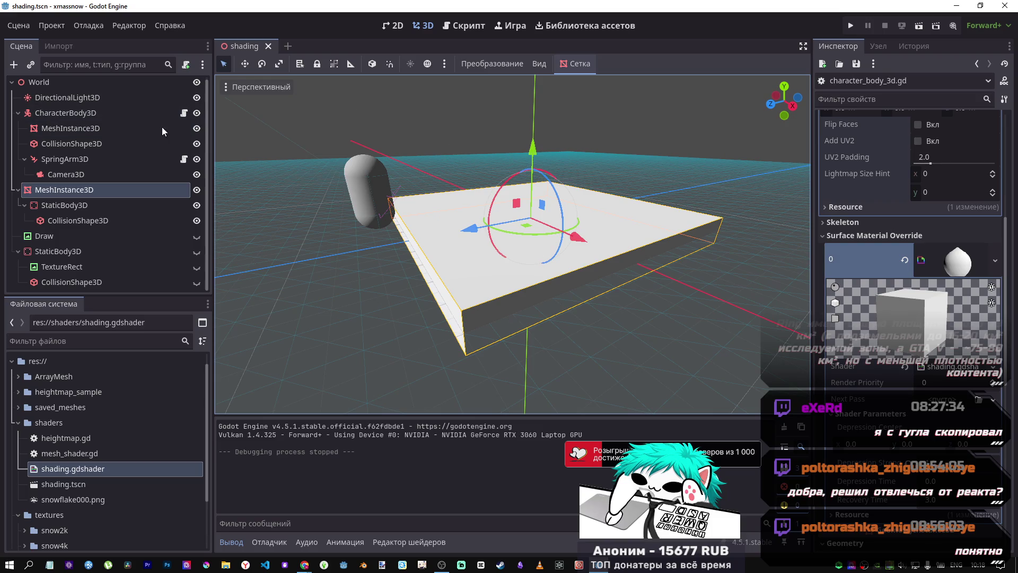
{"action": "left_click", "coordinate": [183, 113]}
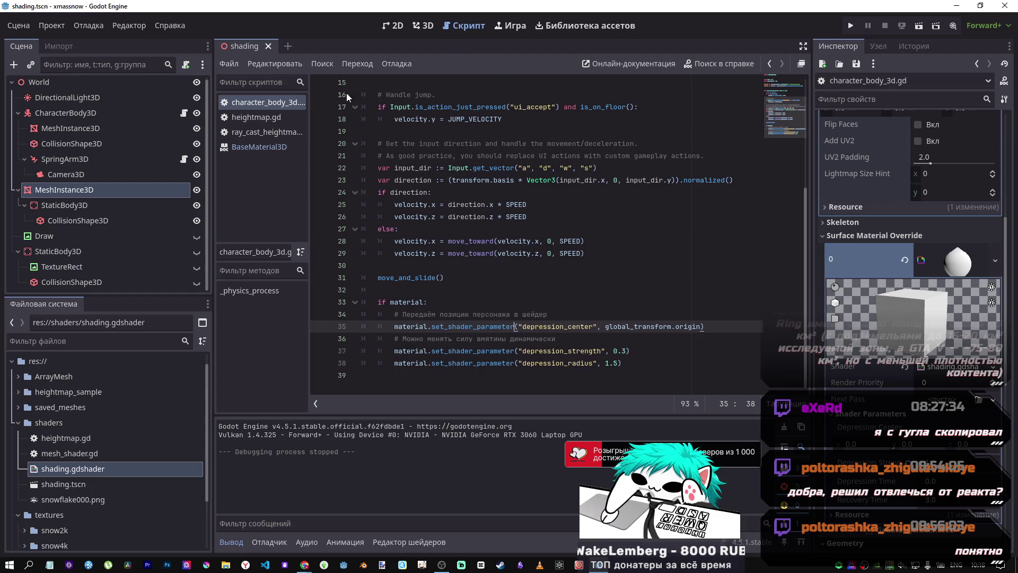
Step: Browse heightmap.gd and ray_cast_heightmap, return to character_body_3d.gd, and open shading.gdshader below
{"action": "left_click", "coordinate": [270, 132]}
{"action": "left_click", "coordinate": [271, 117]}
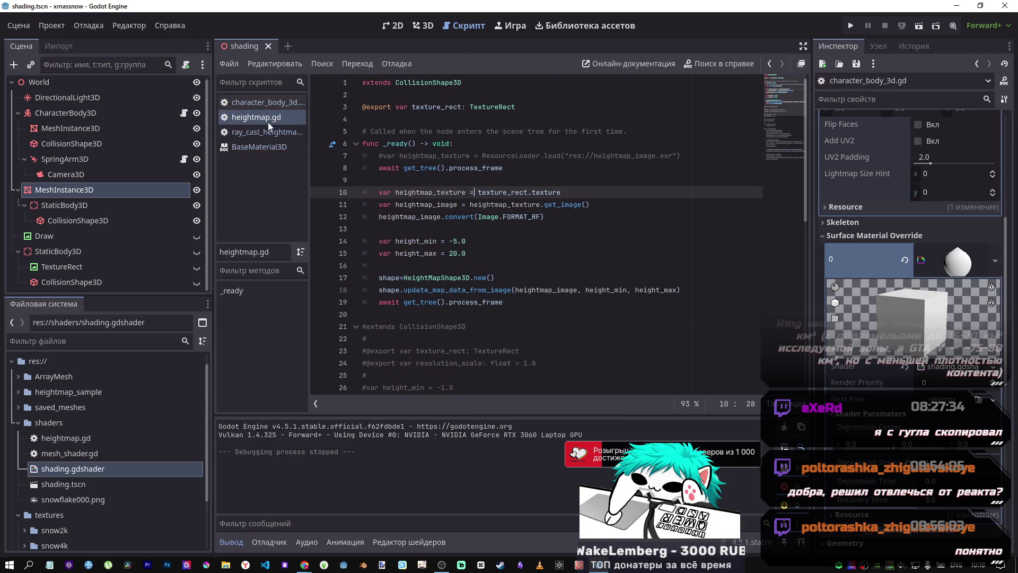
{"action": "left_click", "coordinate": [270, 132]}
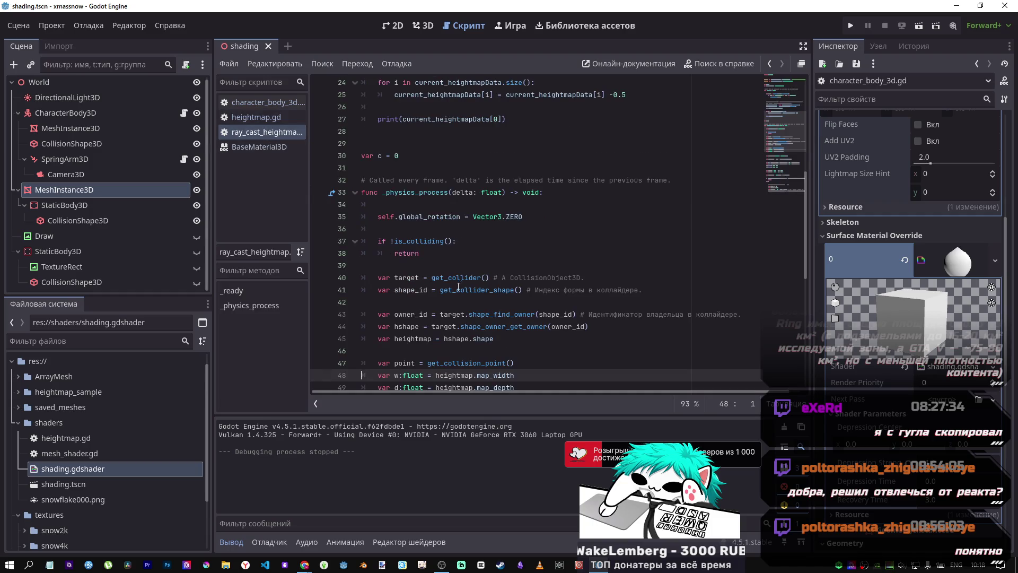
{"action": "key", "text": "alt+Left"}
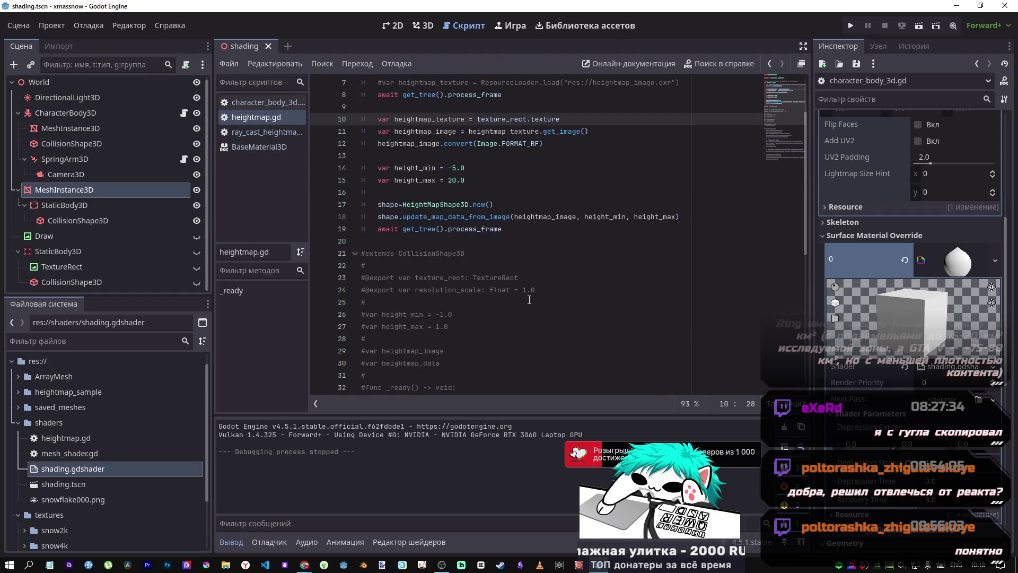
{"action": "scroll", "coordinate": [529, 300], "scroll_direction": "up", "scroll_amount": 2}
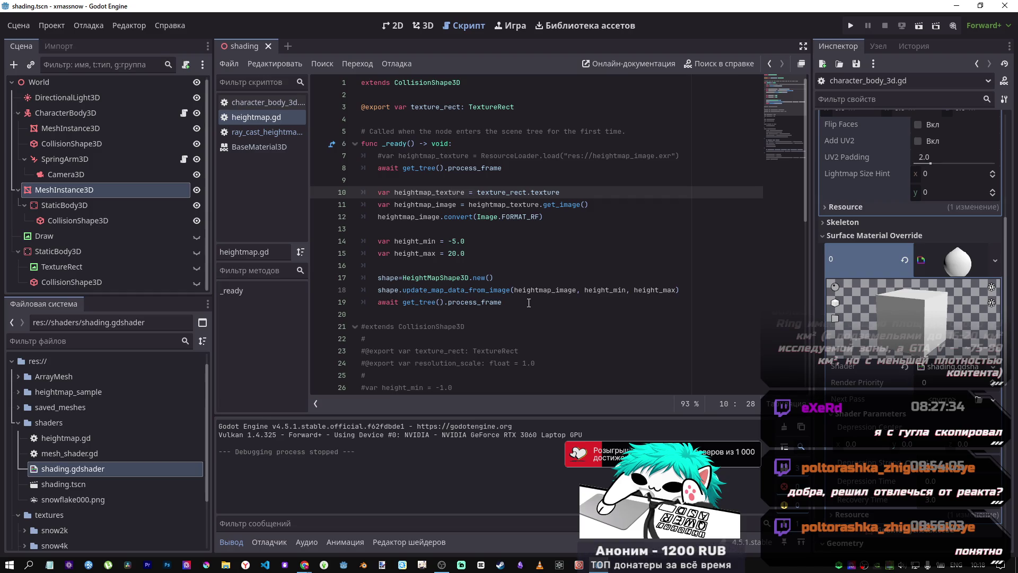
{"action": "scroll", "coordinate": [452, 290], "scroll_direction": "down", "scroll_amount": 5}
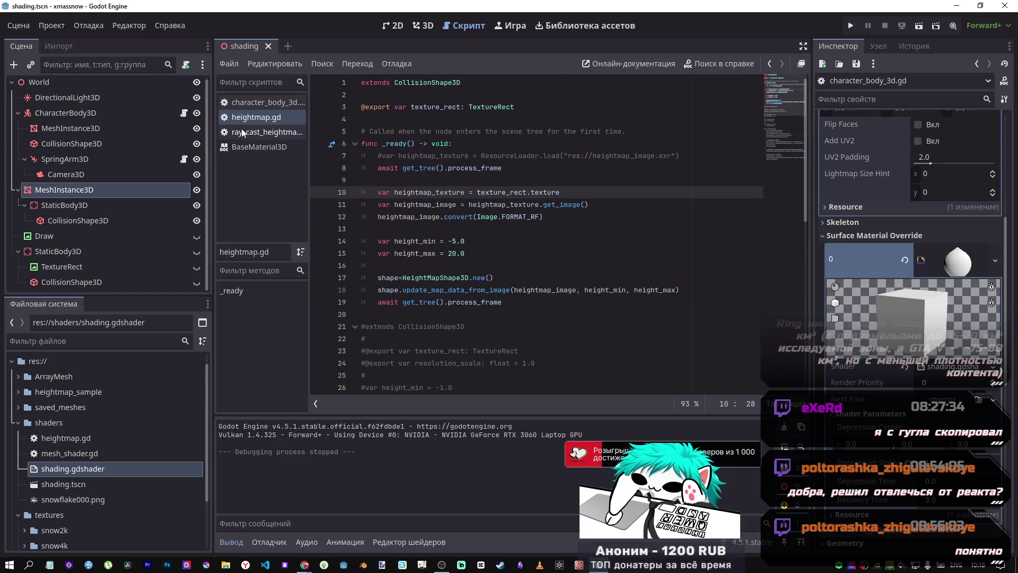
{"action": "left_click", "coordinate": [260, 102]}
{"action": "left_click", "coordinate": [266, 116]}
{"action": "left_click", "coordinate": [270, 102]}
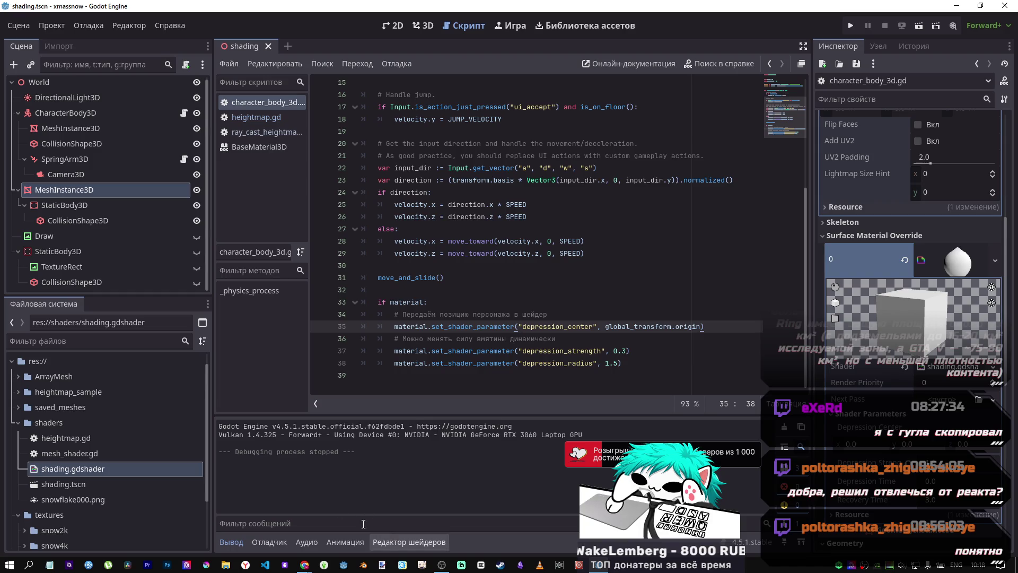
{"action": "double_click", "coordinate": [123, 469]}
Step: Scroll through shading.gdshader, highlight depression_center on line 10, and save
{"action": "scroll", "coordinate": [574, 469], "scroll_direction": "down", "scroll_amount": 2}
{"action": "scroll", "coordinate": [542, 444], "scroll_direction": "up", "scroll_amount": 2}
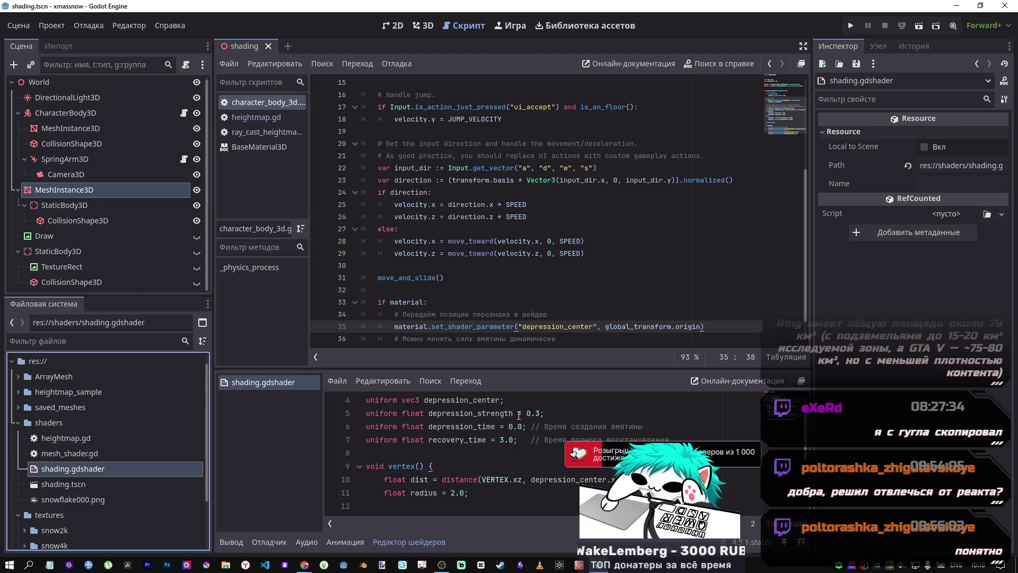
{"action": "scroll", "coordinate": [519, 415], "scroll_direction": "down", "scroll_amount": 2}
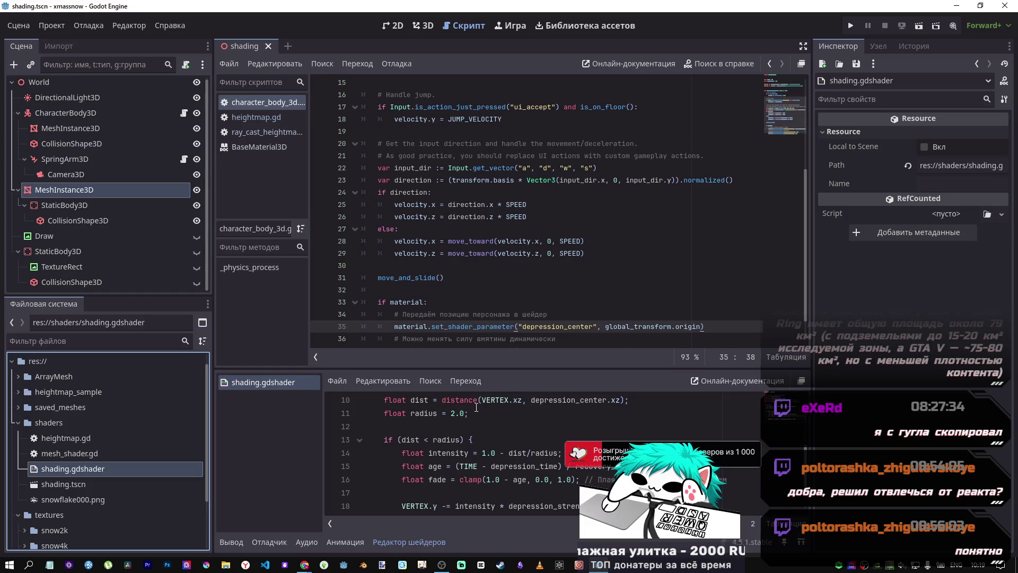
{"action": "left_click_drag", "start_coordinate": [477, 401], "coordinate": [588, 406]}
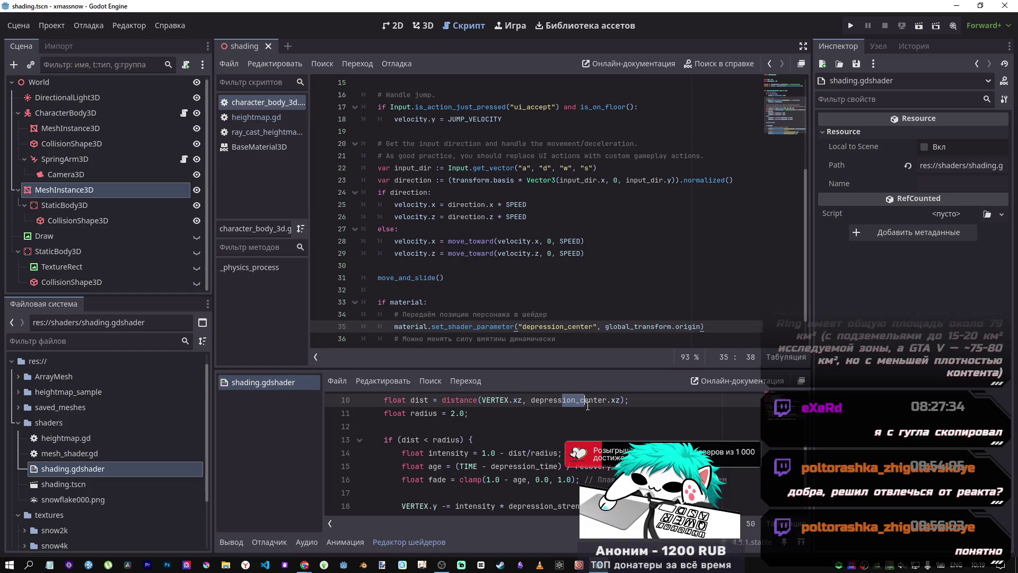
{"action": "scroll", "coordinate": [535, 426], "scroll_direction": "down", "scroll_amount": 1}
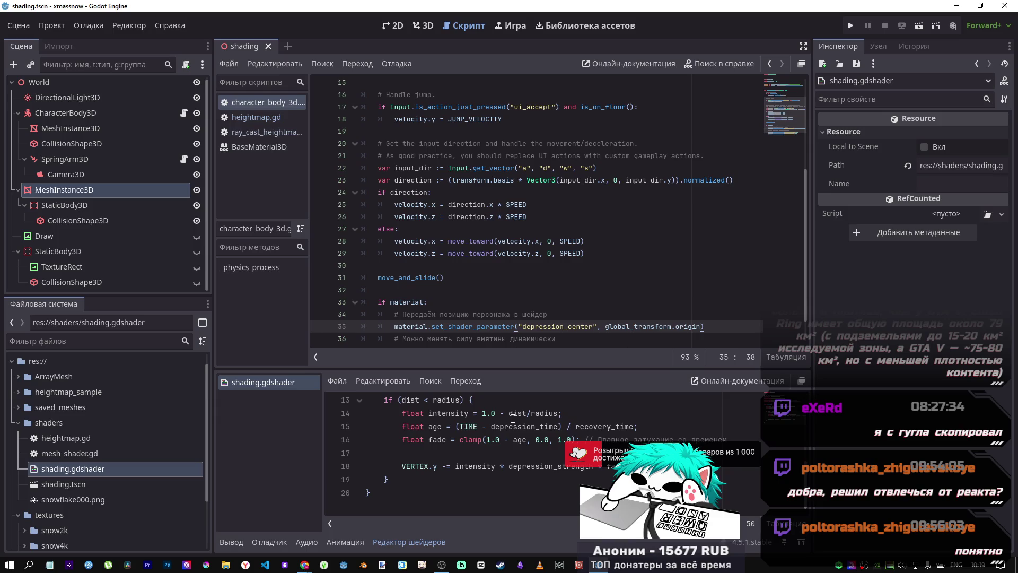
{"action": "scroll", "coordinate": [474, 443], "scroll_direction": "up", "scroll_amount": 4}
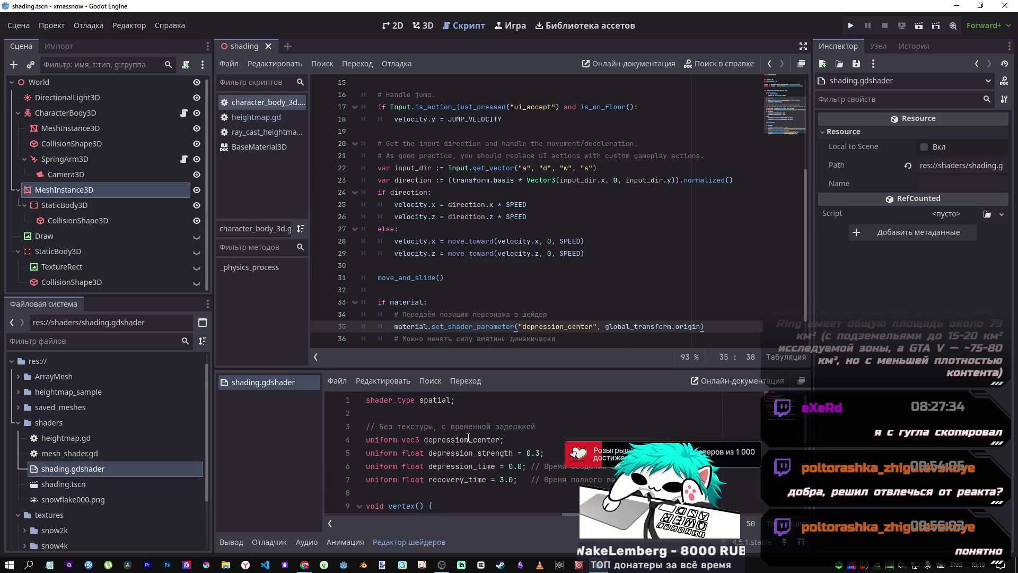
{"action": "scroll", "coordinate": [467, 436], "scroll_direction": "down", "scroll_amount": 4}
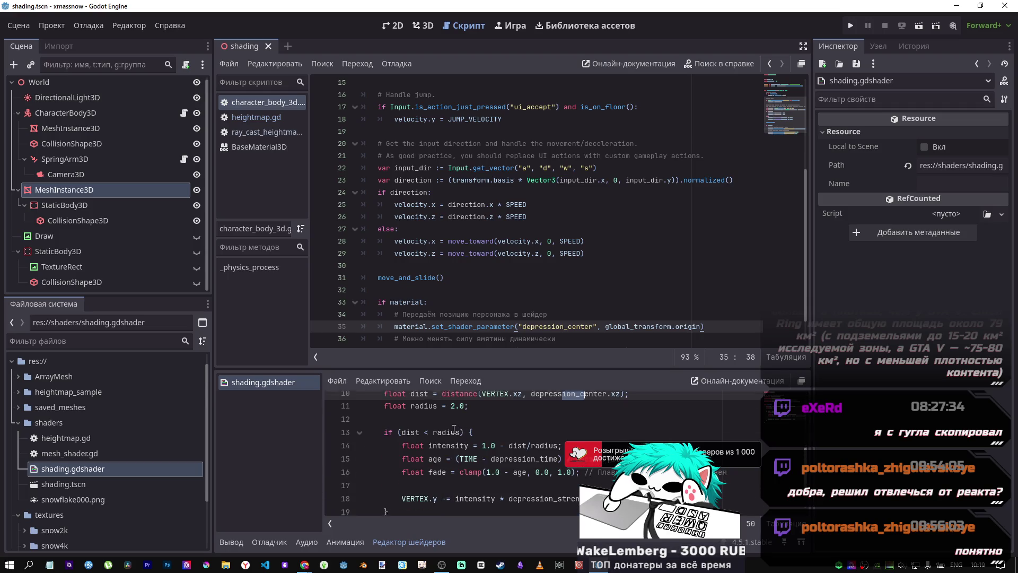
{"action": "scroll", "coordinate": [452, 433], "scroll_direction": "up", "scroll_amount": 2}
{"action": "key", "text": "ctrl+s"}
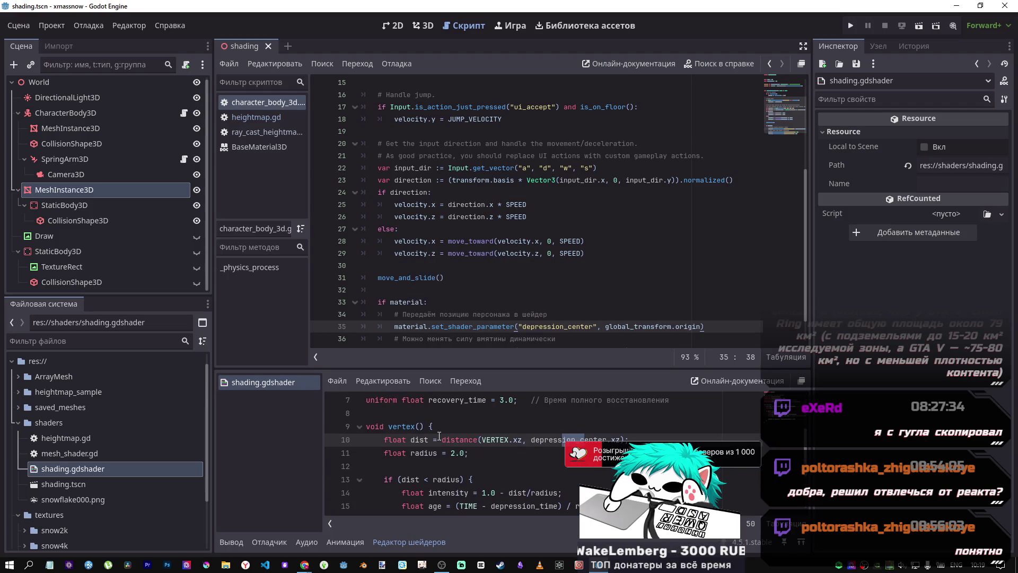
Step: Review the recovery shader code again and return to the 3D scene view
{"action": "scroll", "coordinate": [447, 441], "scroll_direction": "down", "scroll_amount": 1}
{"action": "scroll", "coordinate": [447, 441], "scroll_direction": "up", "scroll_amount": 1}
{"action": "left_click_drag", "start_coordinate": [525, 366], "coordinate": [523, 334]}
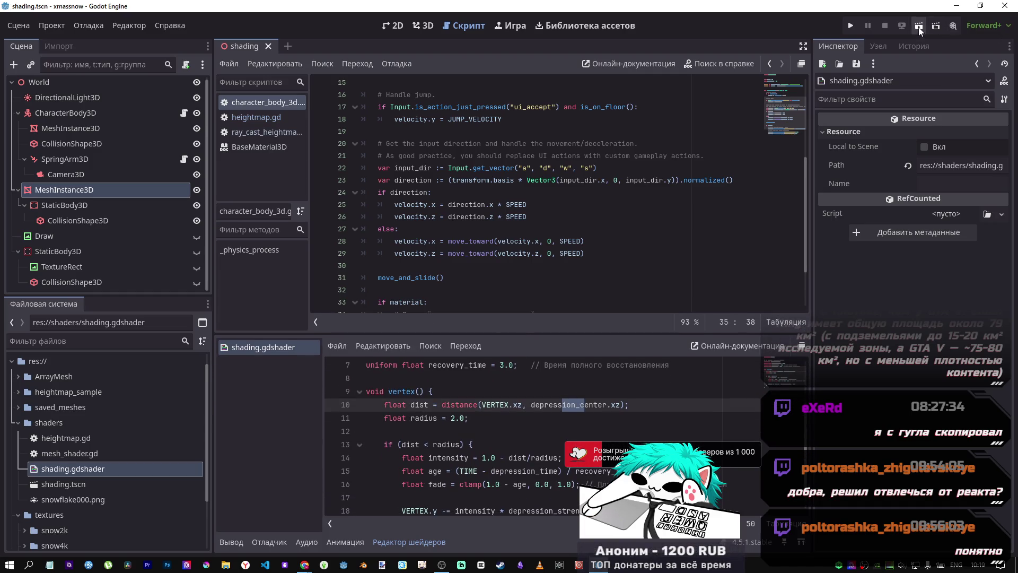
{"action": "scroll", "coordinate": [504, 424], "scroll_direction": "up", "scroll_amount": 2}
{"action": "left_click", "coordinate": [423, 26]}
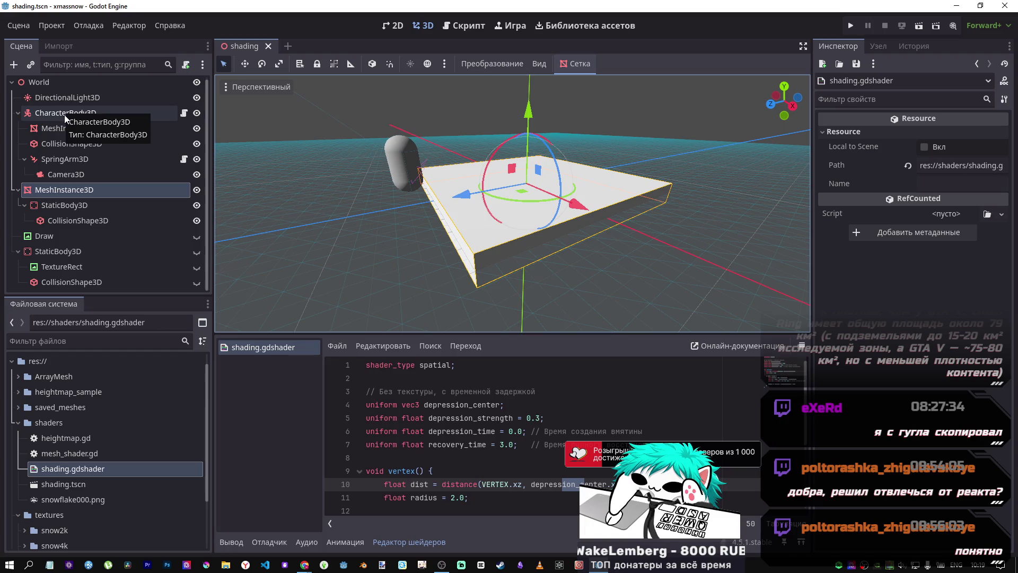
{"action": "double_click", "coordinate": [63, 190]}
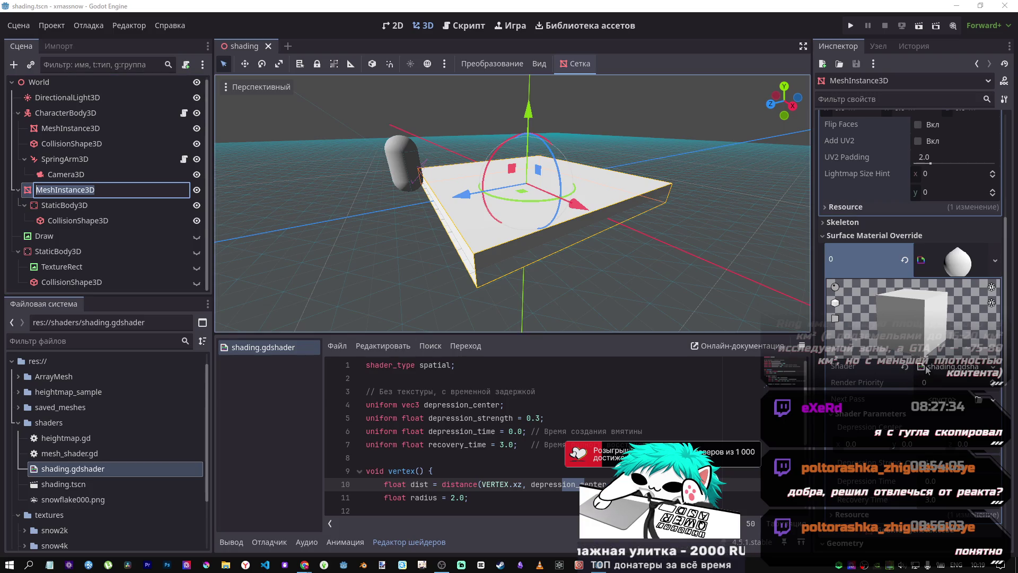
{"action": "key", "text": "Return"}
{"action": "left_click", "coordinate": [905, 260]}
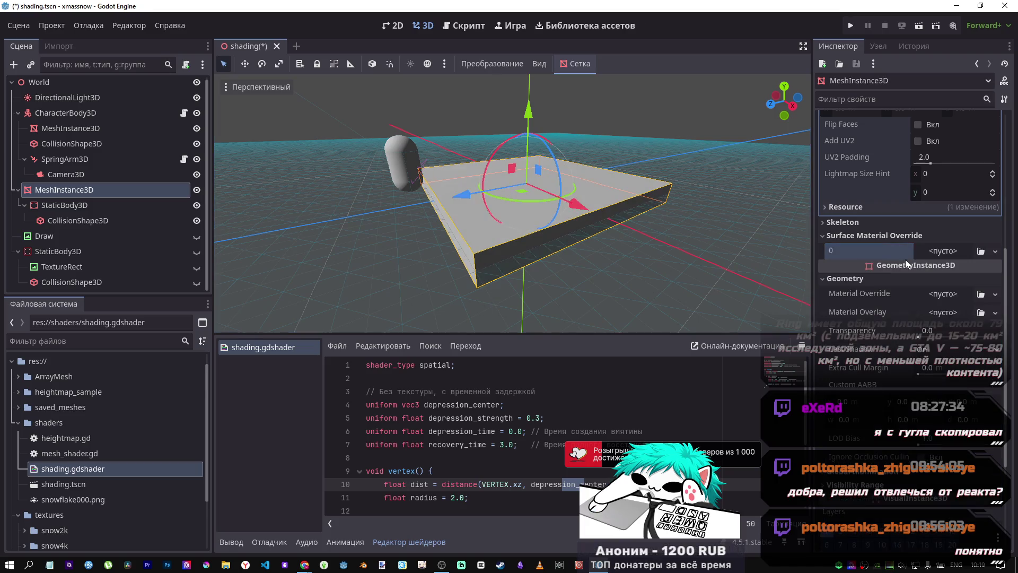
{"action": "mouse_move", "coordinate": [73, 468]}
{"action": "left_mouse_down"}
{"action": "mouse_move", "coordinate": [774, 366]}
{"action": "mouse_move", "coordinate": [949, 261]}
{"action": "mouse_move", "coordinate": [941, 259]}
{"action": "left_mouse_up"}
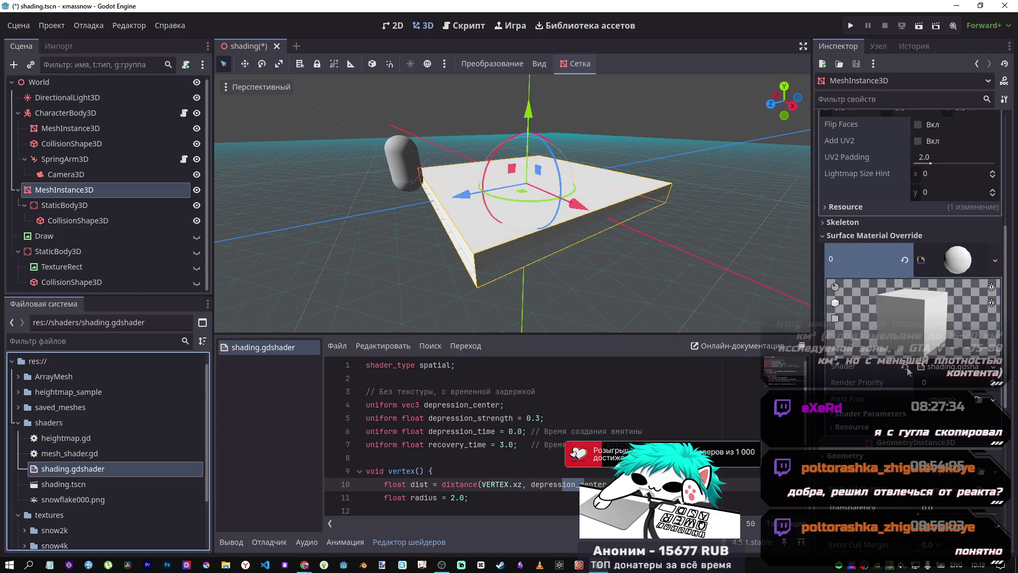
{"action": "left_click", "coordinate": [921, 415]}
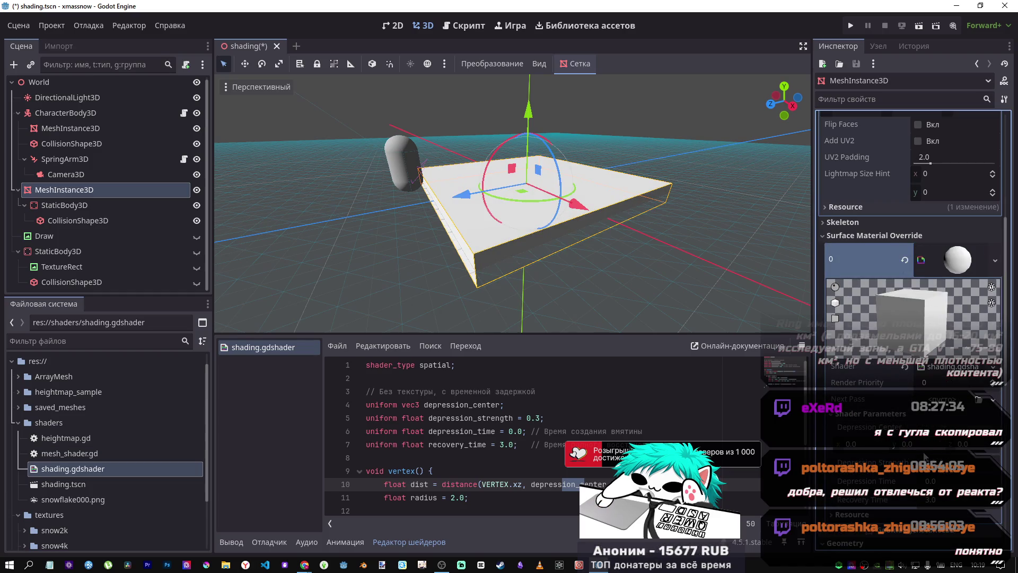
{"action": "left_click", "coordinate": [873, 445]}
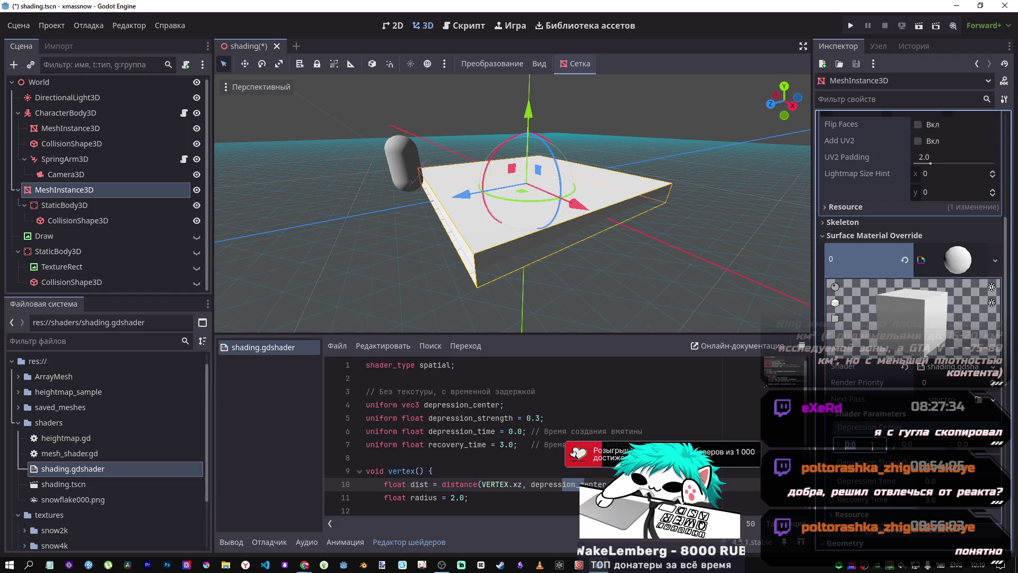
{"action": "type", "text": "5"}
{"action": "key", "text": "Return"}
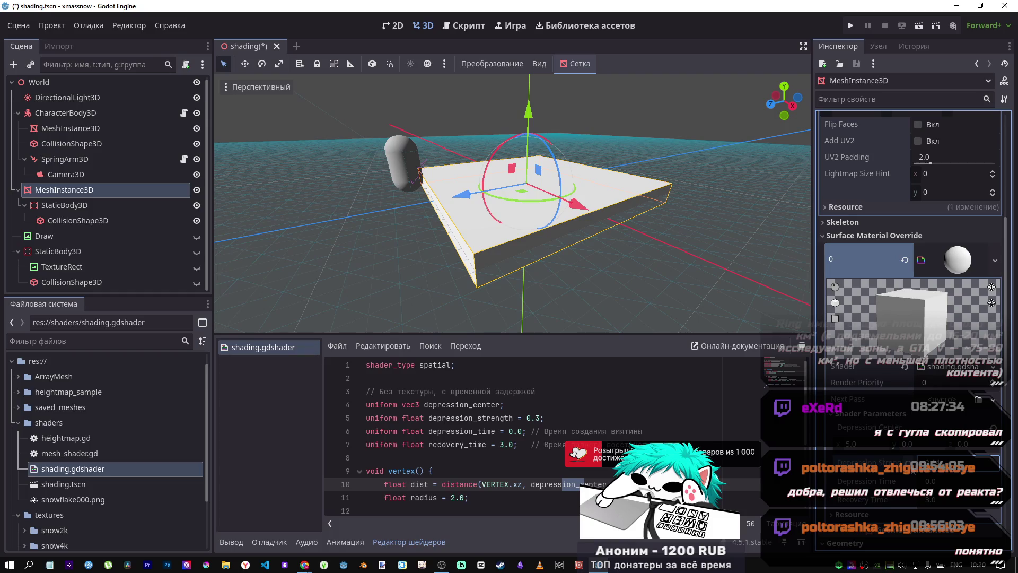
{"action": "scroll", "coordinate": [408, 220], "scroll_direction": "up", "scroll_amount": 5}
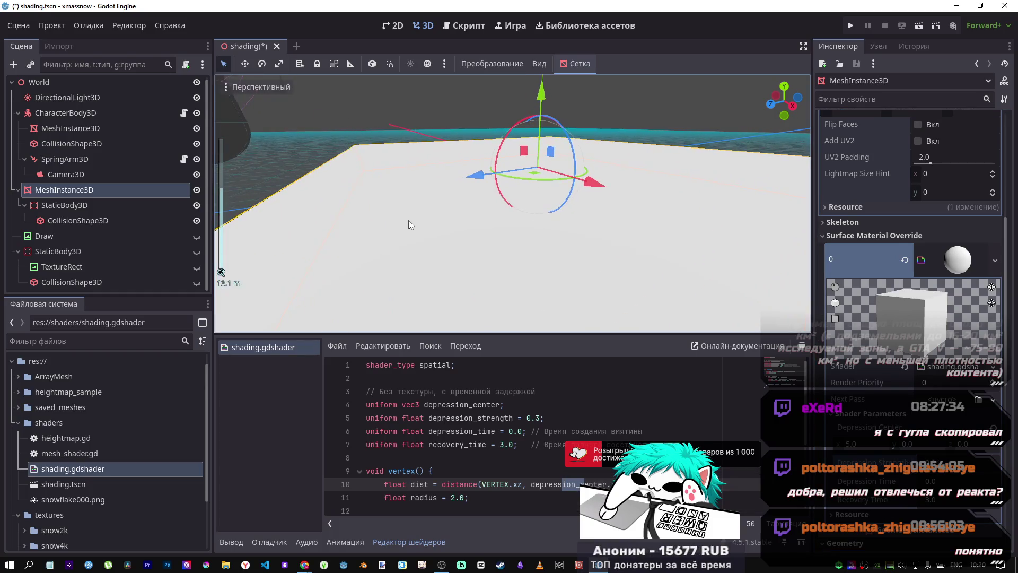
Step: Orbit in close to the plane, reset Depression Time to 0.0, and switch to DeepSeek
{"action": "scroll", "coordinate": [409, 221], "scroll_direction": "down", "scroll_amount": 3}
{"action": "left_click_drag", "start_coordinate": [409, 221], "coordinate": [409, 222]}
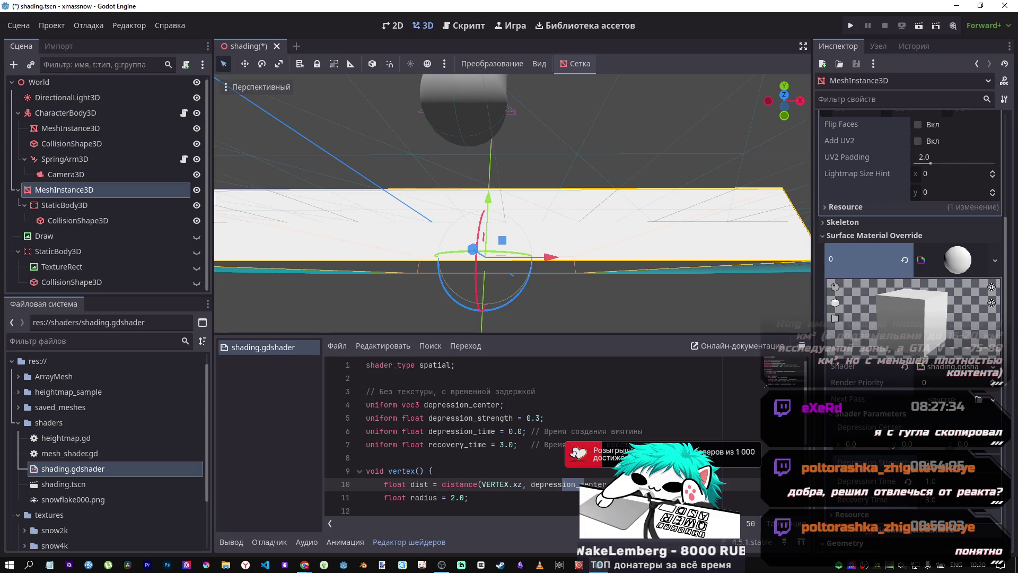
{"action": "left_click", "coordinate": [908, 481]}
{"action": "scroll", "coordinate": [665, 321], "scroll_direction": "up", "scroll_amount": 5}
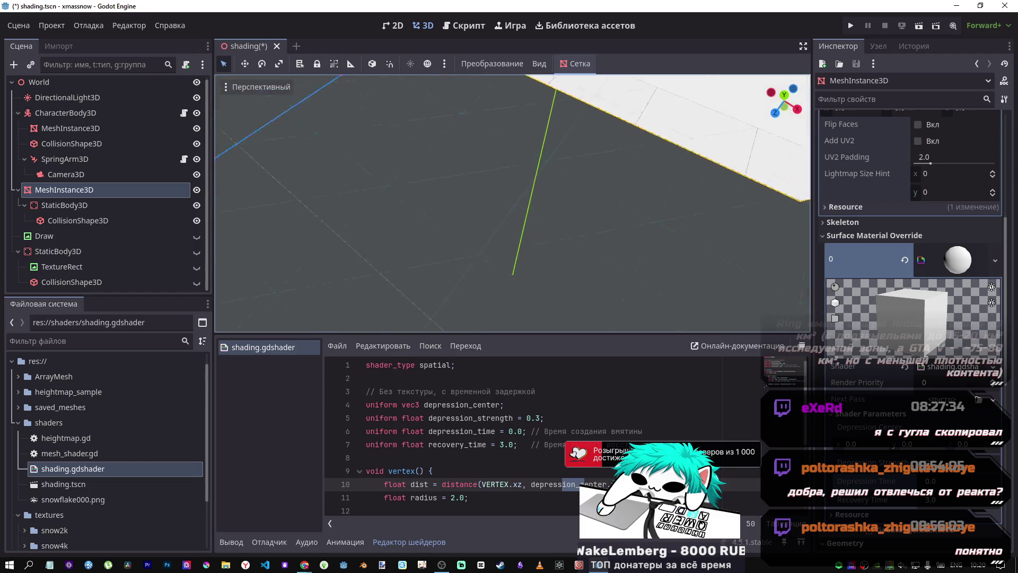
{"action": "scroll", "coordinate": [505, 421], "scroll_direction": "down", "scroll_amount": 3}
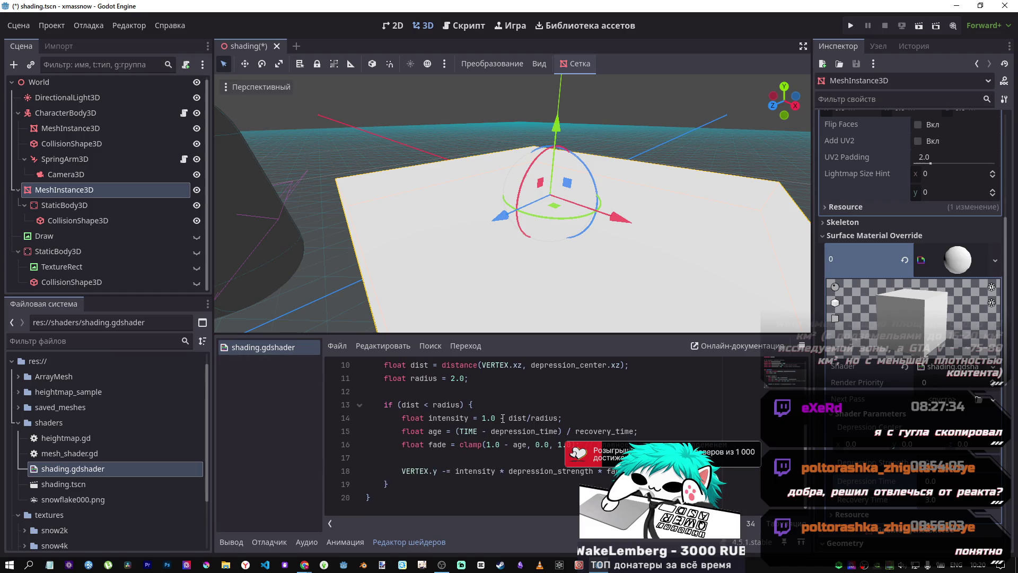
{"action": "key", "text": "alt+Tab"}
{"action": "scroll", "coordinate": [516, 361], "scroll_direction": "down", "scroll_amount": 1}
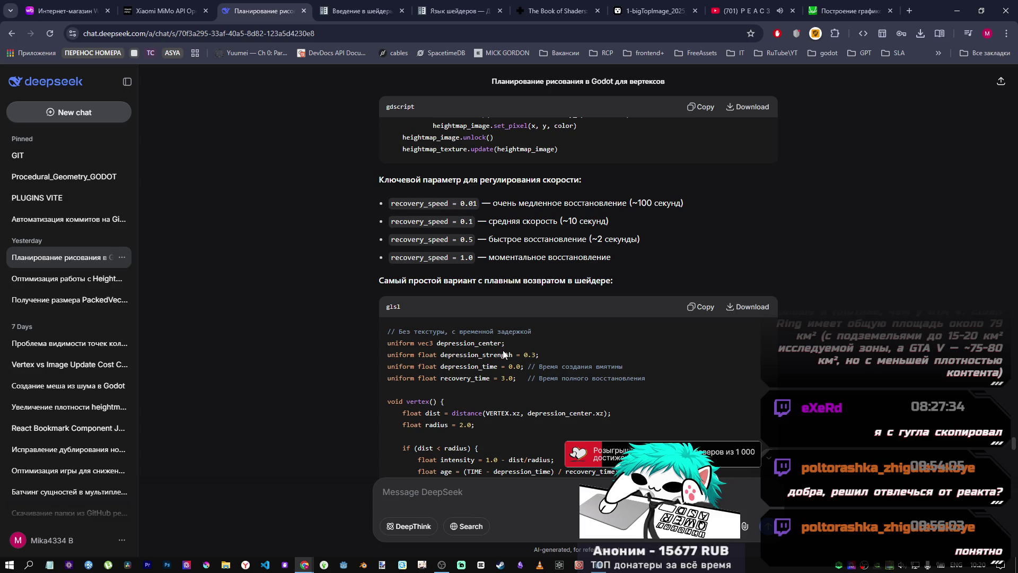
Step: Locate and select the earlier sine-falloff depression shader code, then start a new chat
{"action": "scroll", "coordinate": [504, 351], "scroll_direction": "down", "scroll_amount": 4}
{"action": "scroll", "coordinate": [500, 351], "scroll_direction": "up", "scroll_amount": 4}
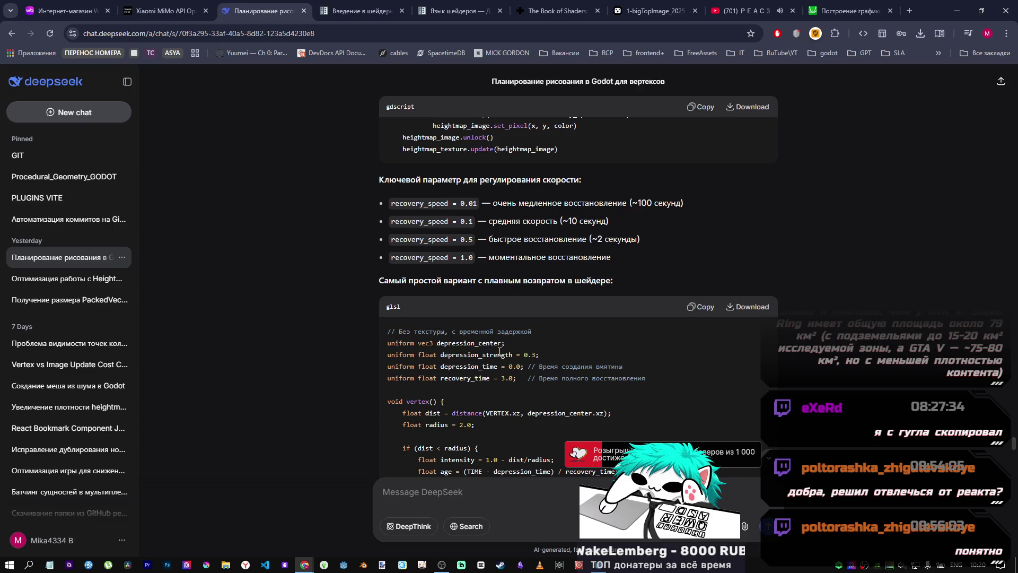
{"action": "scroll", "coordinate": [499, 352], "scroll_direction": "down", "scroll_amount": 3}
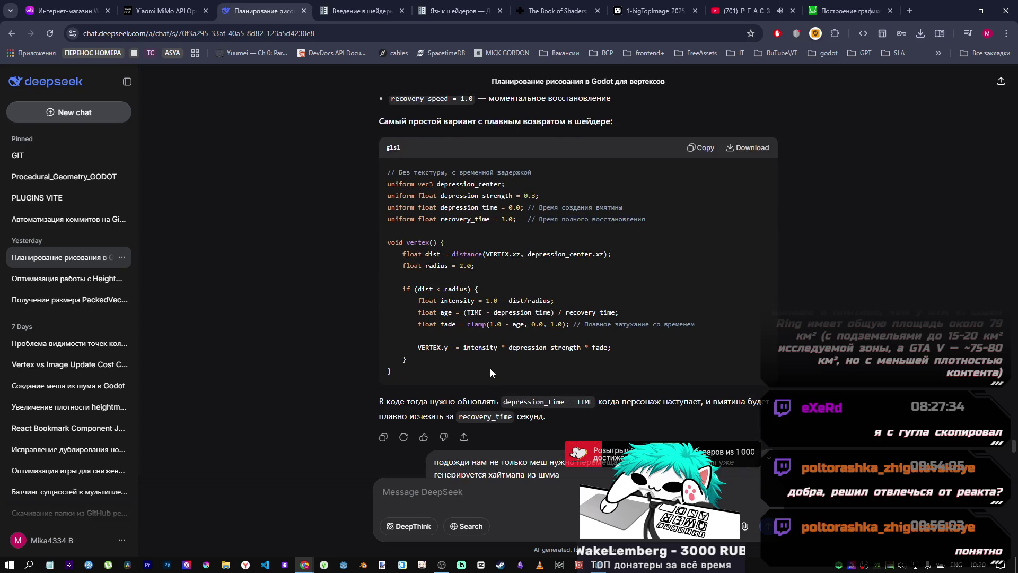
{"action": "scroll", "coordinate": [490, 368], "scroll_direction": "up", "scroll_amount": 10}
{"action": "scroll", "coordinate": [490, 366], "scroll_direction": "up", "scroll_amount": 15}
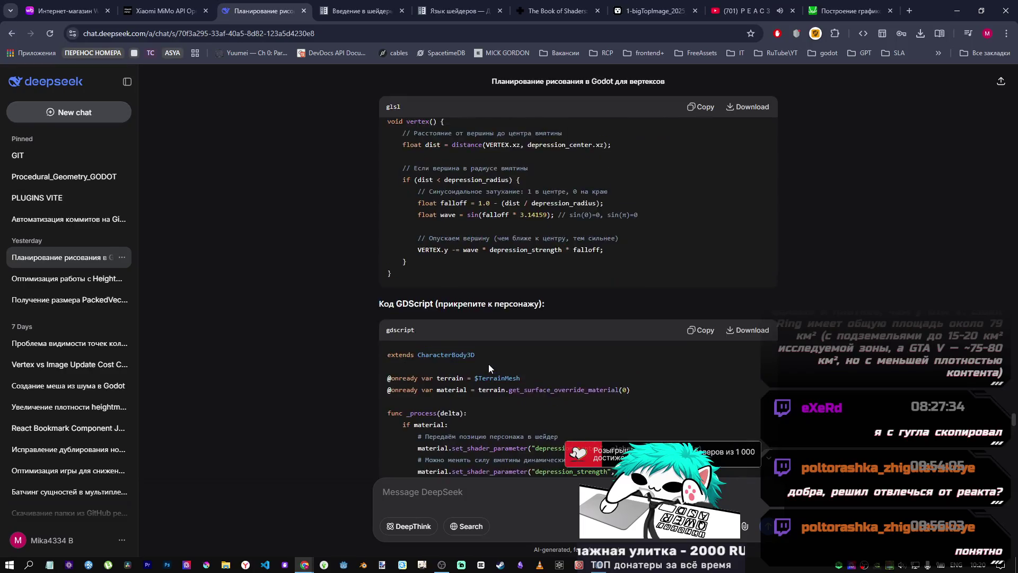
{"action": "scroll", "coordinate": [487, 355], "scroll_direction": "up", "scroll_amount": 15}
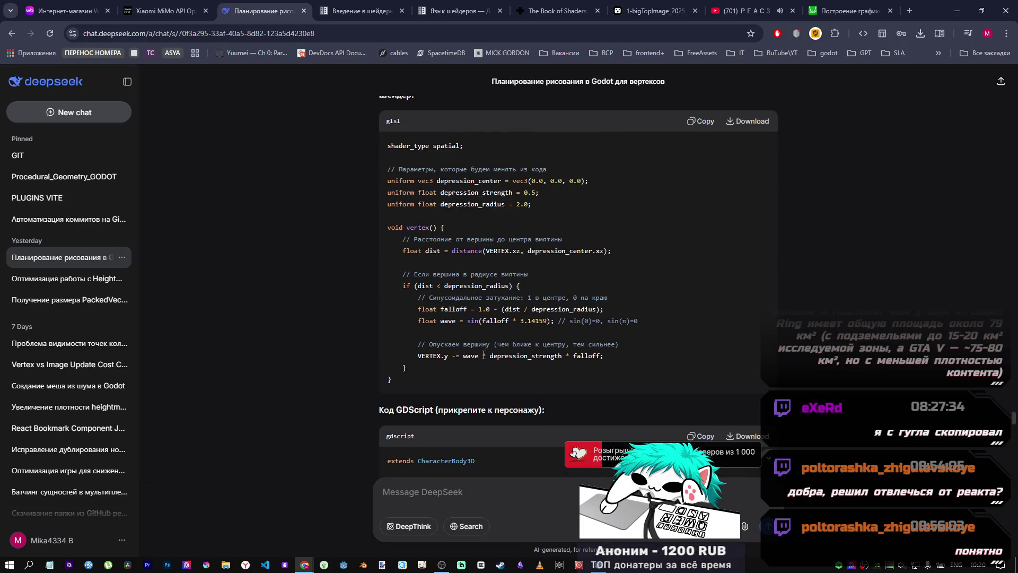
{"action": "scroll", "coordinate": [482, 354], "scroll_direction": "down", "scroll_amount": 2}
{"action": "scroll", "coordinate": [479, 354], "scroll_direction": "up", "scroll_amount": 2}
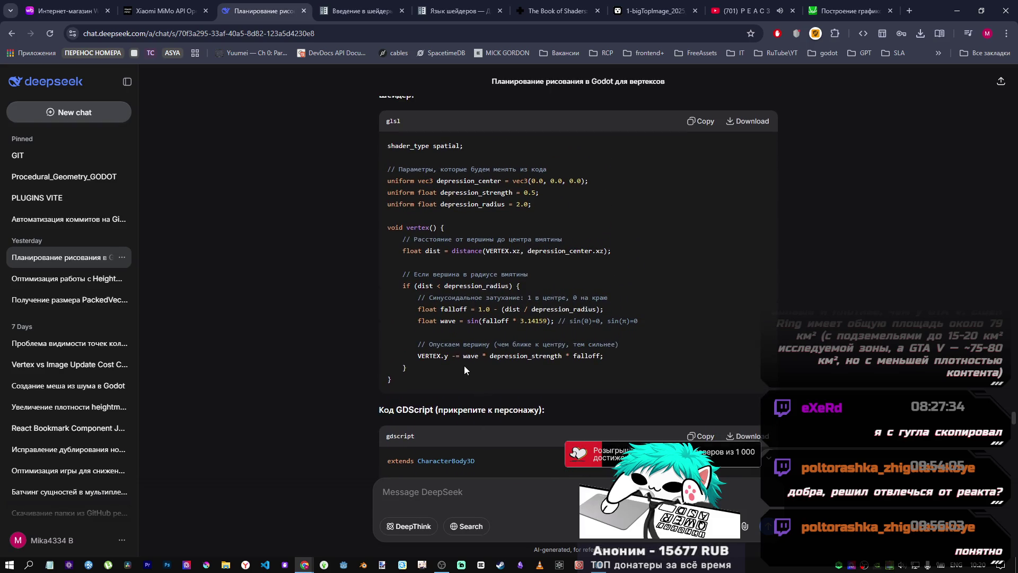
{"action": "left_click_drag", "start_coordinate": [431, 375], "coordinate": [389, 179]}
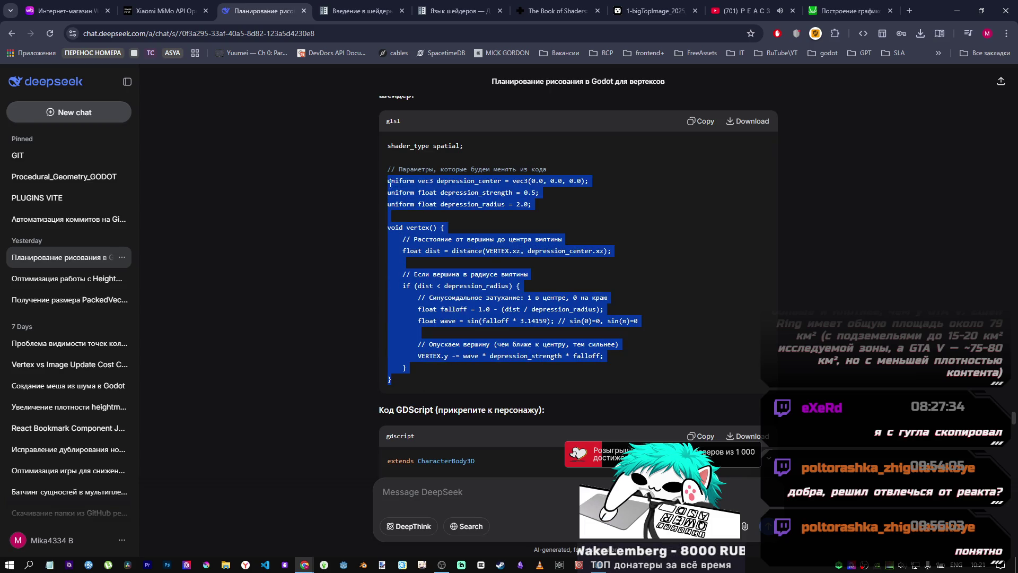
{"action": "left_click", "coordinate": [389, 181]}
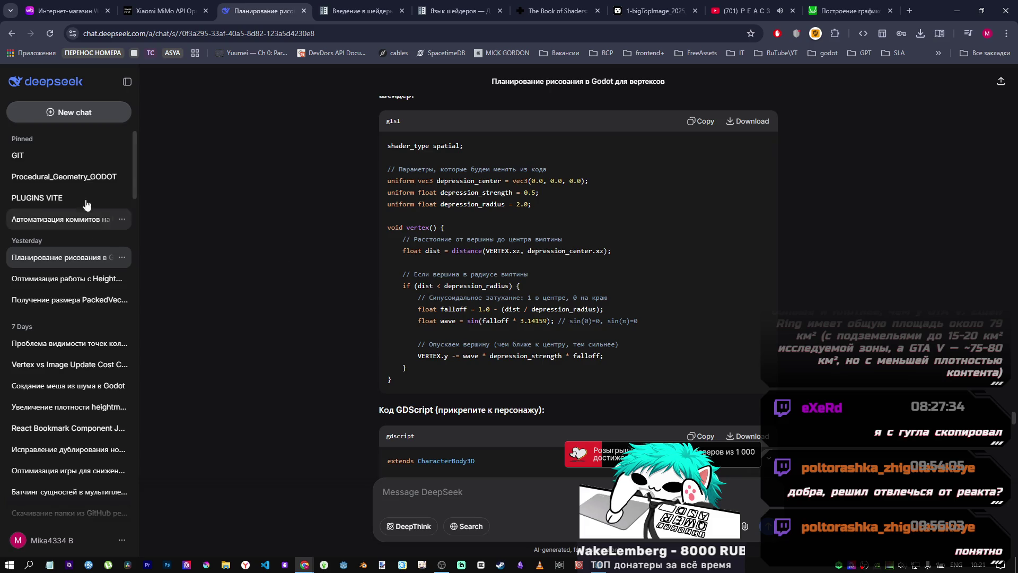
{"action": "left_click", "coordinate": [101, 119]}
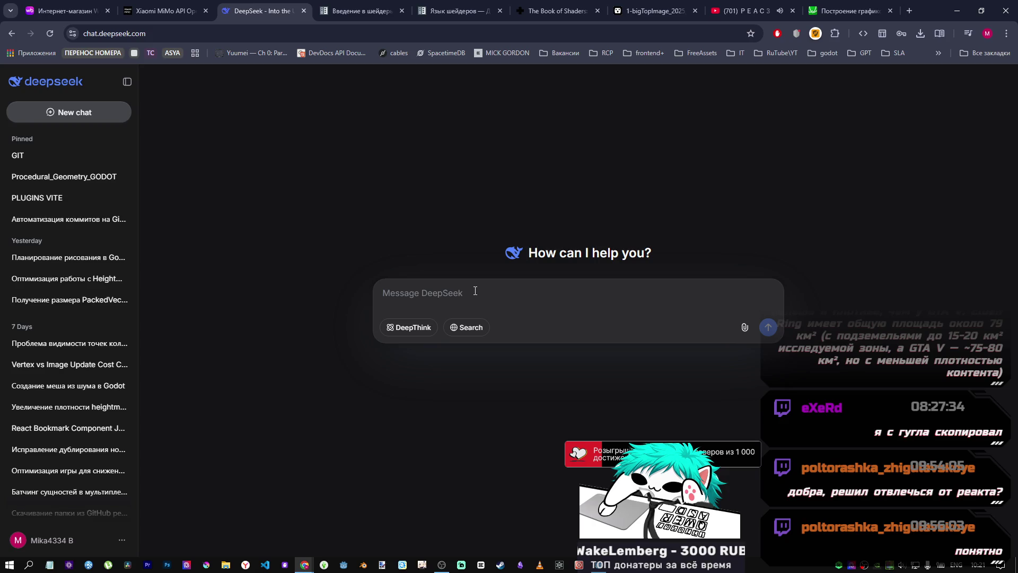
Step: Type 'коротко, godot 4.5' into the message box after fixing the keyboard layout
{"action": "type", "text": "yfg"}
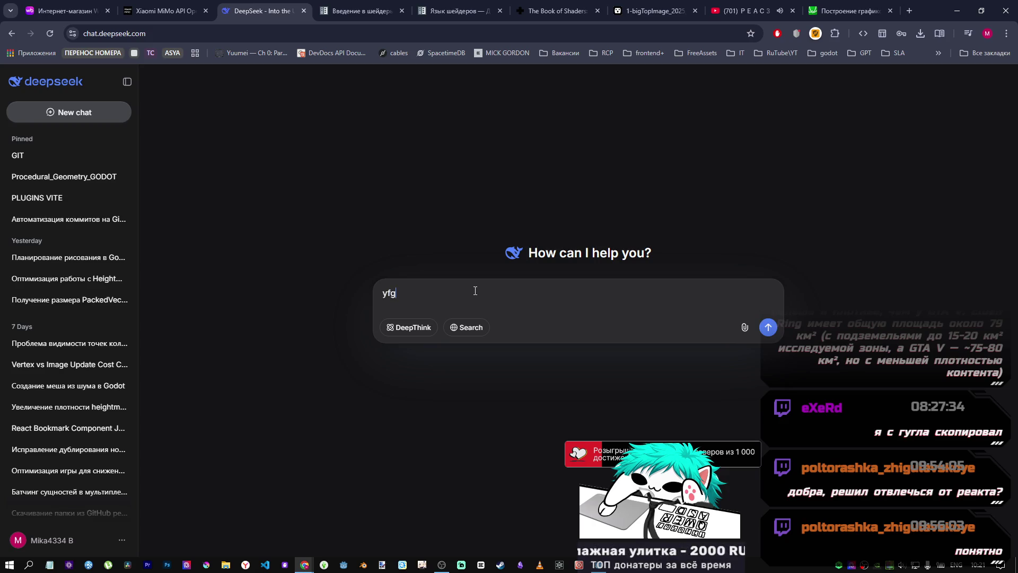
{"action": "type", "text": "bib itqlth rjnjhsq ghb"}
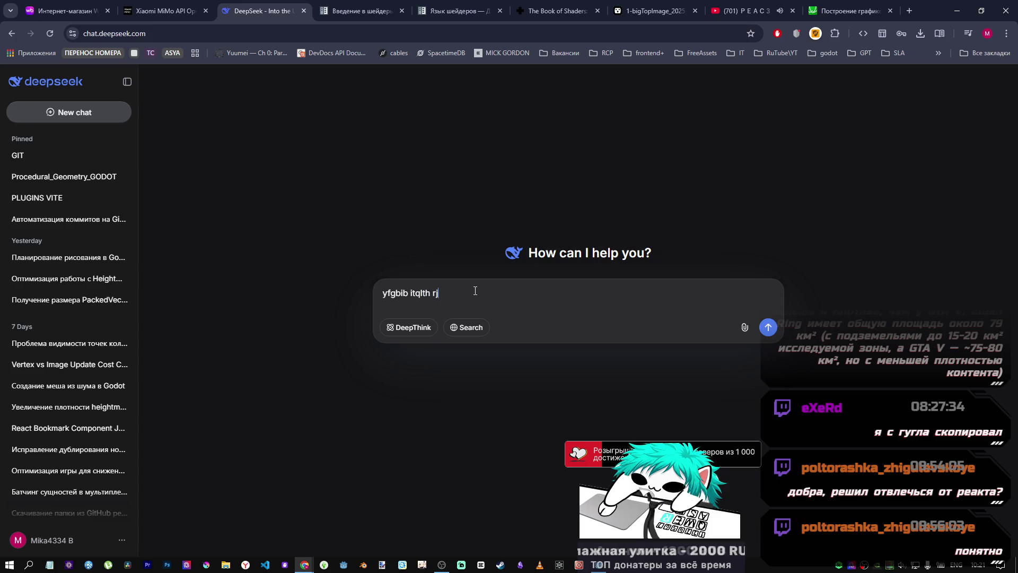
{"action": "key", "text": "ctrl+a"}
{"action": "key", "text": "BackSpace"}
{"action": "key", "text": "alt+shift"}
{"action": "type", "text": "при"}
{"action": "key", "text": "BackSpace"}
{"action": "key", "text": "BackSpace"}
{"action": "key", "text": "BackSpace"}
{"action": "key", "text": "alt+shift"}
{"action": "type", "text": "godot 4"}
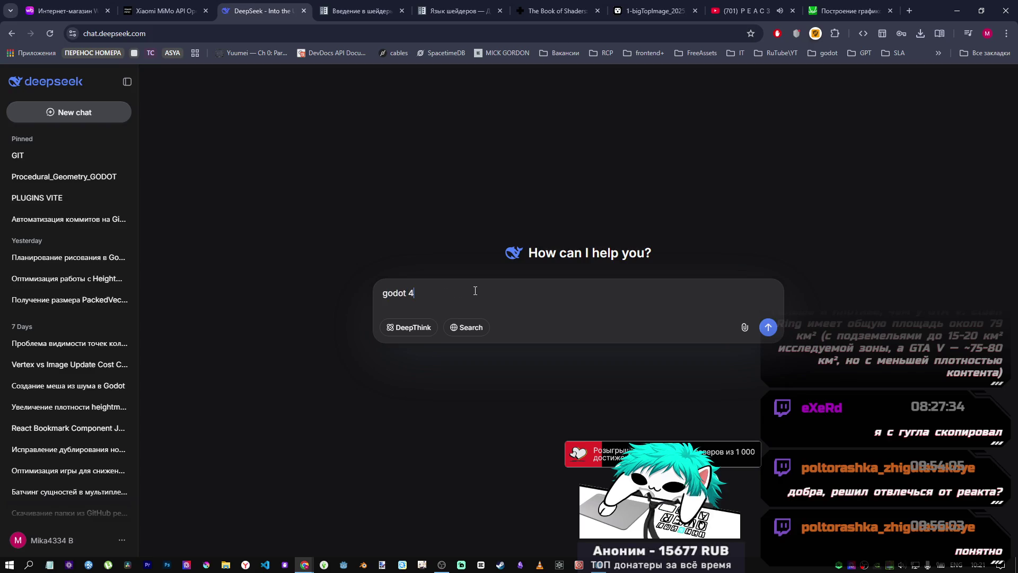
{"action": "type", "text": ".4"}
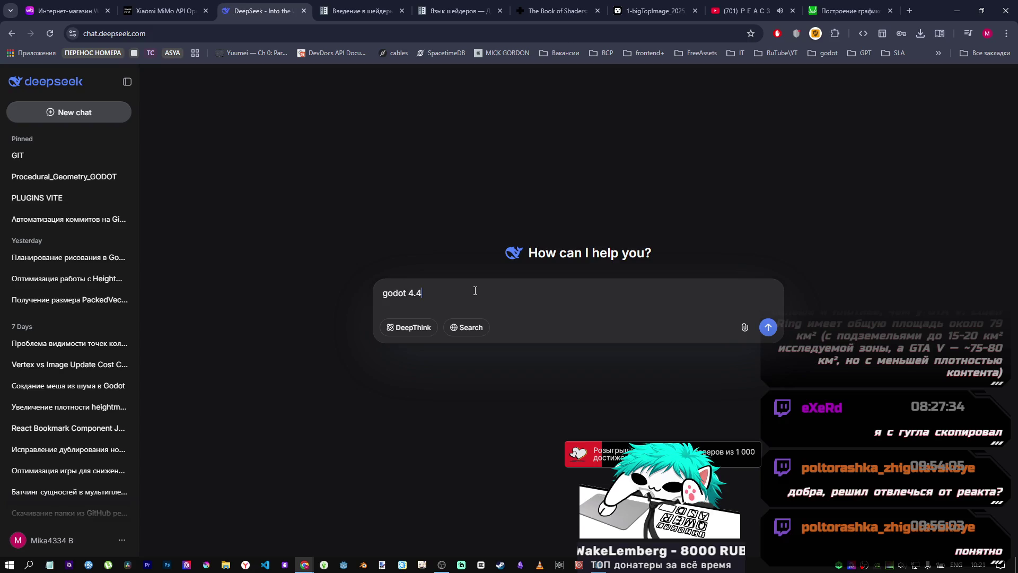
{"action": "key", "text": "BackSpace"}
{"action": "type", "text": "5"}
{"action": "key", "text": "Home"}
{"action": "type", "text": "коротко,"}
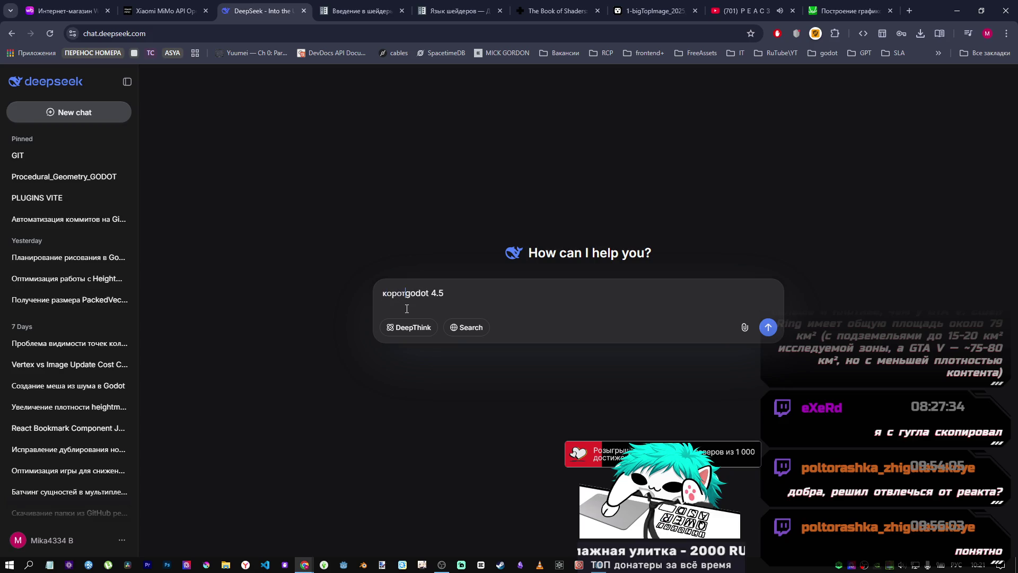
Step: Extend the prompt with 'шейдер плавного смещения вертекса по' and select 'плавного'
{"action": "left_click", "coordinate": [497, 297]}
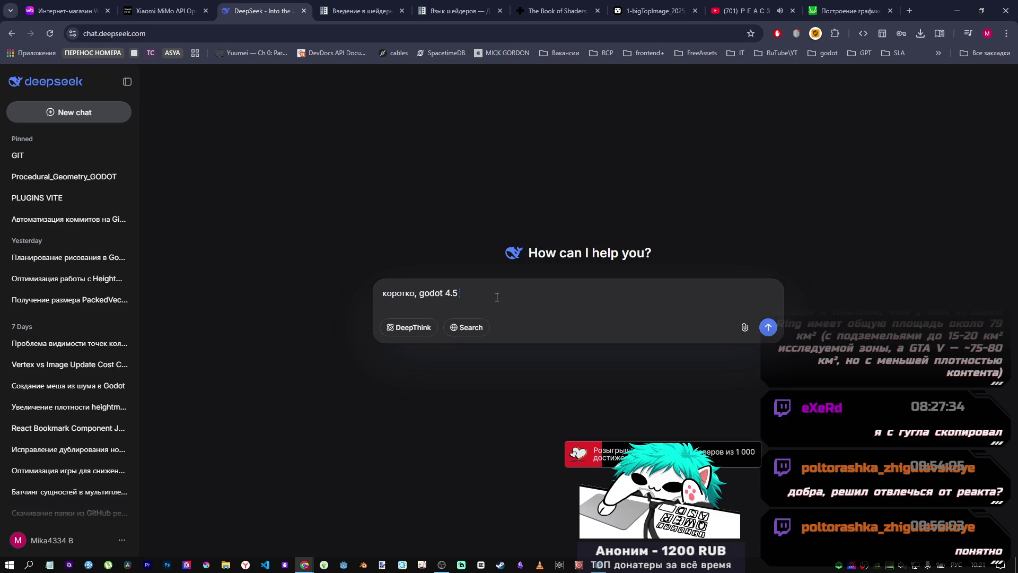
{"action": "type", "text": "4.5,"}
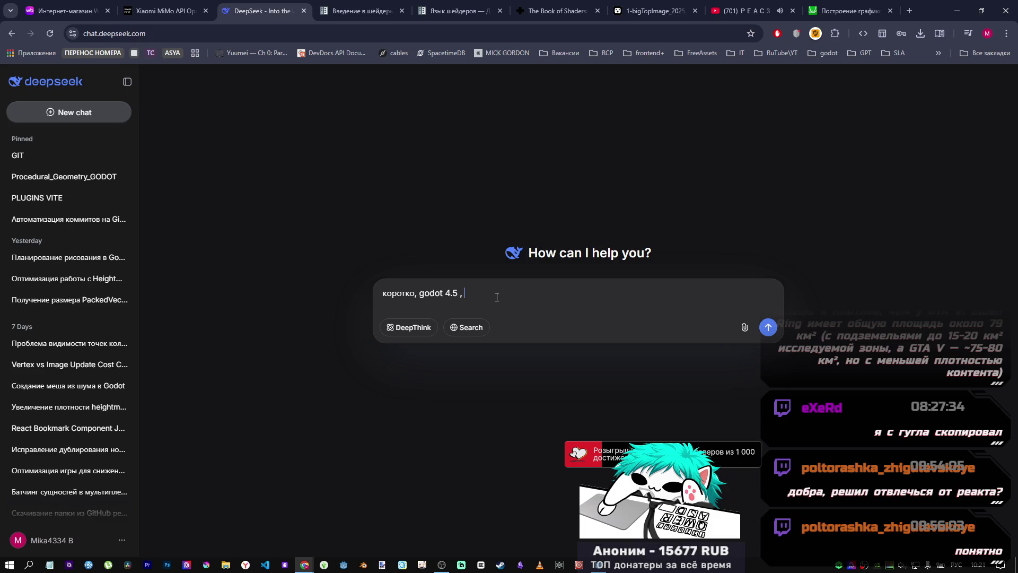
{"action": "type", "text": " шейдер"}
{"action": "type", "text": " сме"}
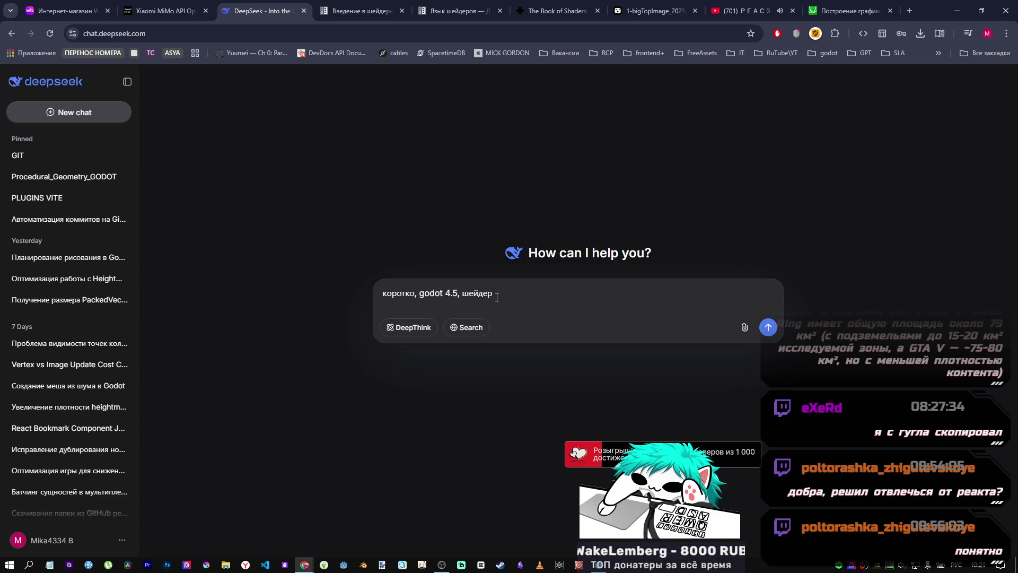
{"action": "type", "text": "ще"}
{"action": "type", "text": "ния по"}
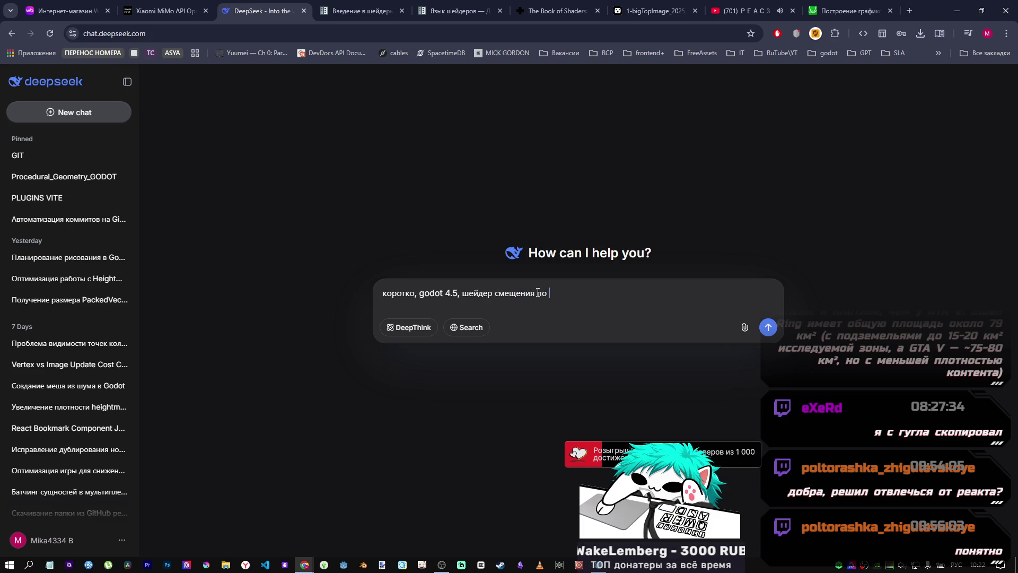
{"action": "left_click", "coordinate": [496, 293]}
{"action": "type", "text": "плавного"}
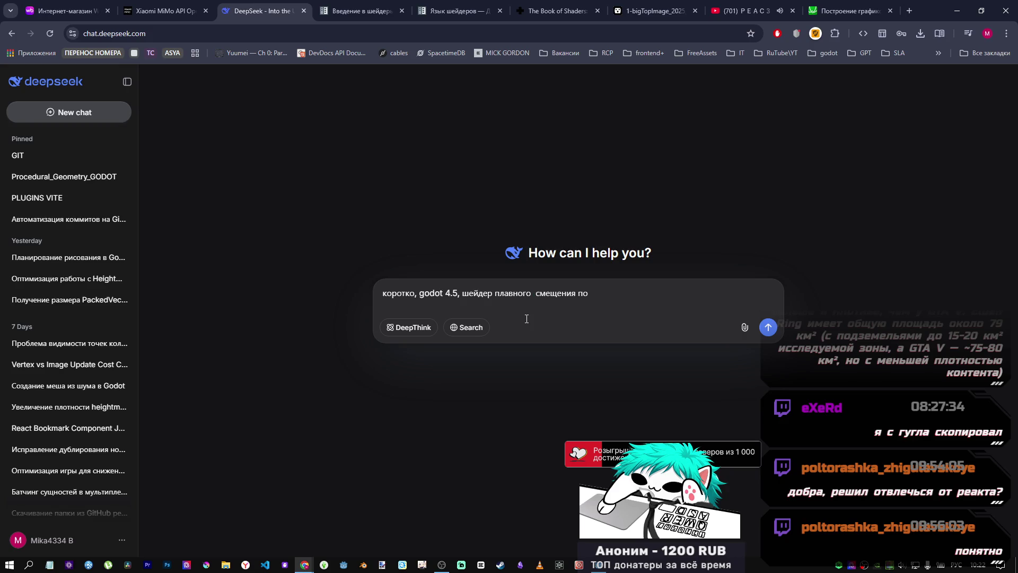
{"action": "key", "text": "BackSpace"}
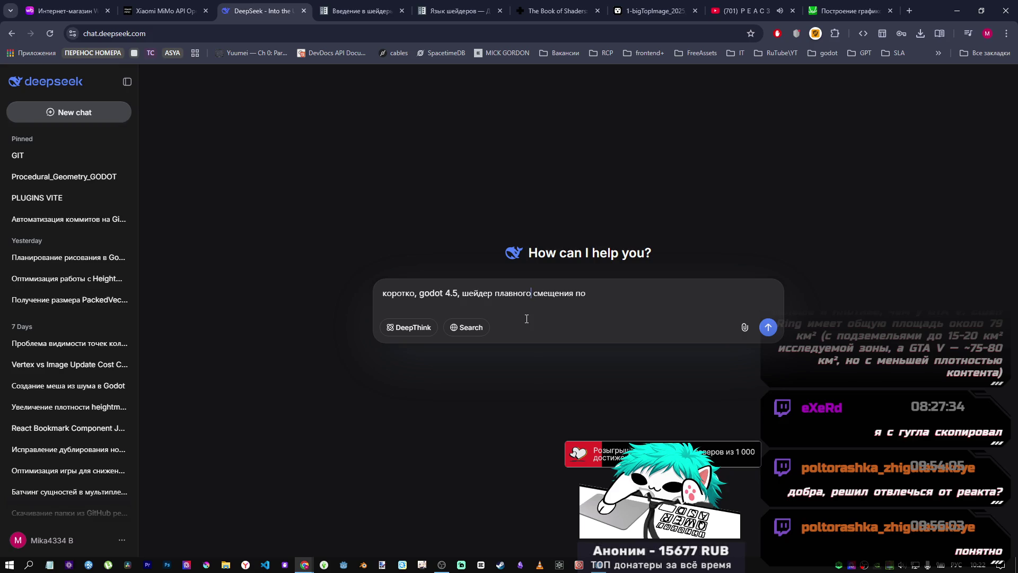
{"action": "type", "text": "вертекса"}
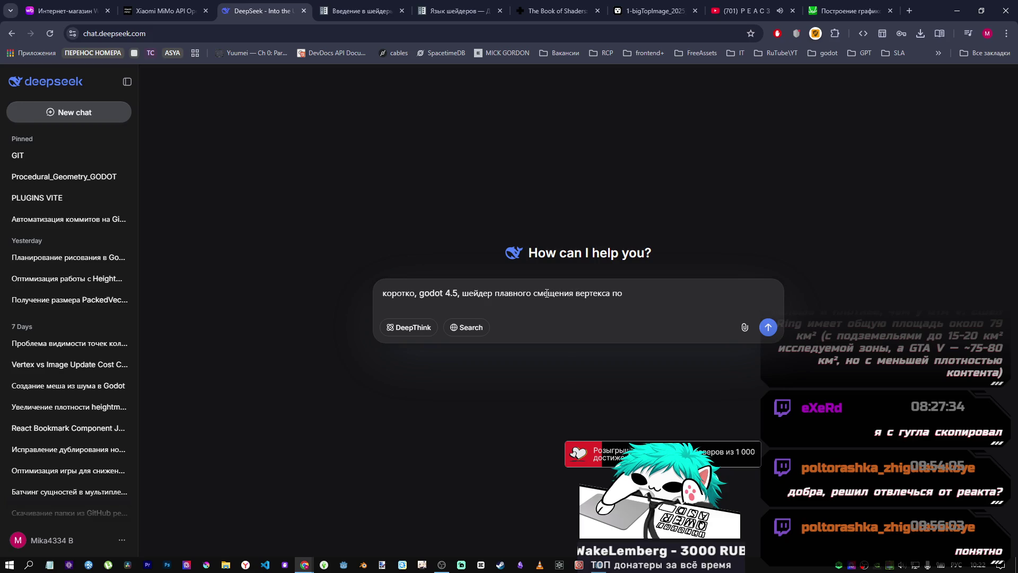
{"action": "left_click_drag", "start_coordinate": [534, 293], "coordinate": [499, 294]}
Step: Remove 'плавного' and extend the prompt with 'по y вниз регулируемо,'
{"action": "key", "text": "BackSpace"}
{"action": "key", "text": "BackSpace"}
{"action": "left_click", "coordinate": [585, 293]}
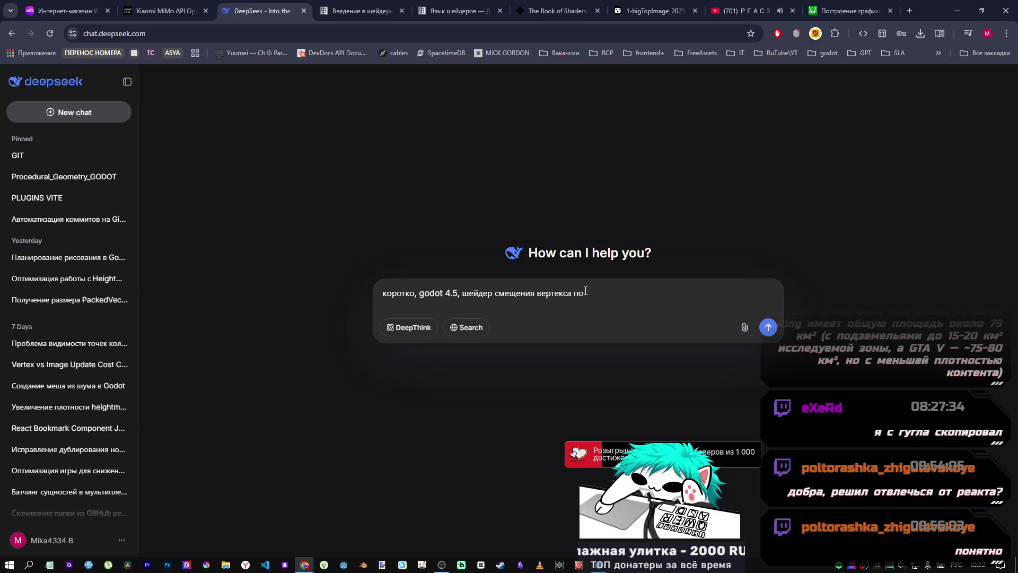
{"action": "double_click", "coordinate": [582, 293]}
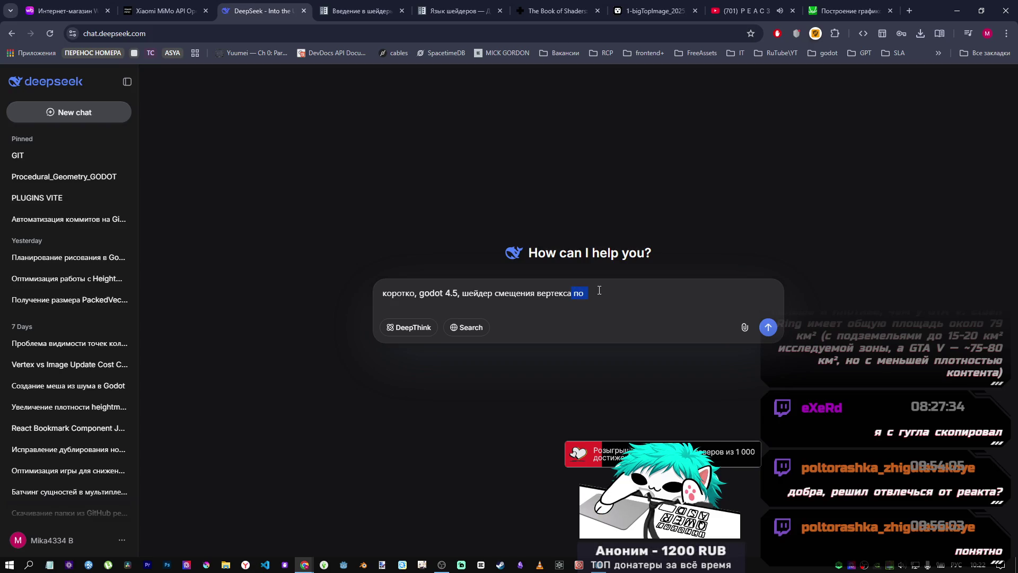
{"action": "type", "text": "со"}
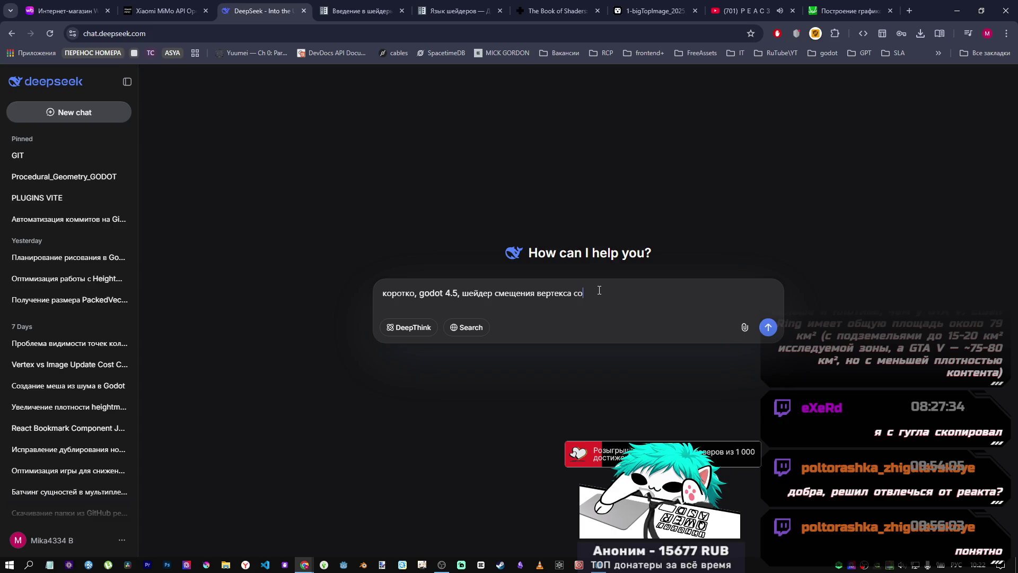
{"action": "type", "text": " сглаживанием"}
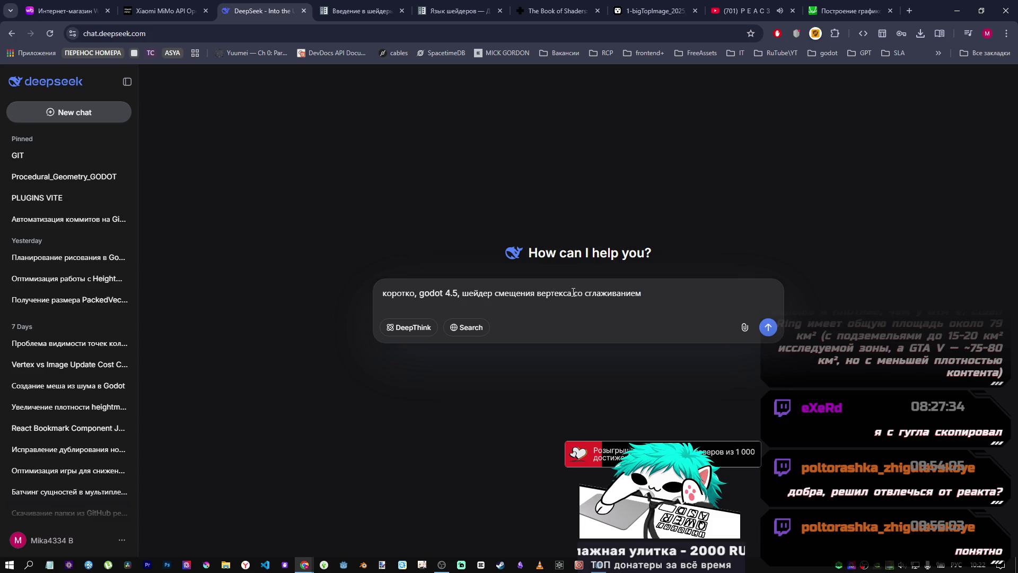
{"action": "type", "text": "по  "}
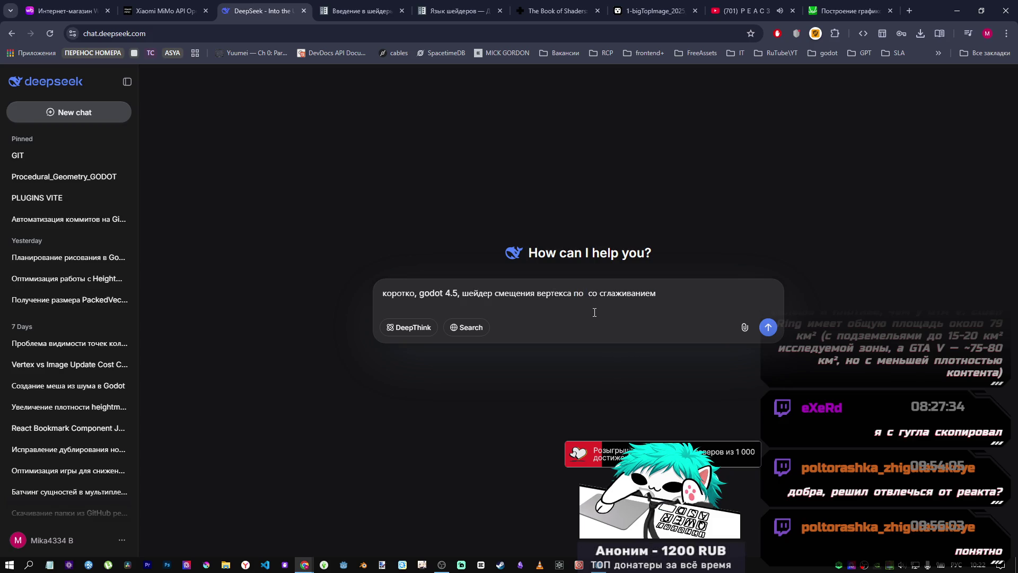
{"action": "type", "text": "y"}
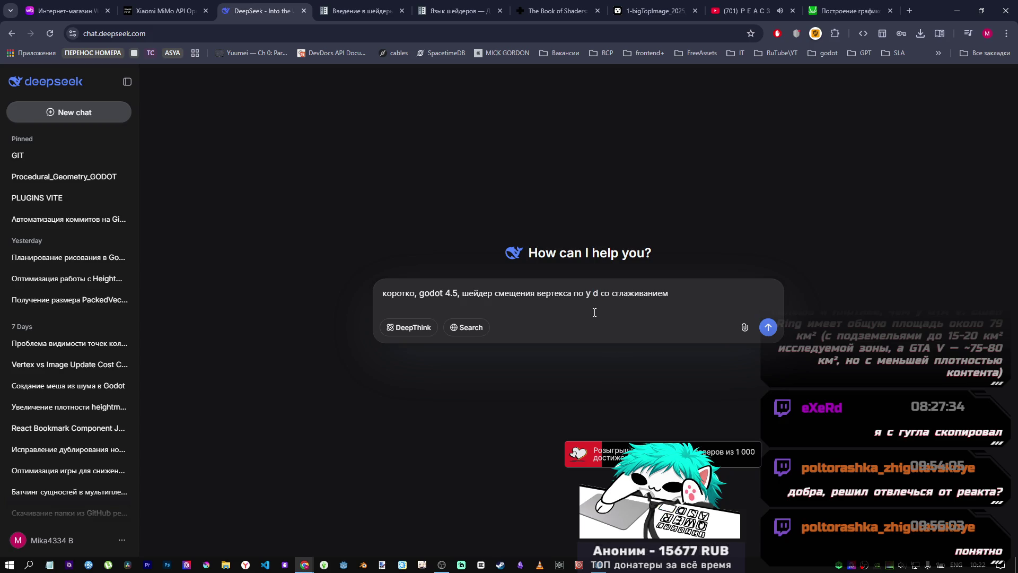
{"action": "key", "text": "alt+shift"}
{"action": "type", "text": "вниз регули"}
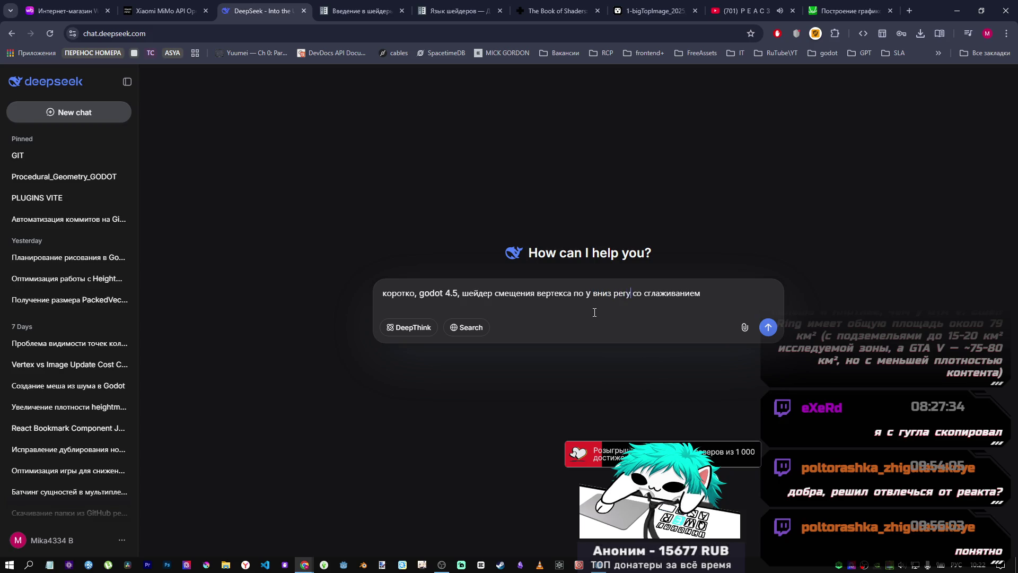
{"action": "type", "text": "руемо"}
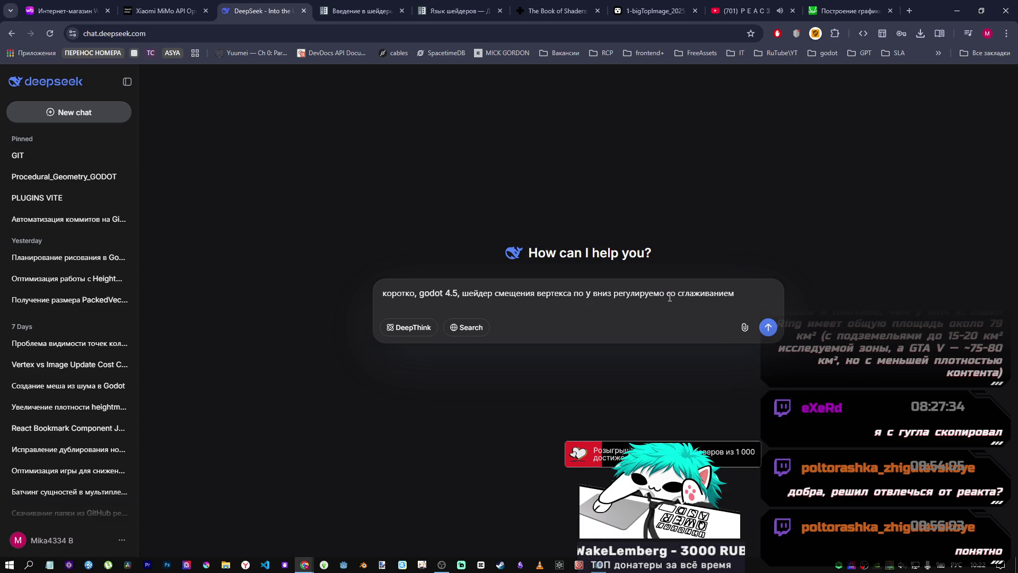
{"action": "type", "text": ","}
Step: Add the dependence on the character body's position and send the request
{"action": "left_click_drag", "start_coordinate": [733, 293], "coordinate": [742, 293]}
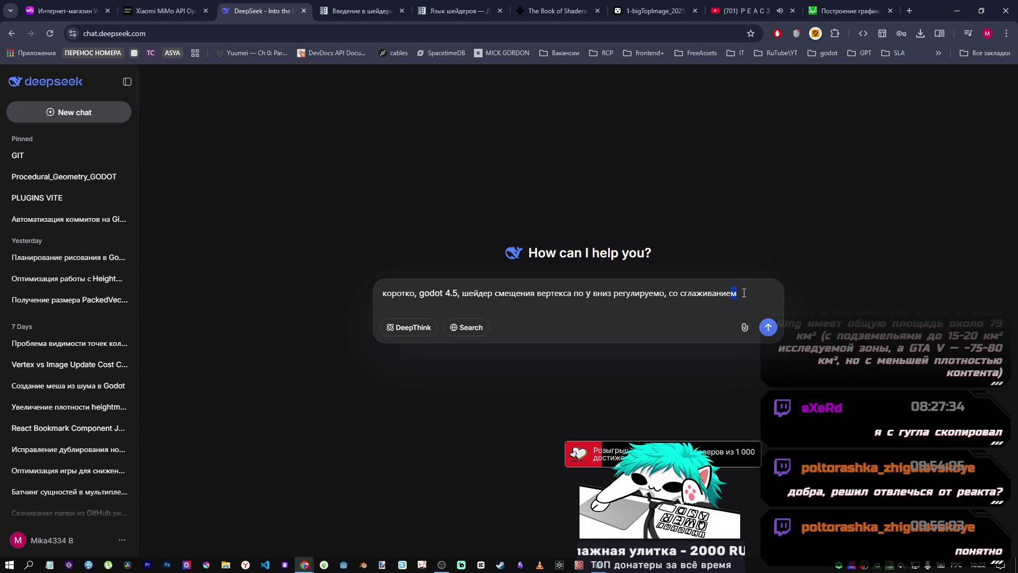
{"action": "type", "text": ", в зависимости от положения сан"}
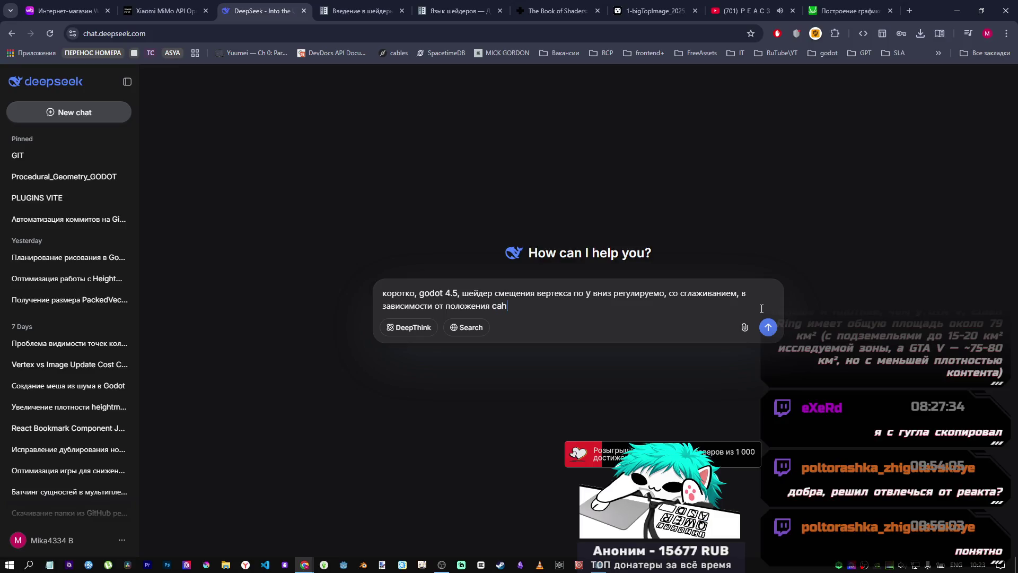
{"action": "type", "text": "harbody"}
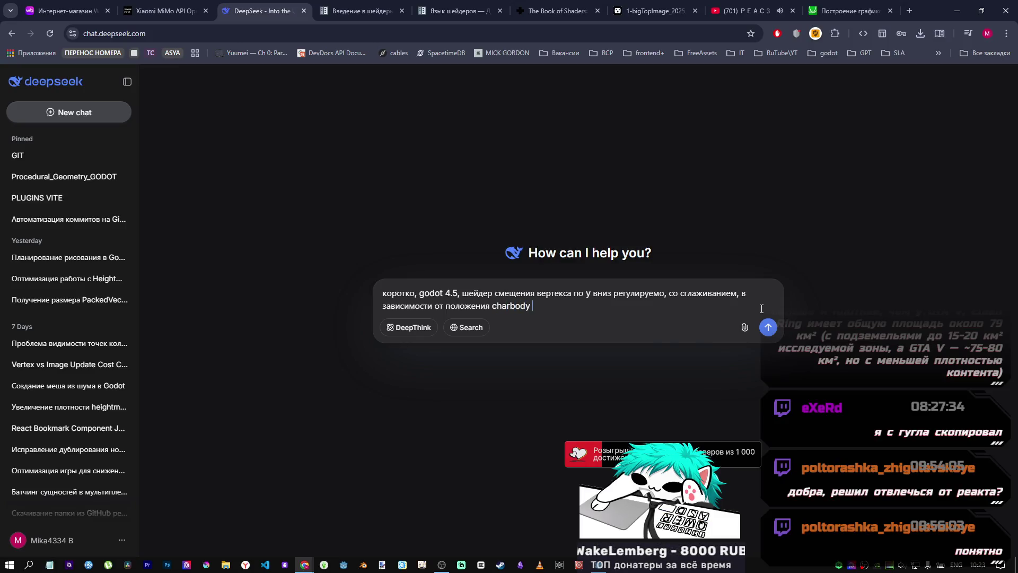
{"action": "key", "text": "alt+shift"}
{"action": "type", "text": "в пространст"}
{"action": "type", "text": "ве"}
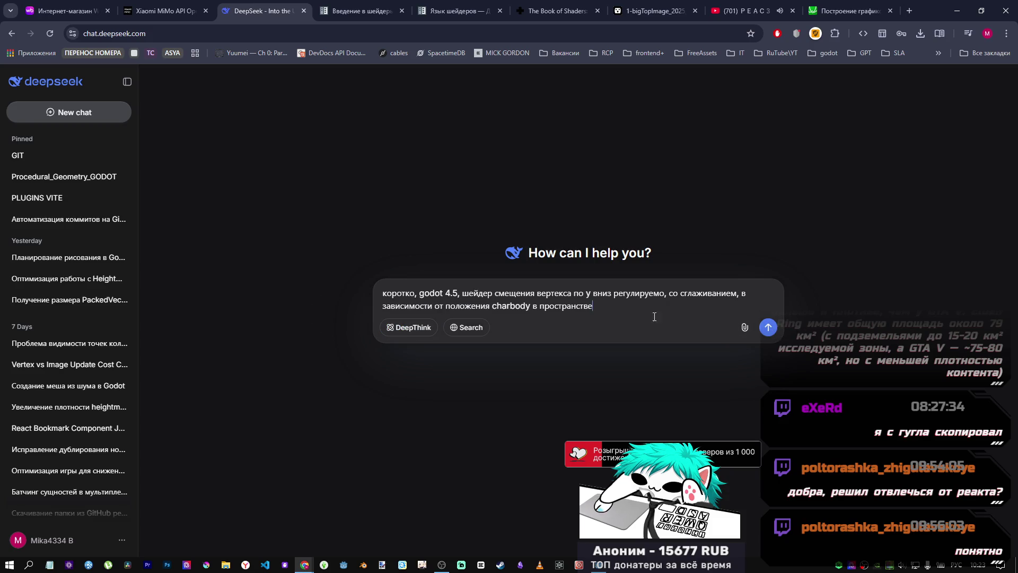
{"action": "triple_click", "coordinate": [493, 298]}
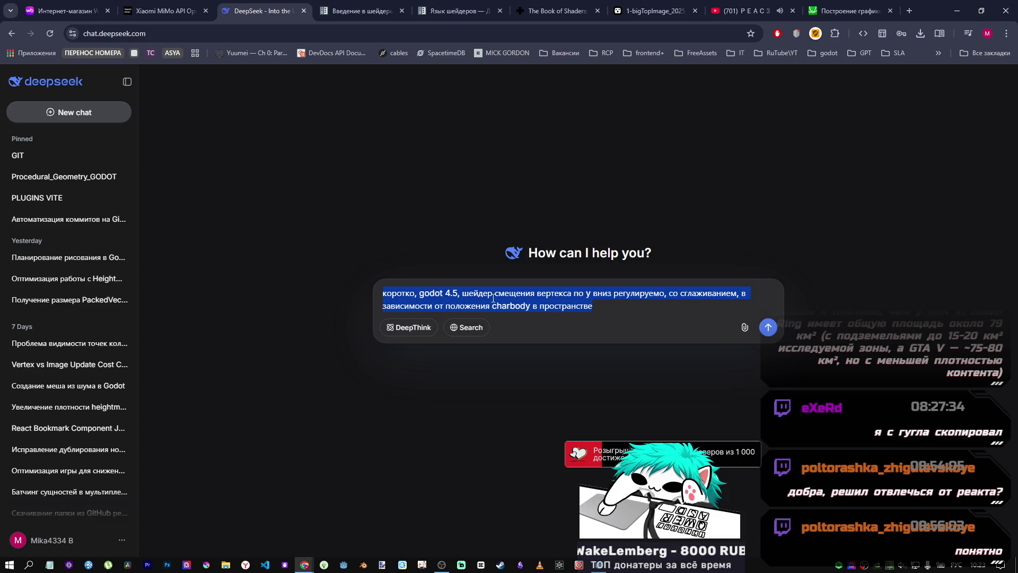
{"action": "left_click", "coordinate": [770, 328]}
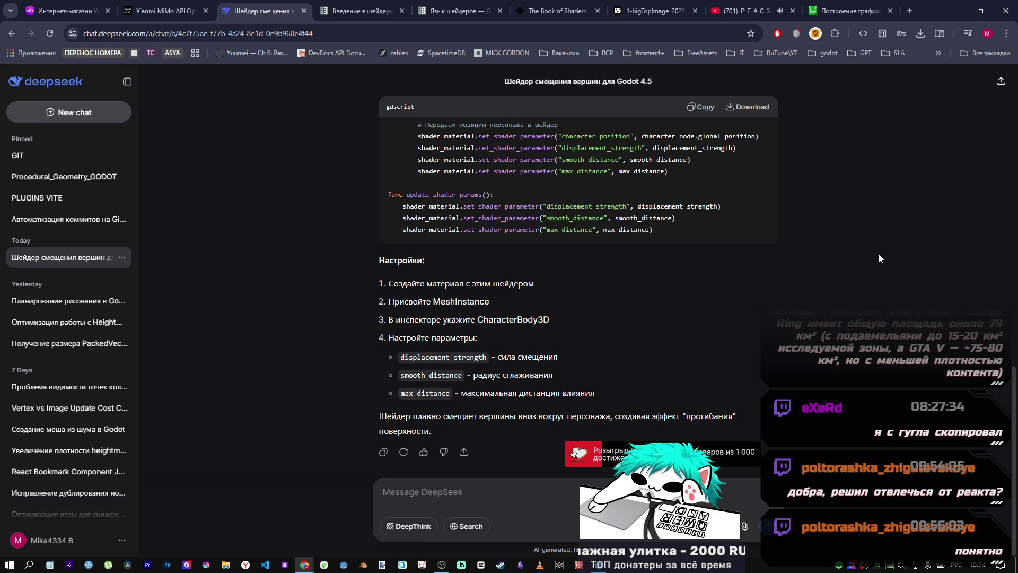
Step: Copy the glsl vertex displacement shader from DeepSeek's answer and return to Godot
{"action": "scroll", "coordinate": [661, 385], "scroll_direction": "up", "scroll_amount": 5}
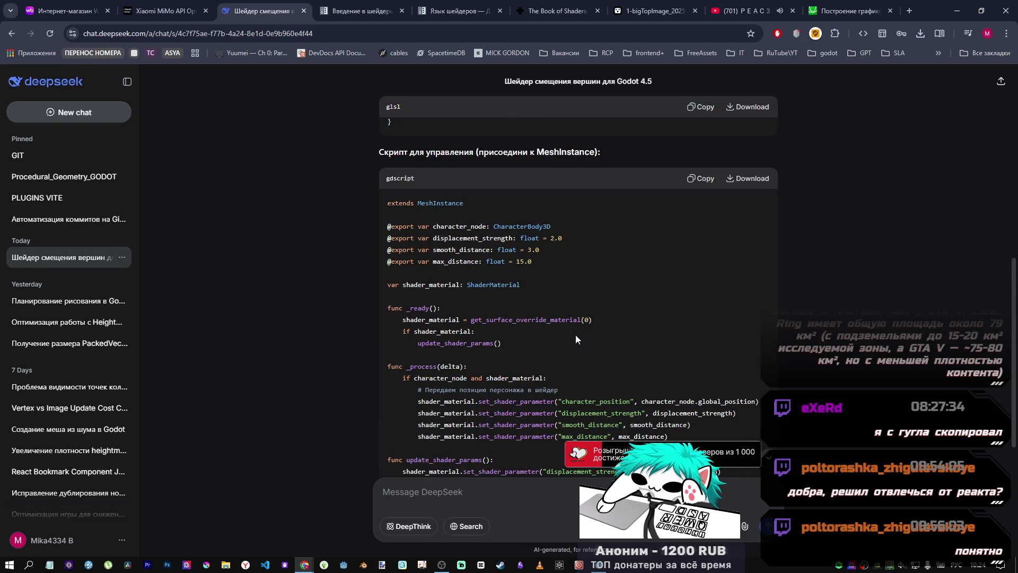
{"action": "scroll", "coordinate": [573, 335], "scroll_direction": "down", "scroll_amount": 1}
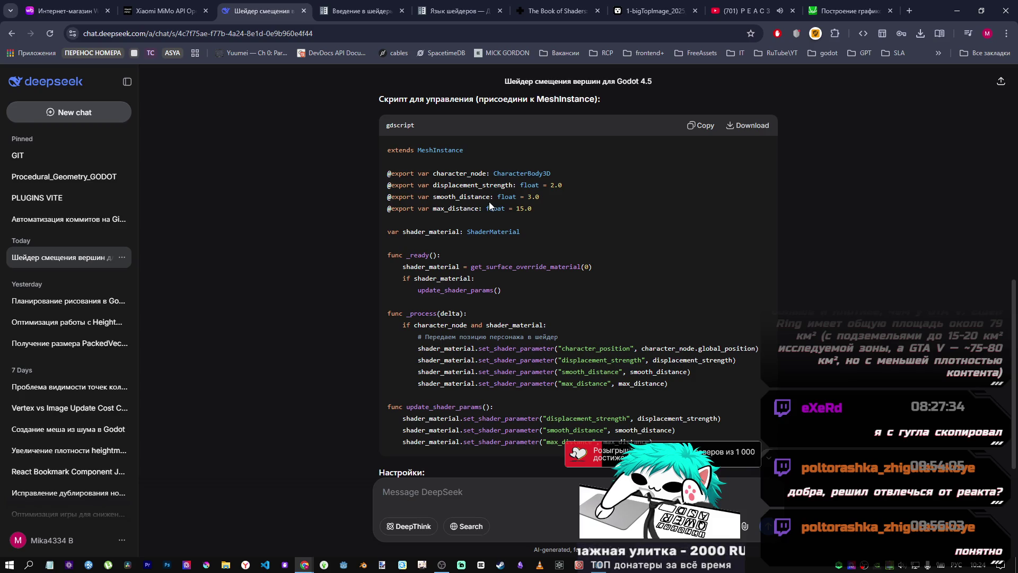
{"action": "scroll", "coordinate": [462, 203], "scroll_direction": "down", "scroll_amount": 3}
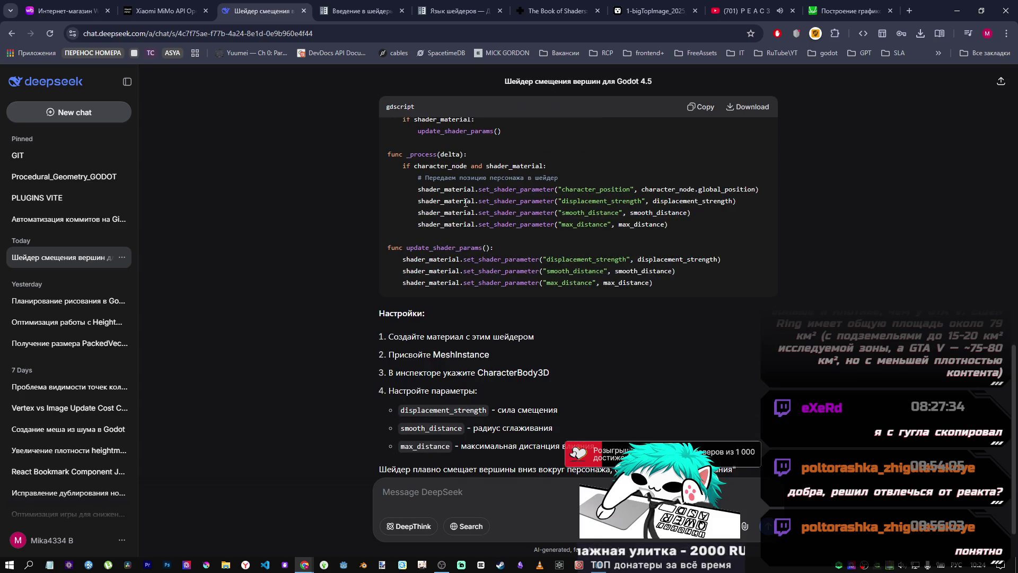
{"action": "scroll", "coordinate": [620, 293], "scroll_direction": "up", "scroll_amount": 5}
{"action": "scroll", "coordinate": [606, 327], "scroll_direction": "up", "scroll_amount": 3}
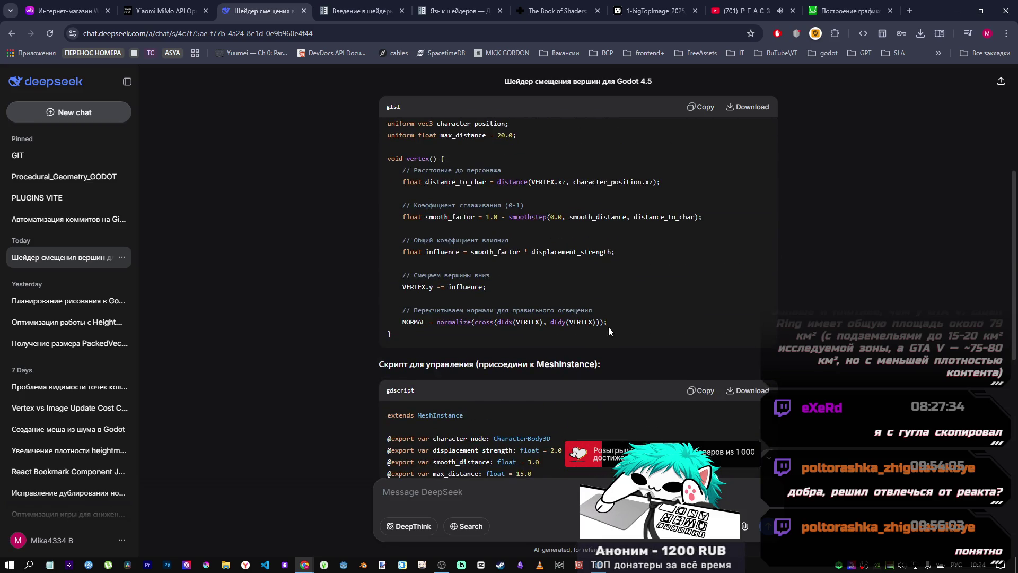
{"action": "scroll", "coordinate": [552, 318], "scroll_direction": "up", "scroll_amount": 3}
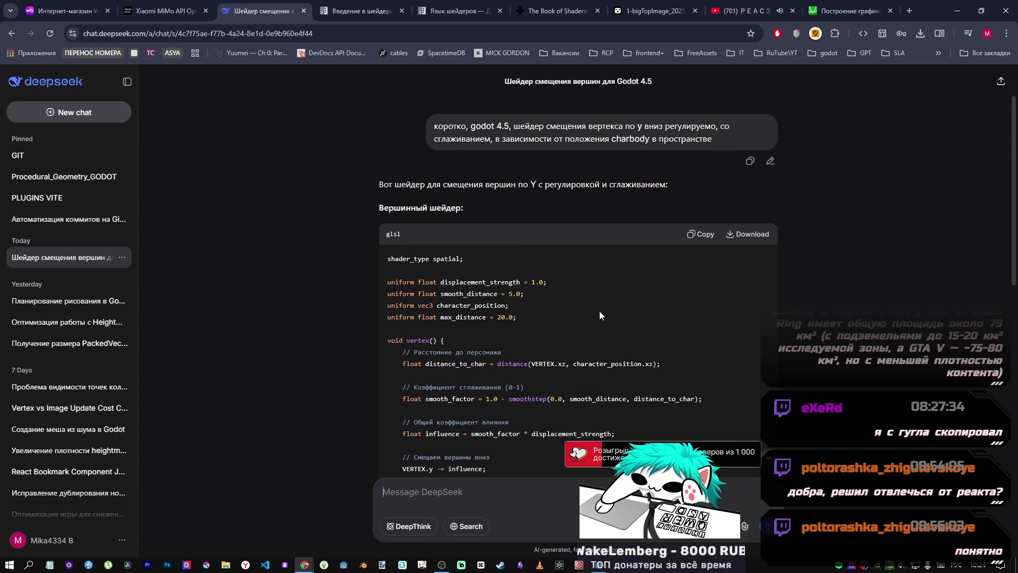
{"action": "left_click", "coordinate": [701, 234]}
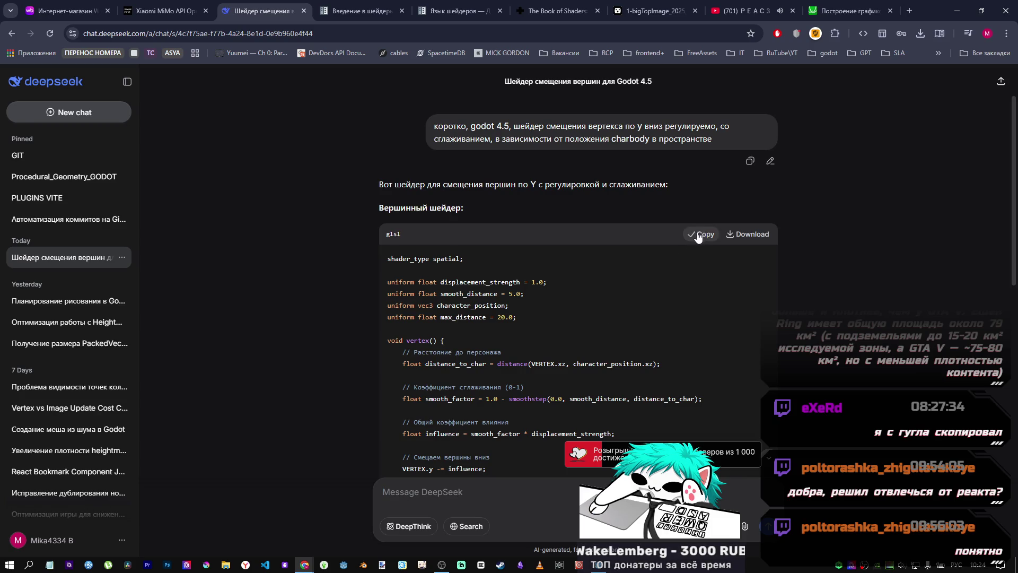
{"action": "scroll", "coordinate": [637, 329], "scroll_direction": "down", "scroll_amount": 8}
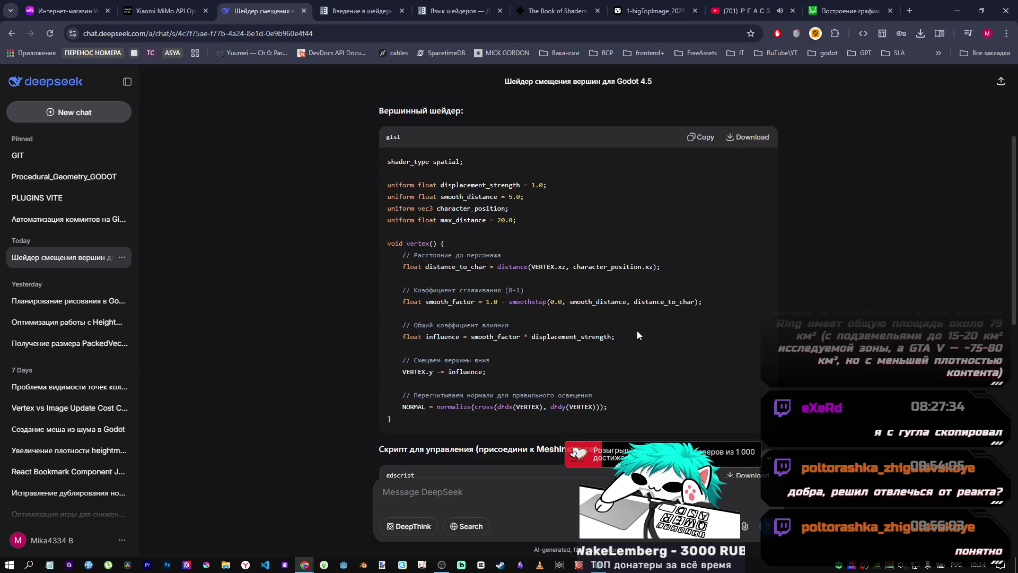
{"action": "scroll", "coordinate": [635, 329], "scroll_direction": "up", "scroll_amount": 4}
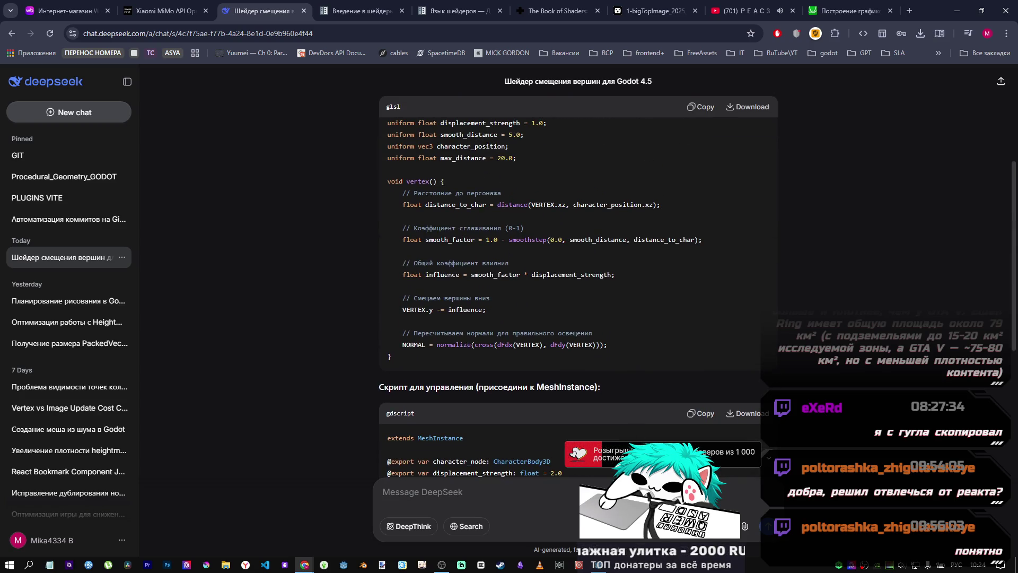
{"action": "left_click", "coordinate": [609, 566]}
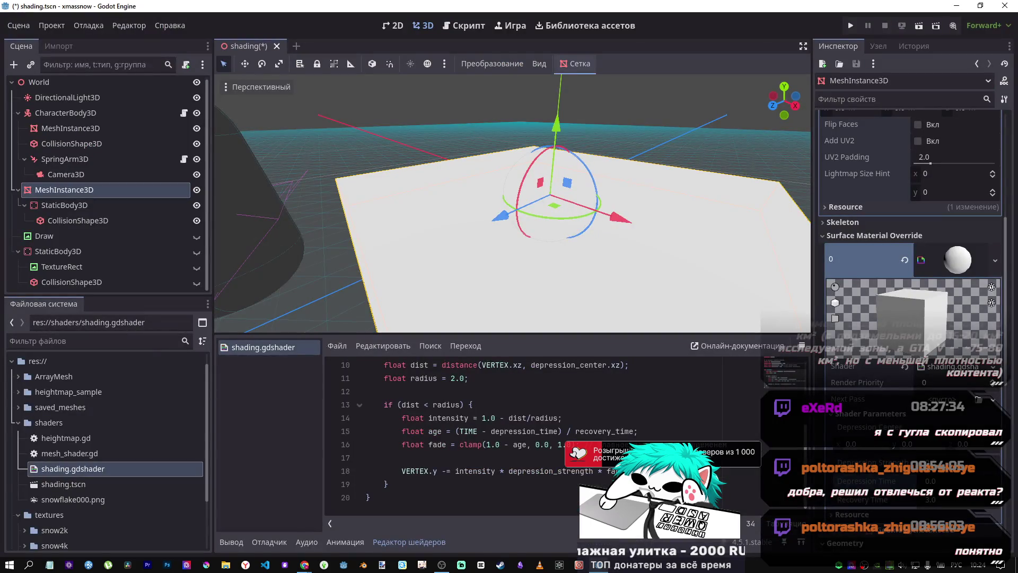
Step: Replace all of shading.gdshader with the copied displacement shader and save
{"action": "left_click", "coordinate": [462, 429]}
{"action": "key", "text": "ctrl+a"}
{"action": "key", "text": "ctrl+v"}
{"action": "key", "text": "ctrl+s"}
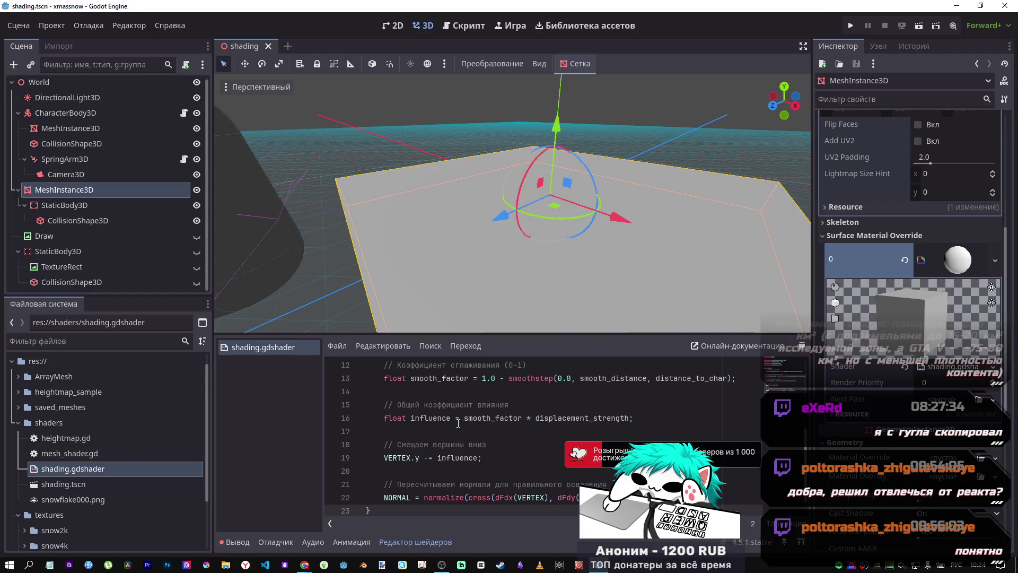
Step: Select the line-22 dFdx error message and return to DeepSeek
{"action": "scroll", "coordinate": [447, 409], "scroll_direction": "down", "scroll_amount": 1}
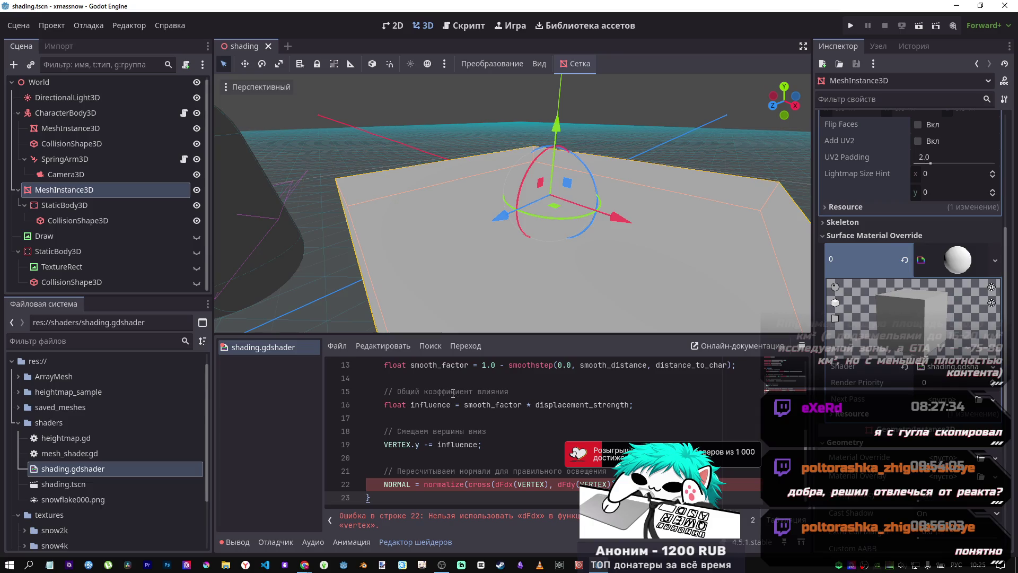
{"action": "left_click_drag", "start_coordinate": [403, 526], "coordinate": [341, 515]}
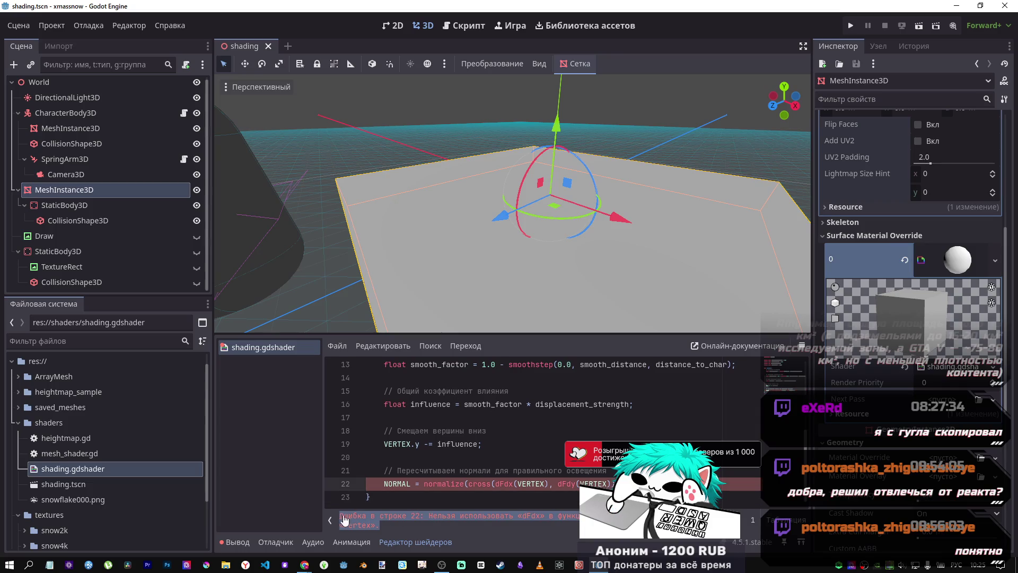
{"action": "key", "text": "alt+Tab"}
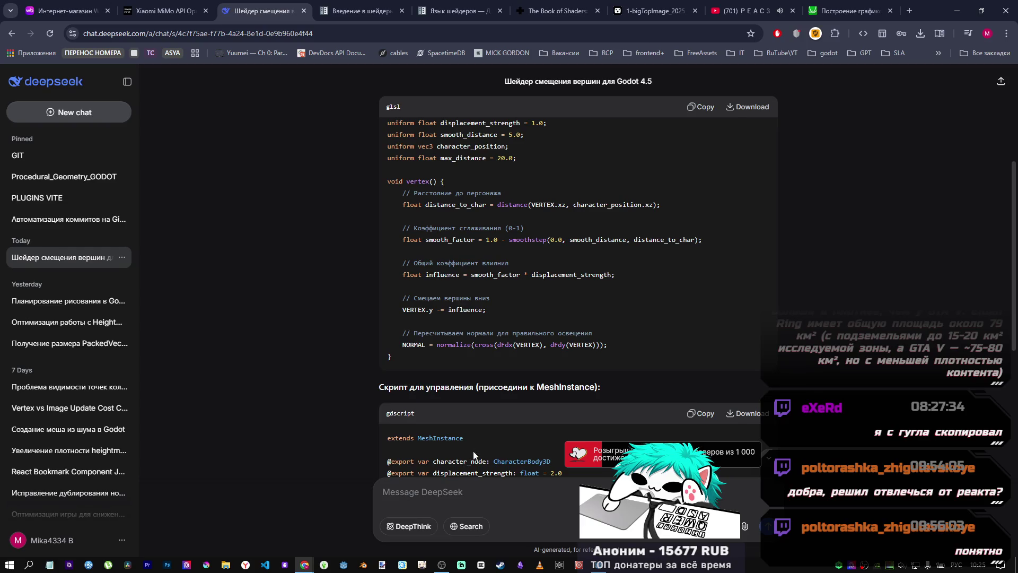
Step: Resend the original shader prompt with DeepThink enabled to get a second answer
{"action": "scroll", "coordinate": [499, 455], "scroll_direction": "down", "scroll_amount": 7}
{"action": "scroll", "coordinate": [501, 448], "scroll_direction": "up", "scroll_amount": 15}
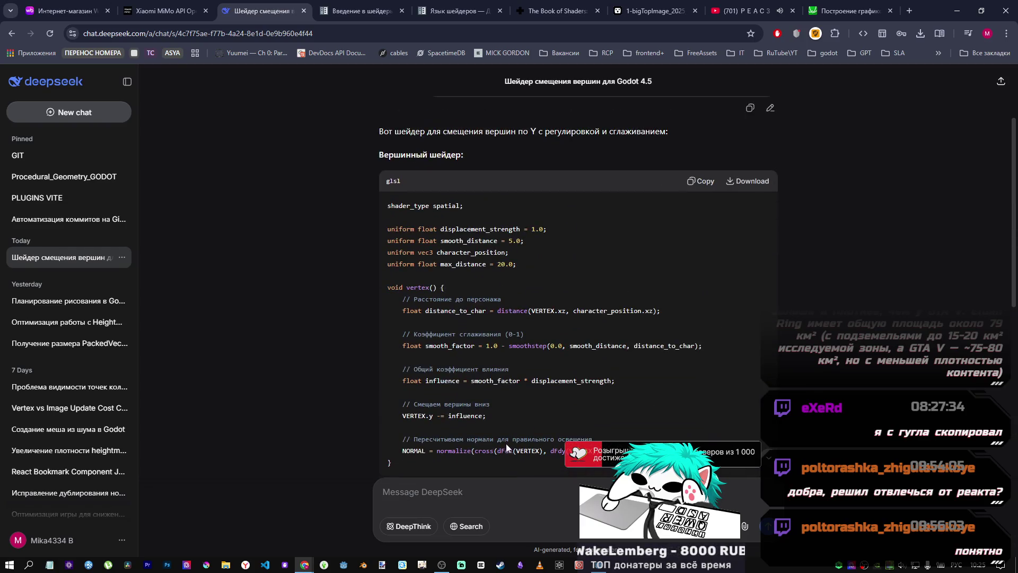
{"action": "scroll", "coordinate": [506, 441], "scroll_direction": "up", "scroll_amount": 1}
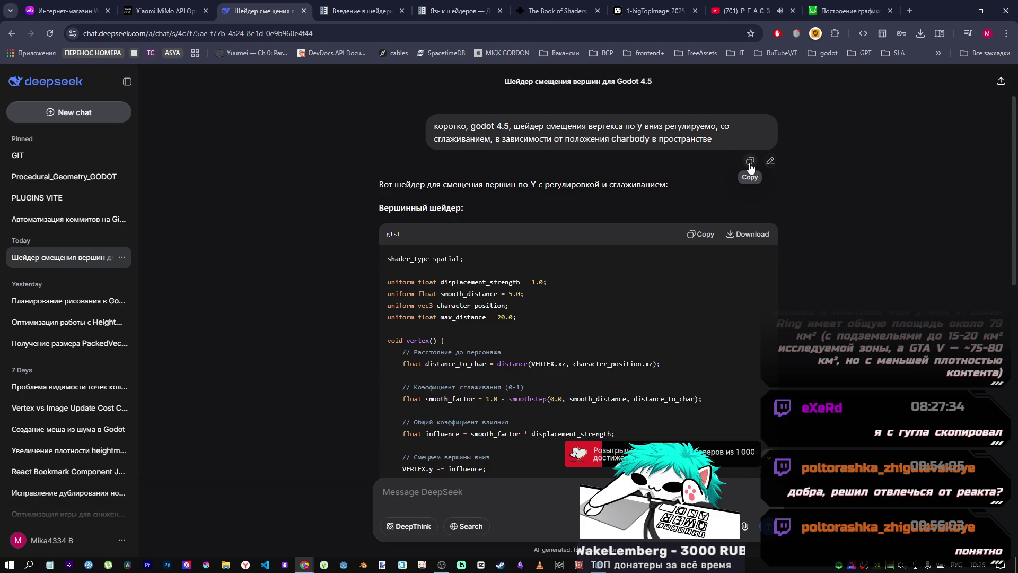
{"action": "left_click", "coordinate": [769, 162]}
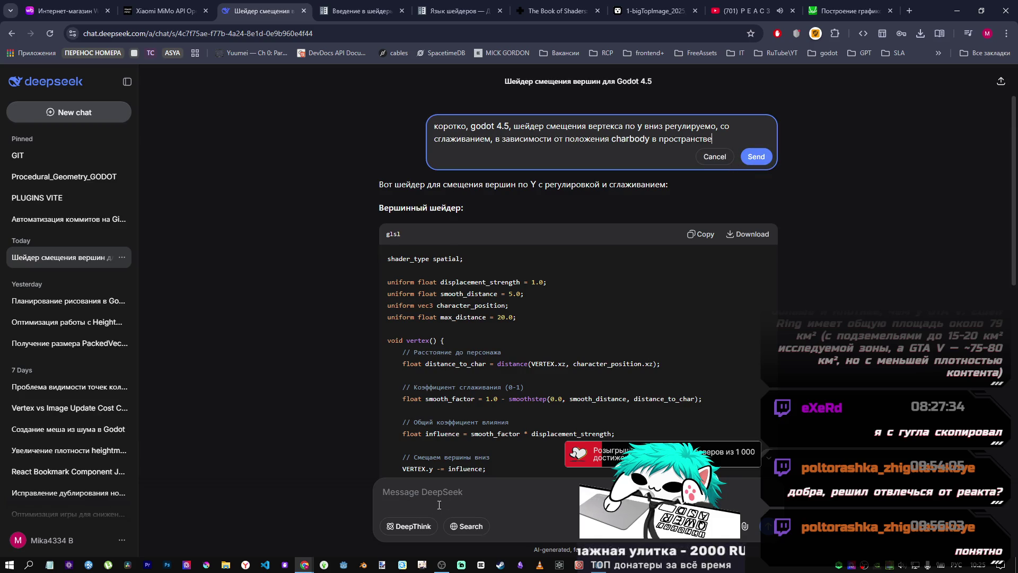
{"action": "left_click", "coordinate": [411, 526]}
{"action": "left_click", "coordinate": [759, 156]}
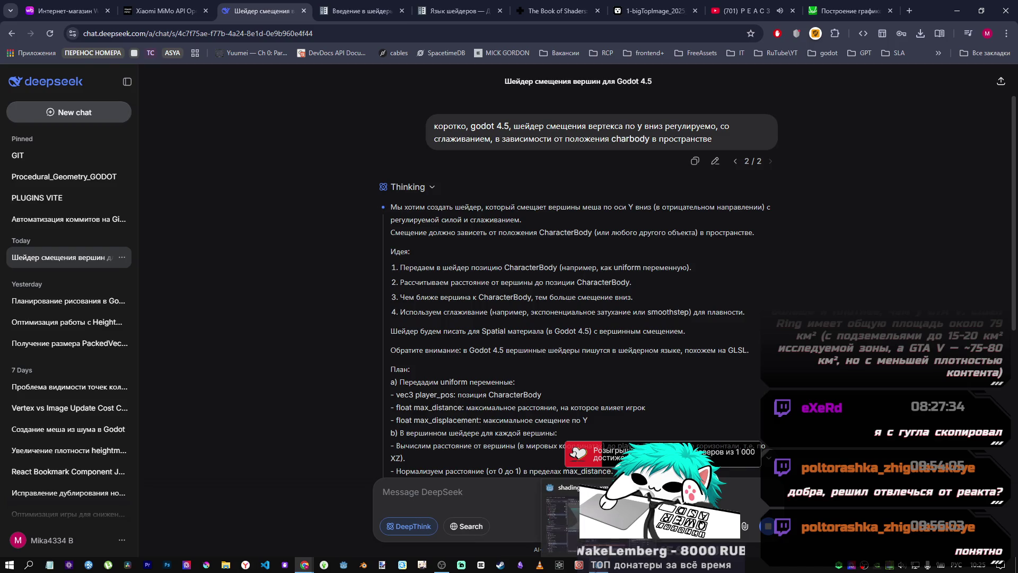
{"action": "key", "text": "alt+Tab"}
{"action": "scroll", "coordinate": [625, 432], "scroll_direction": "up", "scroll_amount": 4}
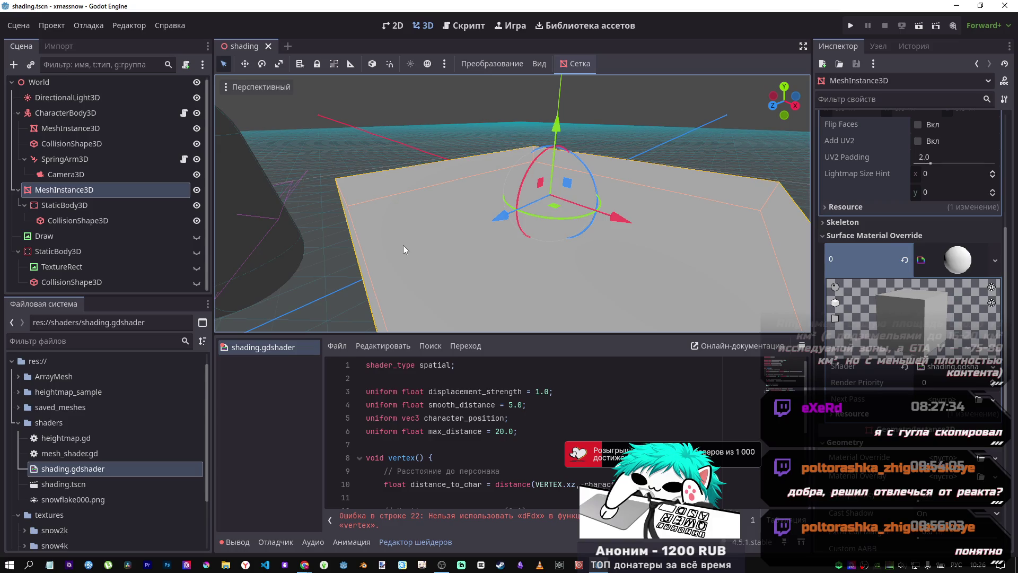
{"action": "key", "text": "alt+Tab"}
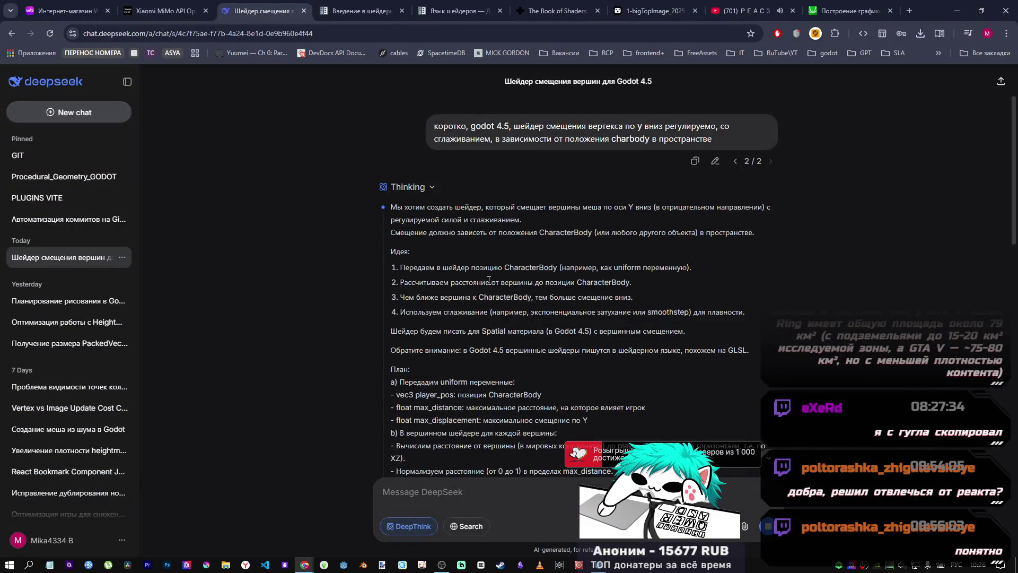
{"action": "scroll", "coordinate": [488, 279], "scroll_direction": "down", "scroll_amount": 2}
{"action": "scroll", "coordinate": [466, 319], "scroll_direction": "up", "scroll_amount": 2}
{"action": "scroll", "coordinate": [467, 340], "scroll_direction": "down", "scroll_amount": 6}
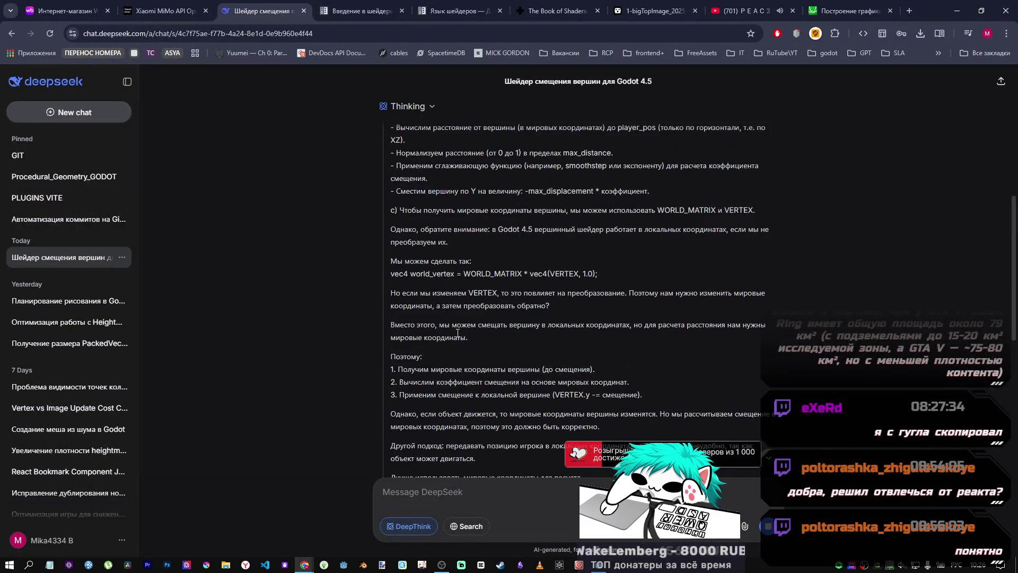
{"action": "scroll", "coordinate": [454, 334], "scroll_direction": "up", "scroll_amount": 1}
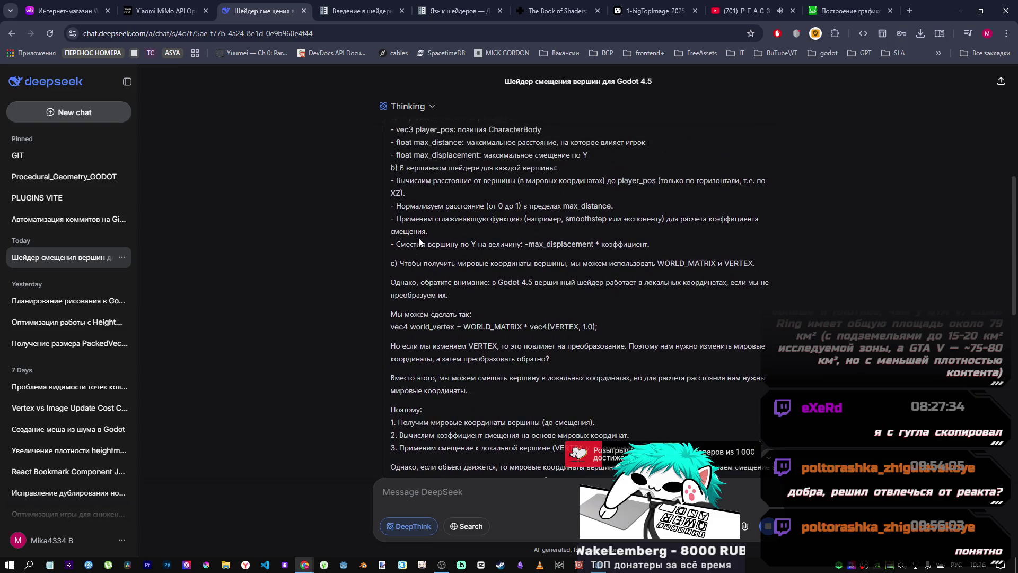
{"action": "scroll", "coordinate": [419, 241], "scroll_direction": "up", "scroll_amount": 1}
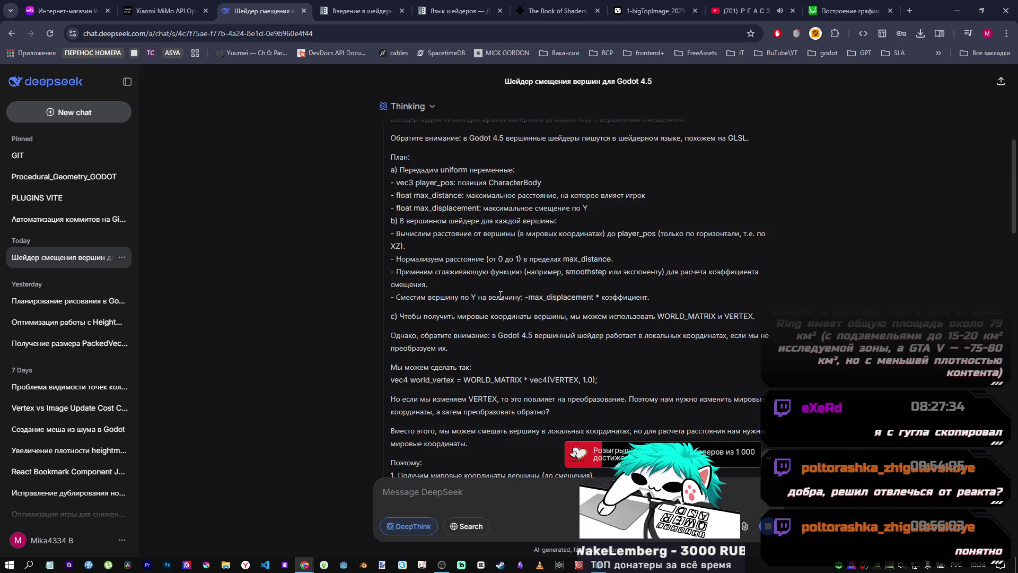
{"action": "scroll", "coordinate": [502, 291], "scroll_direction": "down", "scroll_amount": 15}
{"action": "scroll", "coordinate": [498, 302], "scroll_direction": "up", "scroll_amount": 3}
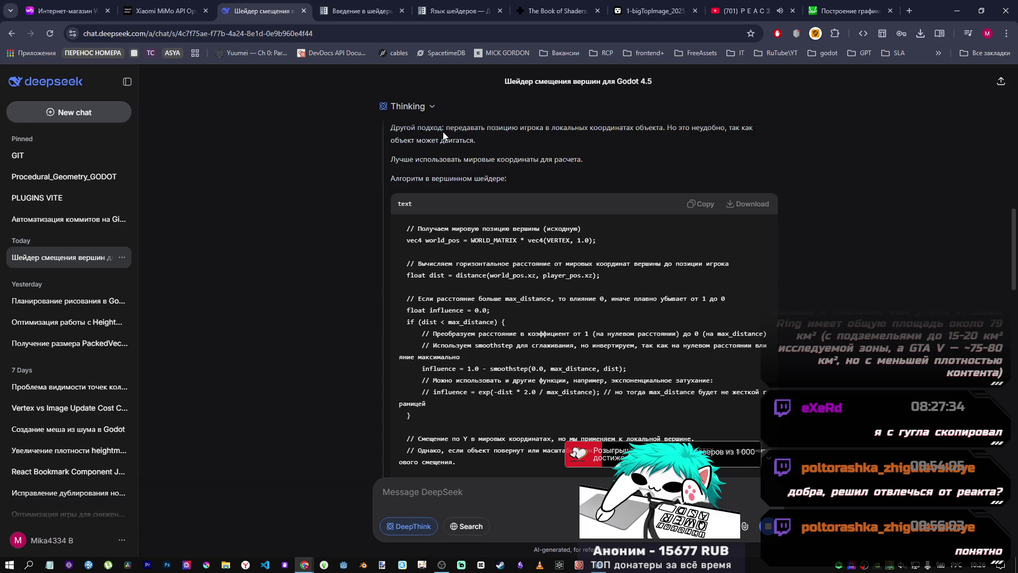
{"action": "scroll", "coordinate": [501, 307], "scroll_direction": "down", "scroll_amount": 15}
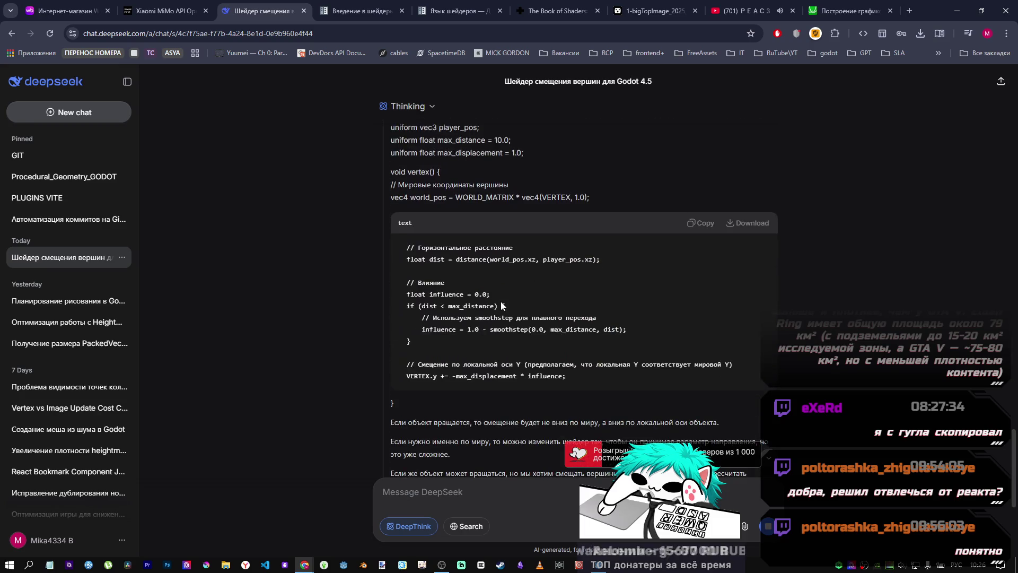
{"action": "scroll", "coordinate": [498, 297], "scroll_direction": "up", "scroll_amount": 15}
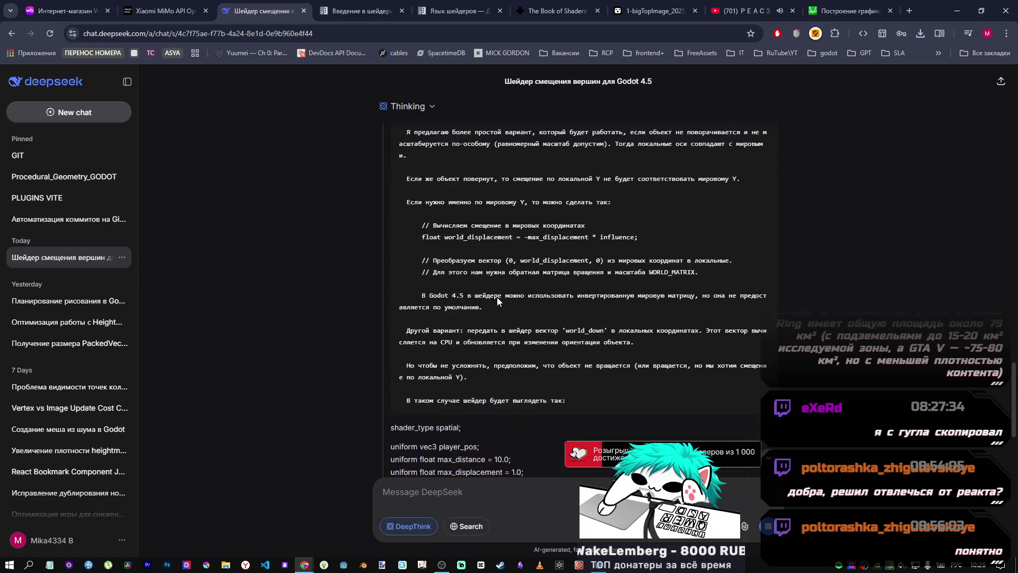
{"action": "scroll", "coordinate": [498, 296], "scroll_direction": "down", "scroll_amount": 3}
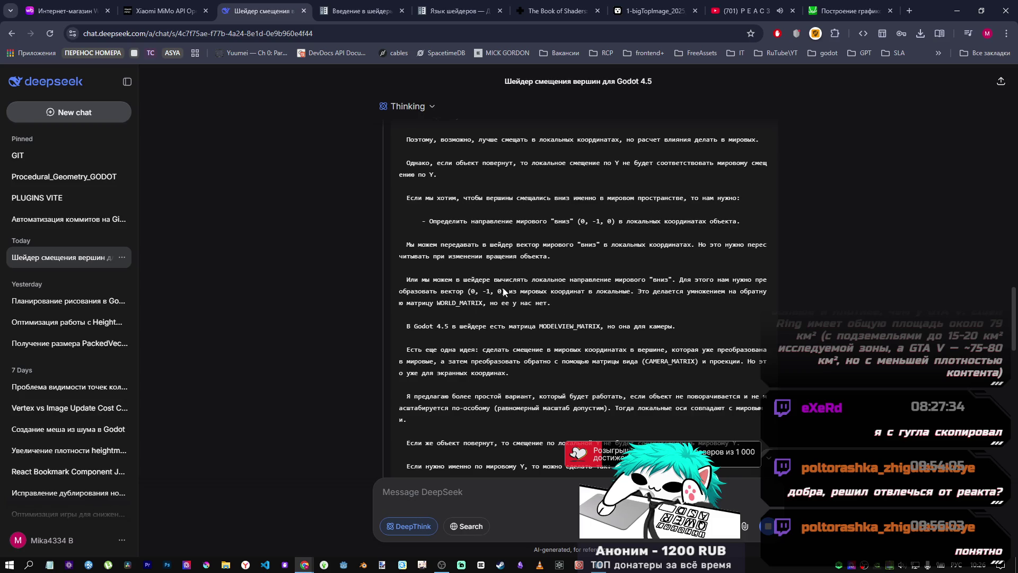
{"action": "scroll", "coordinate": [562, 350], "scroll_direction": "down", "scroll_amount": 10}
{"action": "scroll", "coordinate": [549, 336], "scroll_direction": "down", "scroll_amount": 10}
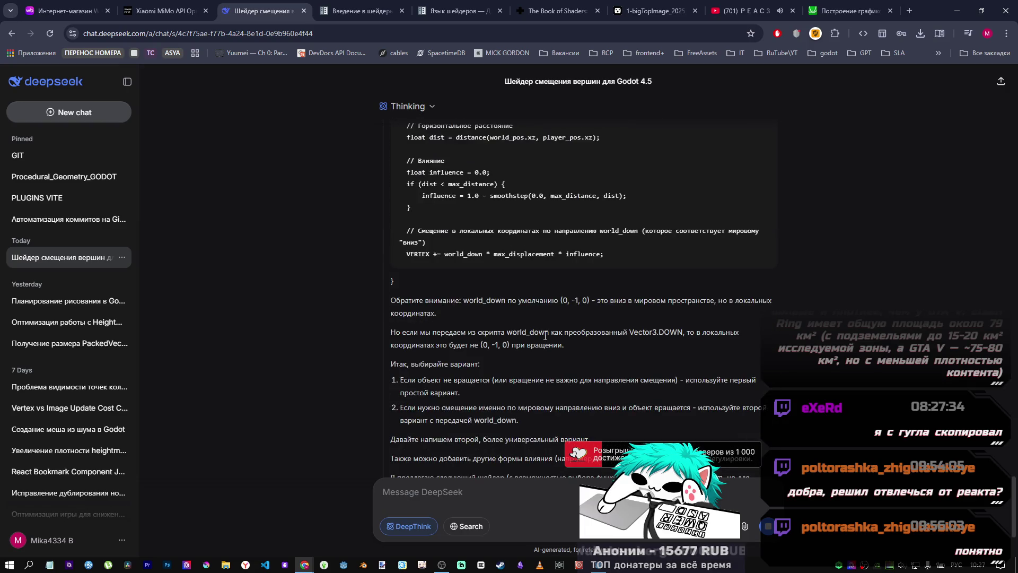
Step: Review the answer's script lines for passing player position and fetching the override material
{"action": "scroll", "coordinate": [507, 333], "scroll_direction": "down", "scroll_amount": 2}
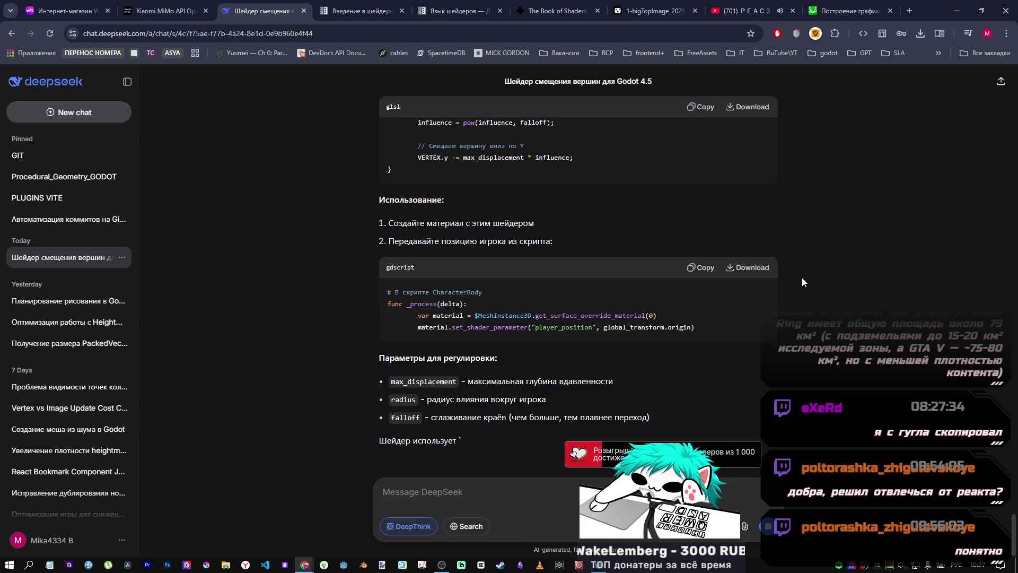
{"action": "scroll", "coordinate": [582, 293], "scroll_direction": "up", "scroll_amount": 2}
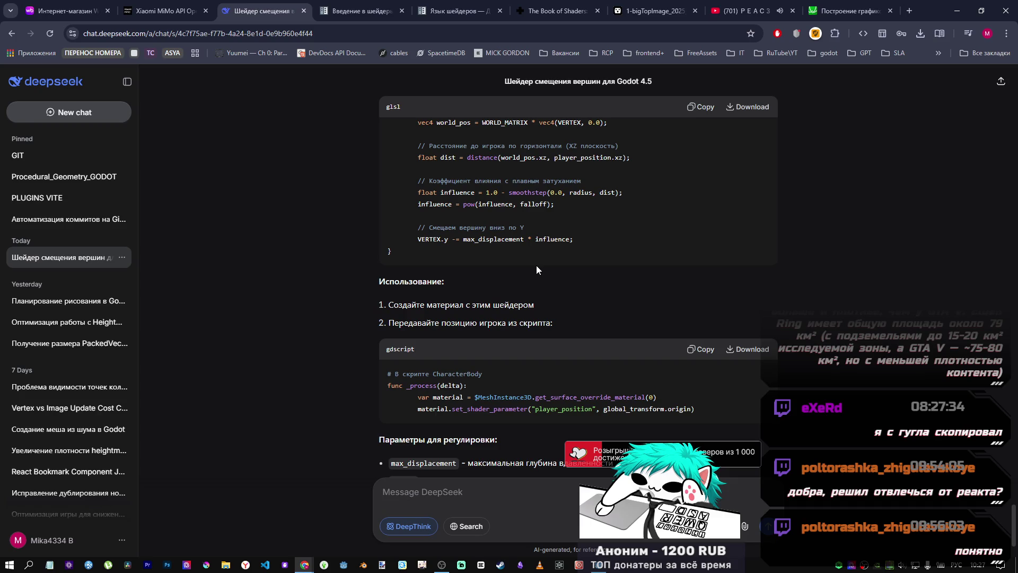
{"action": "left_click_drag", "start_coordinate": [440, 409], "coordinate": [696, 414]}
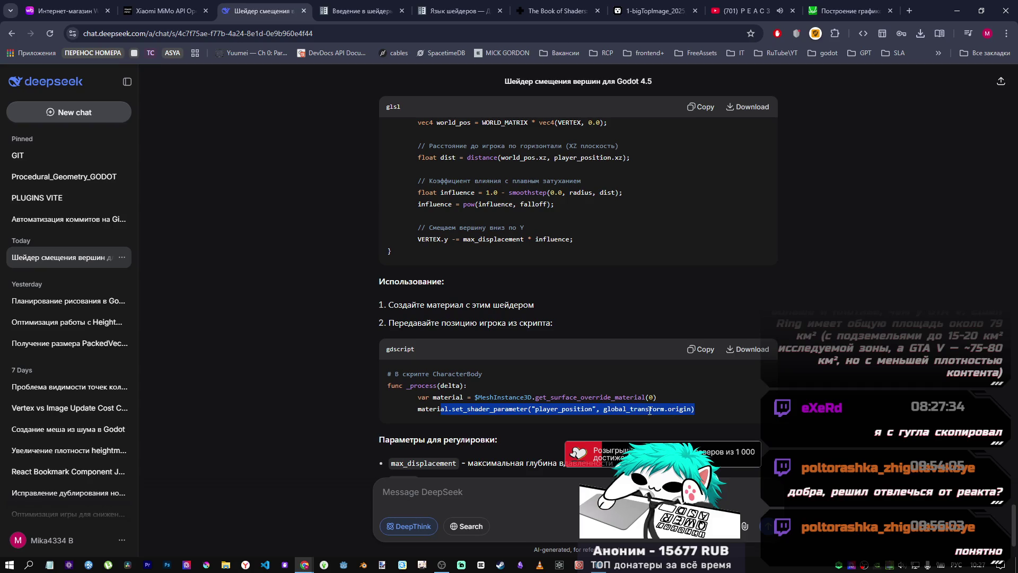
{"action": "left_click", "coordinate": [566, 410]}
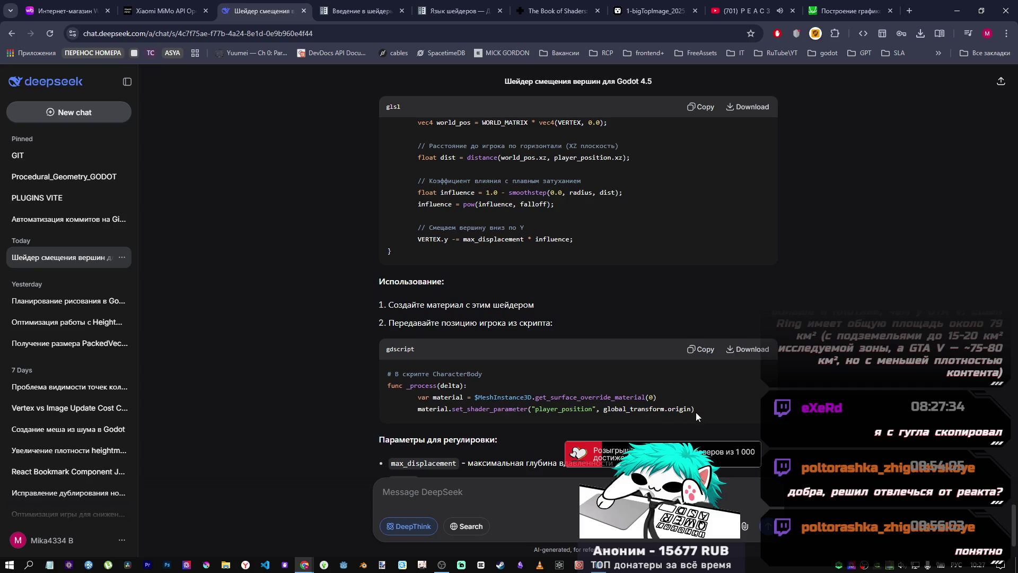
{"action": "mouse_move", "coordinate": [657, 397]}
{"action": "left_mouse_down"}
{"action": "mouse_move", "coordinate": [389, 398]}
{"action": "mouse_move", "coordinate": [418, 397]}
{"action": "left_mouse_up"}
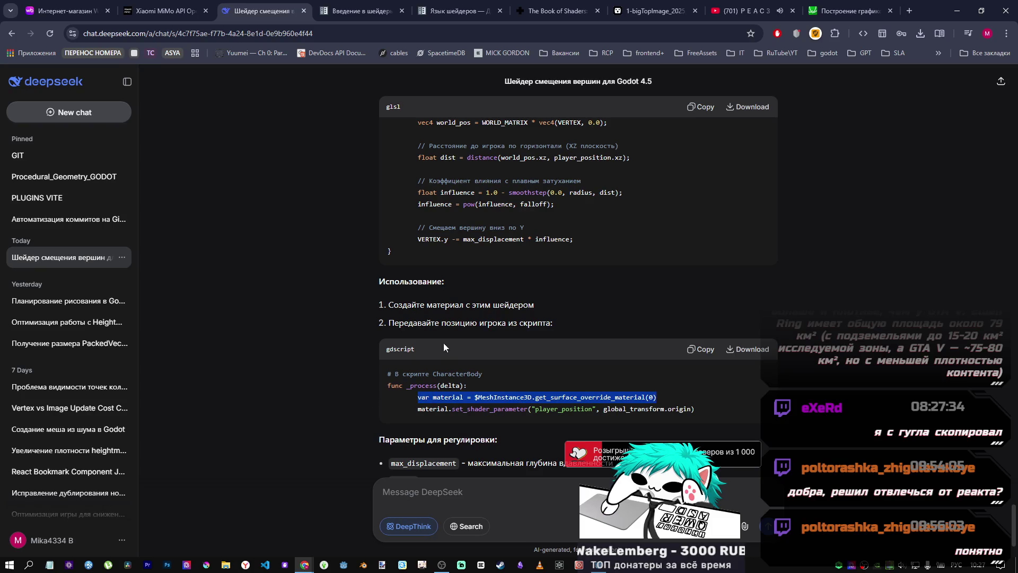
{"action": "scroll", "coordinate": [549, 374], "scroll_direction": "down", "scroll_amount": 2}
{"action": "scroll", "coordinate": [549, 370], "scroll_direction": "up", "scroll_amount": 8}
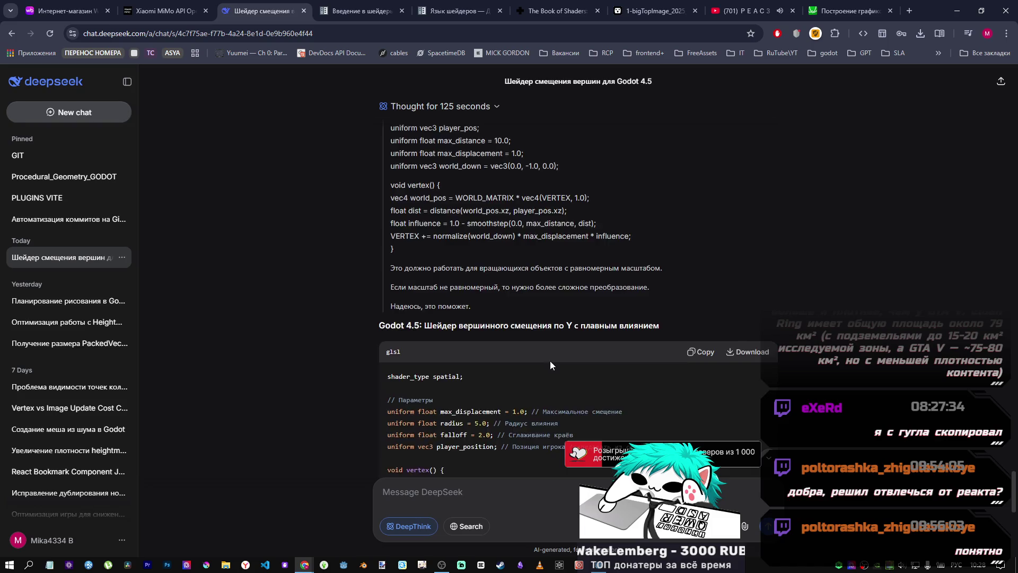
{"action": "scroll", "coordinate": [549, 362], "scroll_direction": "down", "scroll_amount": 1}
Step: Copy the Y-displacement glsl shader into shading.gdshader, replacing all code, and save
{"action": "left_click", "coordinate": [706, 246]}
{"action": "left_click", "coordinate": [599, 564]}
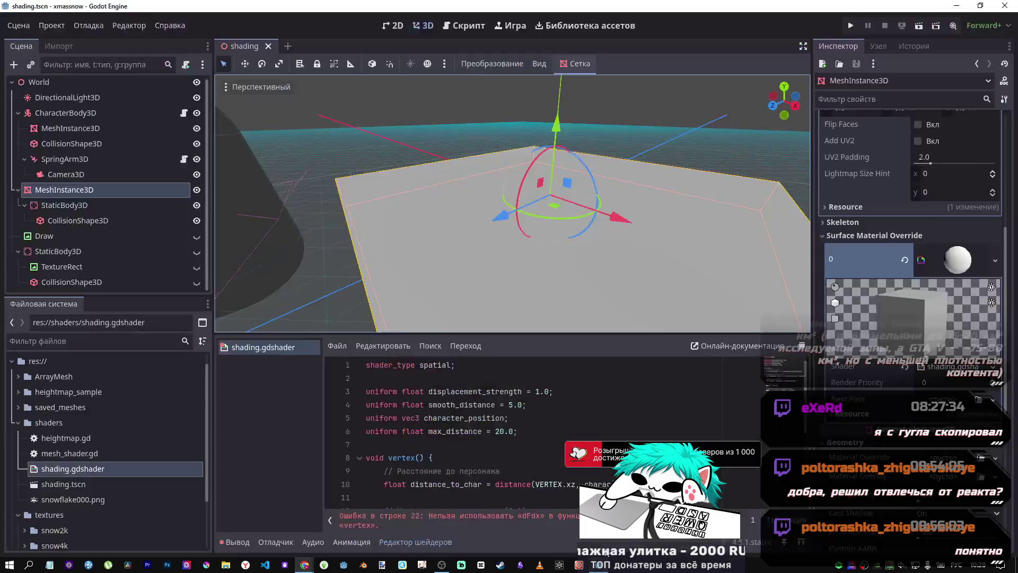
{"action": "left_click", "coordinate": [469, 419]}
{"action": "key", "text": "ctrl+a"}
{"action": "key", "text": "ctrl+v"}
{"action": "key", "text": "ctrl+s"}
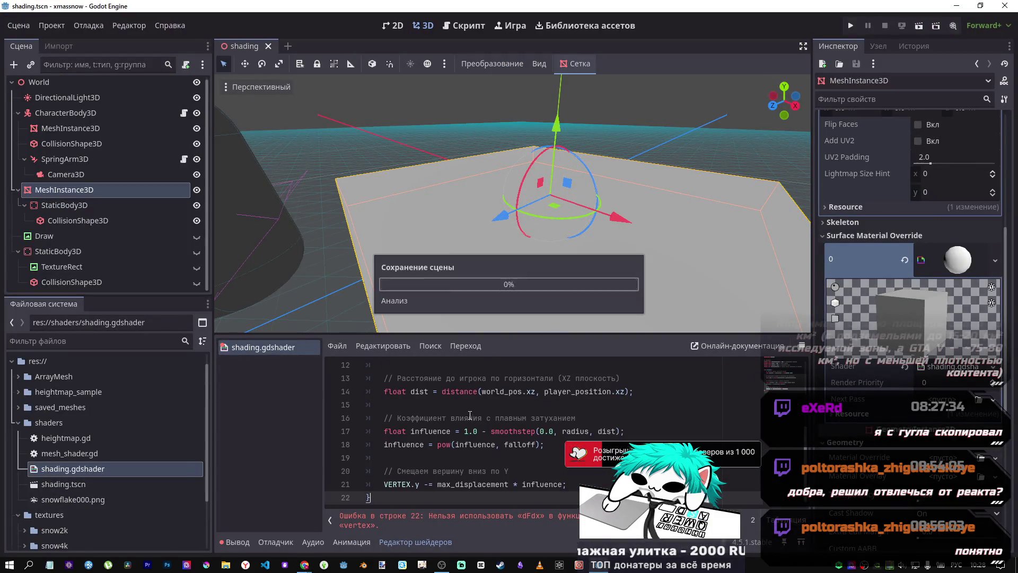
{"action": "scroll", "coordinate": [565, 383], "scroll_direction": "up", "scroll_amount": 4}
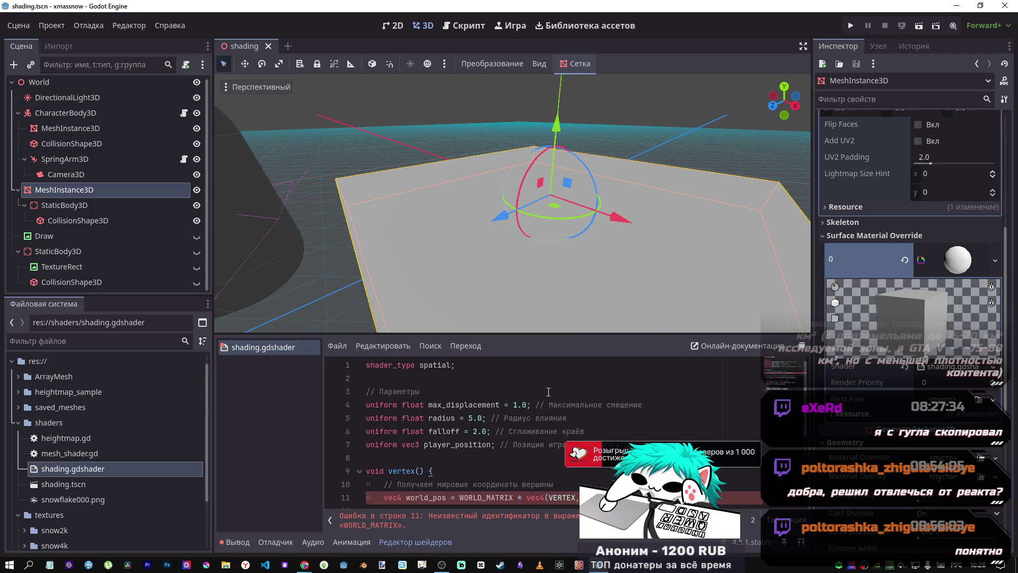
{"action": "scroll", "coordinate": [530, 403], "scroll_direction": "down", "scroll_amount": 2}
Step: Copy WORLD_MATRIX from error line 11 into DeepSeek's message box, then return to Godot
{"action": "double_click", "coordinate": [498, 417]}
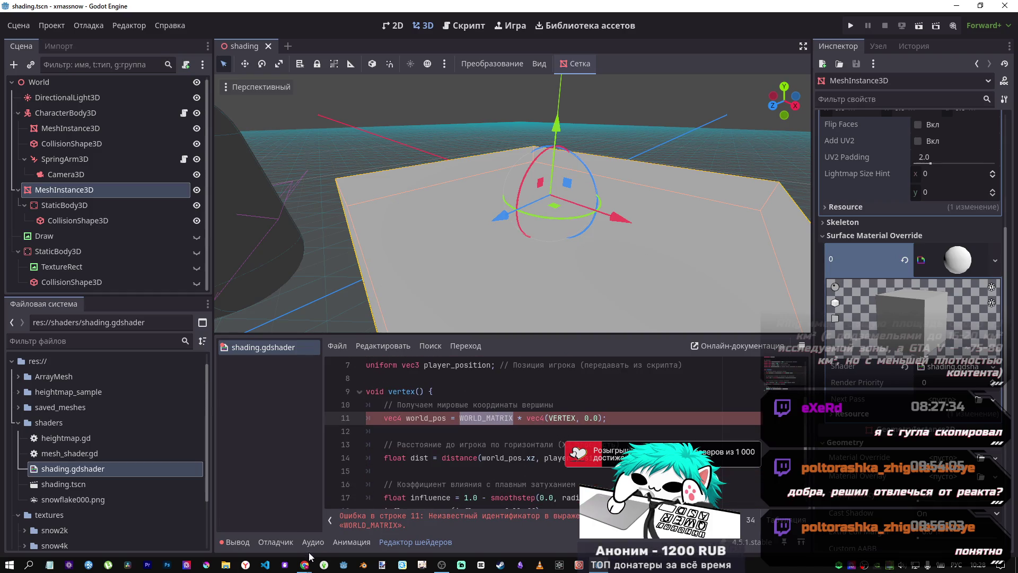
{"action": "mouse_move", "coordinate": [308, 559]}
{"action": "left_click", "coordinate": [246, 525]}
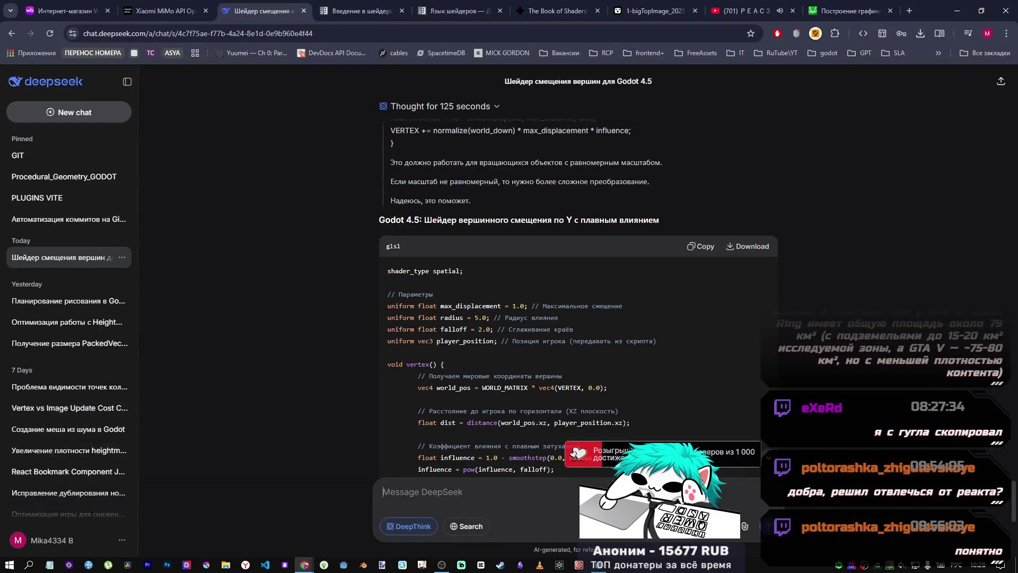
{"action": "key", "text": "ctrl+v"}
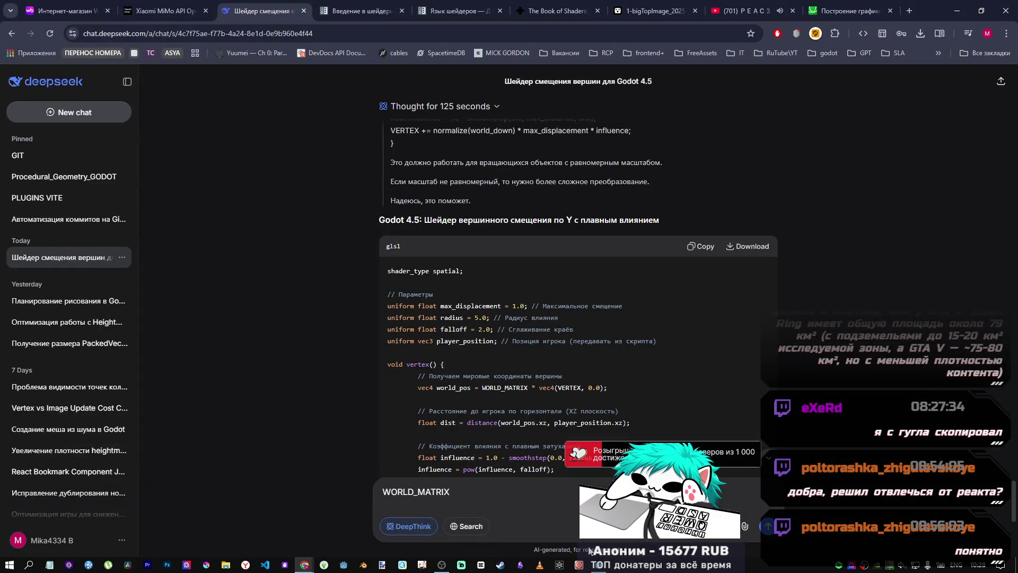
{"action": "left_click", "coordinate": [597, 564]}
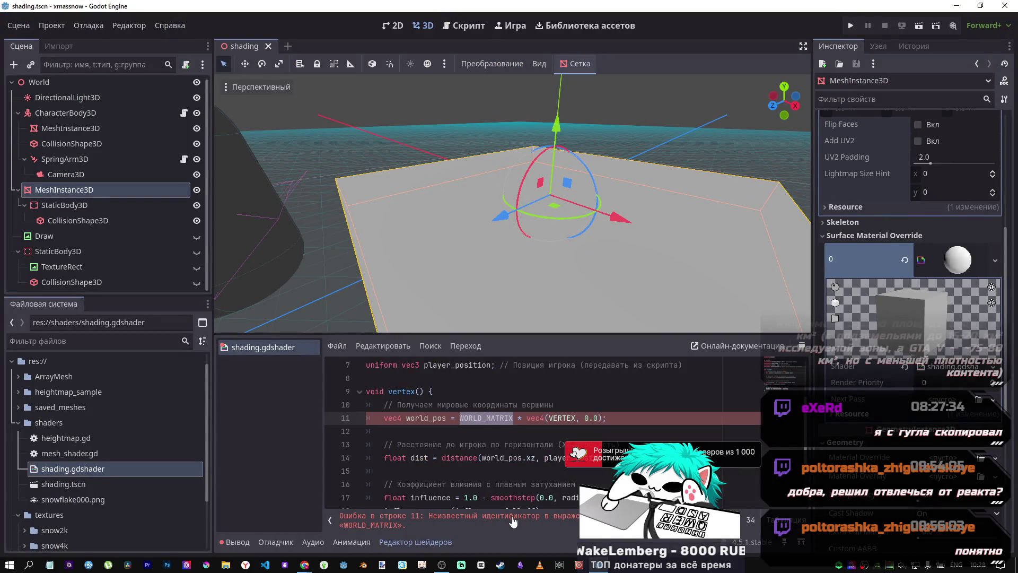
Step: Search the web for 'WORLD_MATRIX godot' in a new browser tab
{"action": "mouse_move", "coordinate": [304, 563]}
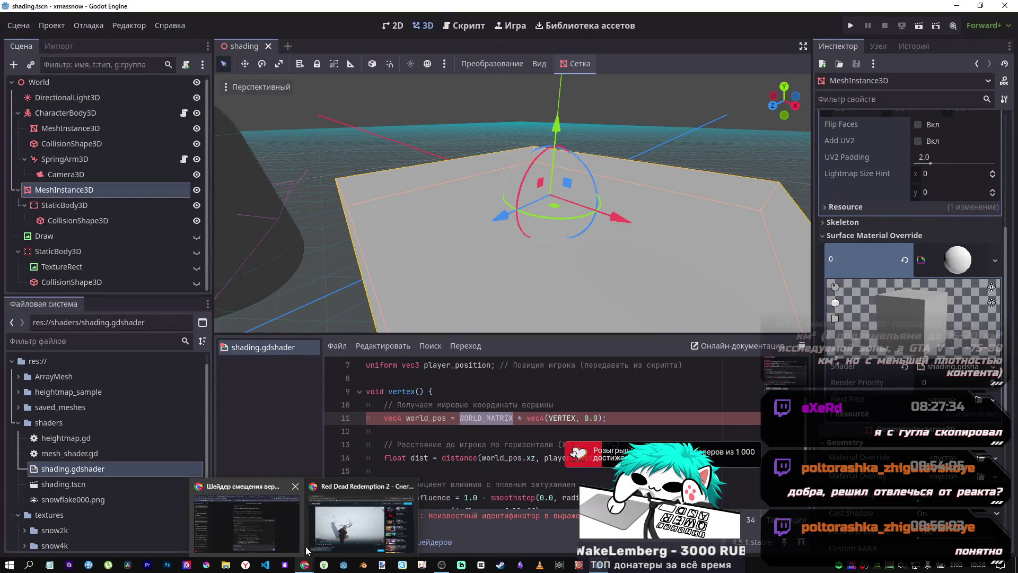
{"action": "left_click", "coordinate": [298, 525]}
{"action": "left_click", "coordinate": [908, 11]}
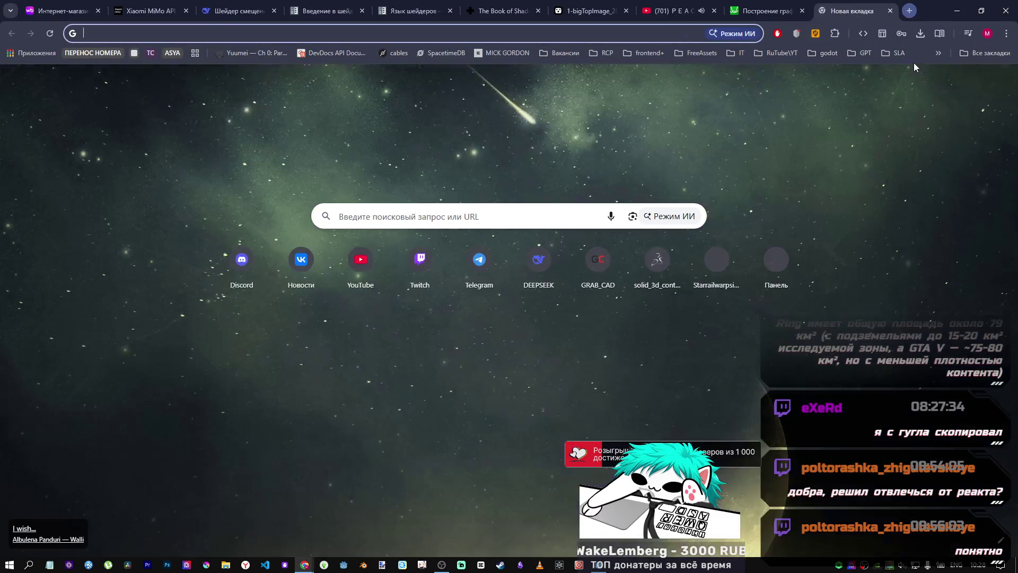
{"action": "key", "text": "ctrl+v"}
{"action": "type", "text": "godot"}
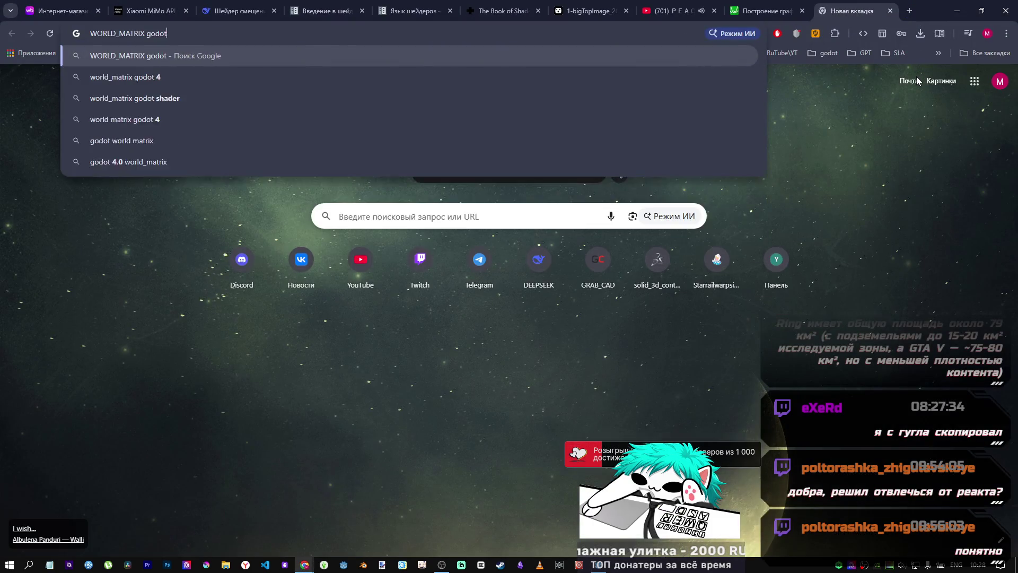
{"action": "key", "text": "Return"}
Step: Open the Reddit r/godot result and select the new name MODEL_MATRIX
{"action": "left_click", "coordinate": [265, 183]}
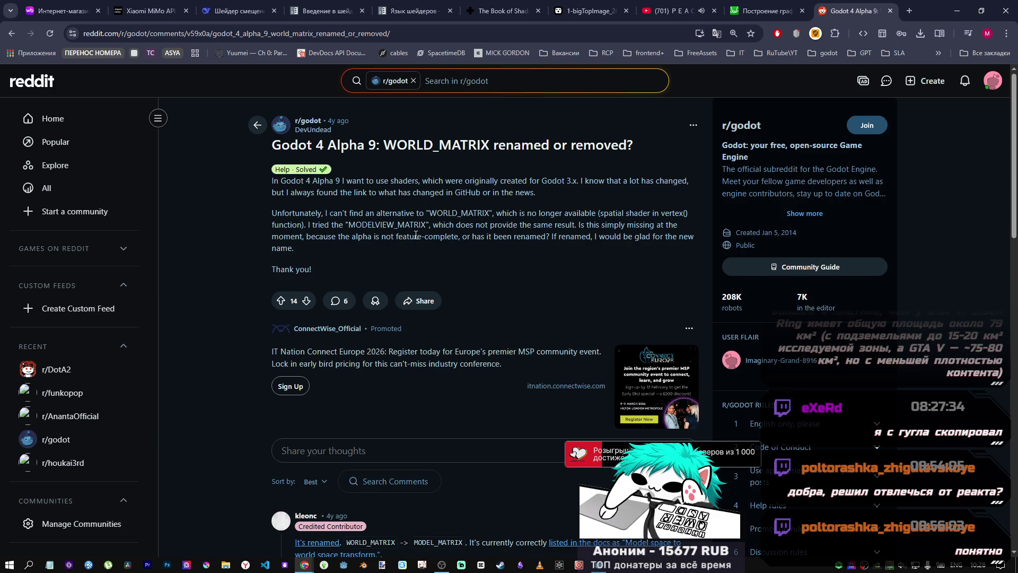
{"action": "scroll", "coordinate": [421, 243], "scroll_direction": "down", "scroll_amount": 4}
{"action": "scroll", "coordinate": [422, 244], "scroll_direction": "down", "scroll_amount": 1}
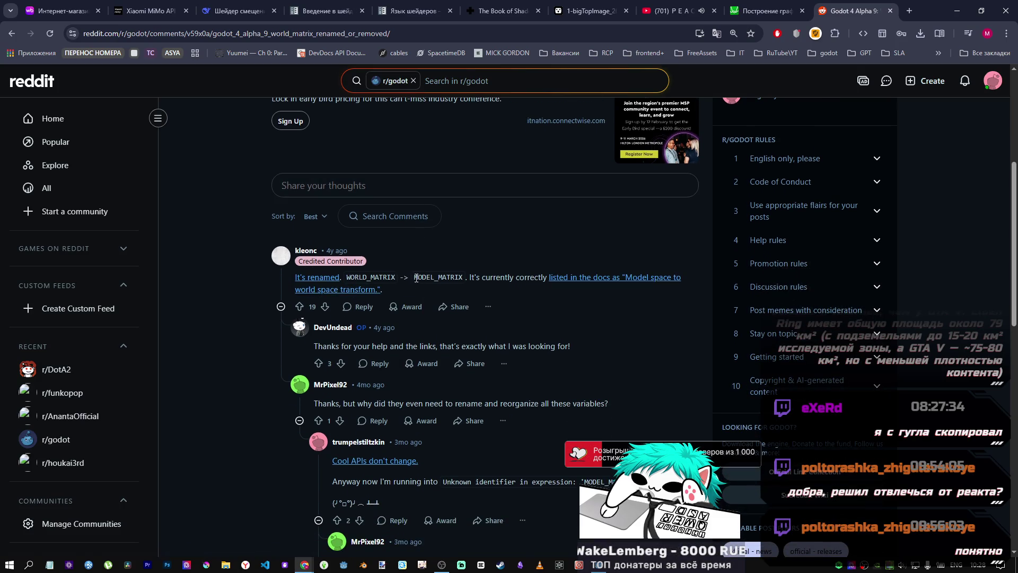
{"action": "left_click_drag", "start_coordinate": [417, 275], "coordinate": [450, 274]}
{"action": "double_click", "coordinate": [450, 275]}
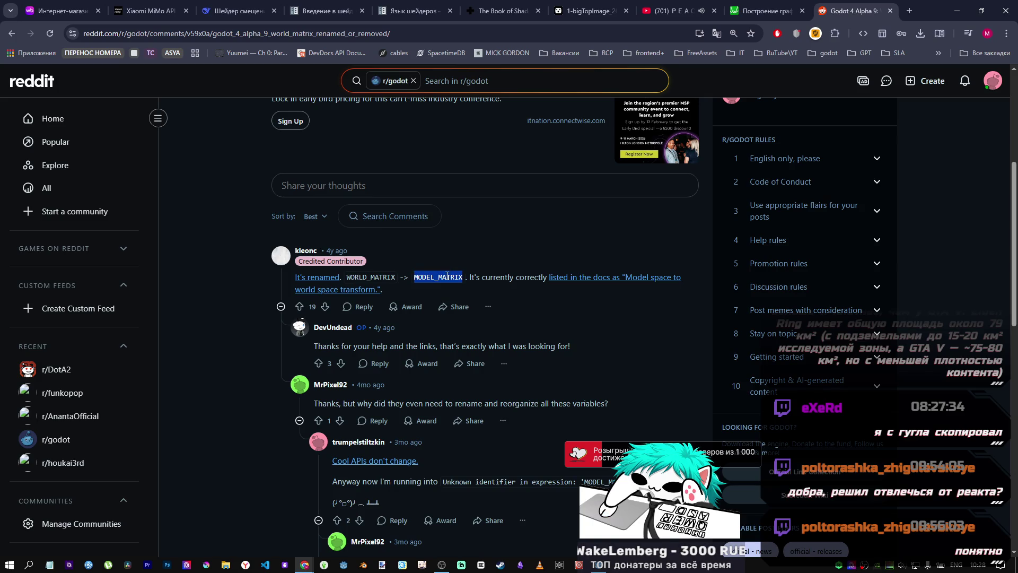
{"action": "left_click", "coordinate": [601, 565]}
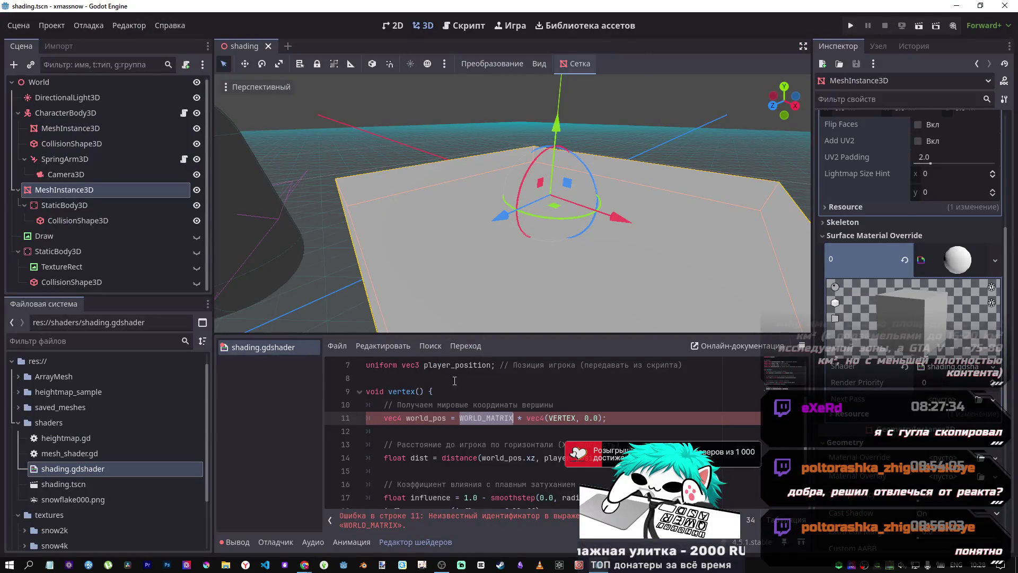
Step: Paste MODEL_MATRIX over WORLD_MATRIX on shader line 11 and save to clear the error
{"action": "key", "text": "ctrl+v"}
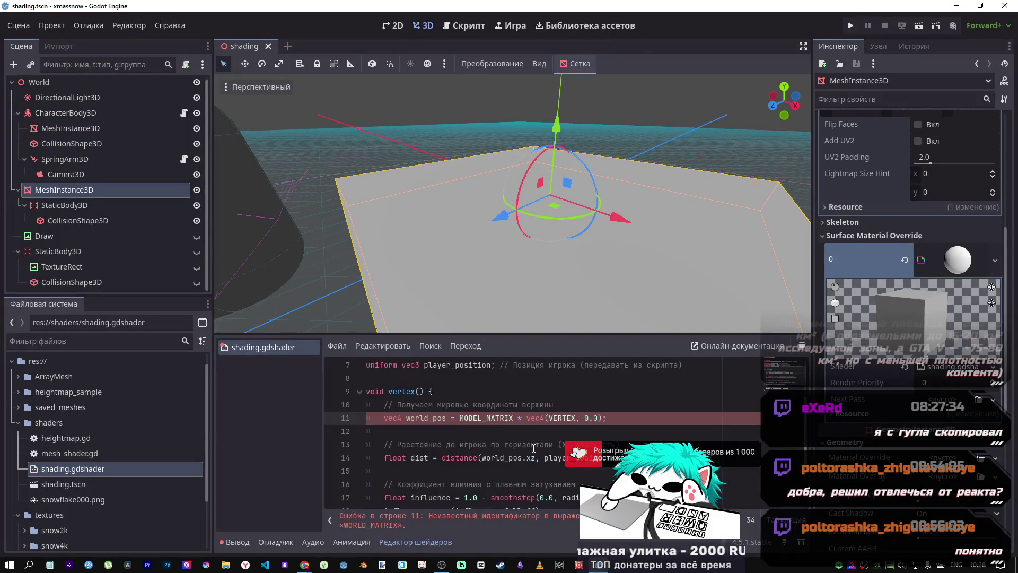
{"action": "left_click", "coordinate": [577, 438]}
{"action": "key", "text": "ctrl+s"}
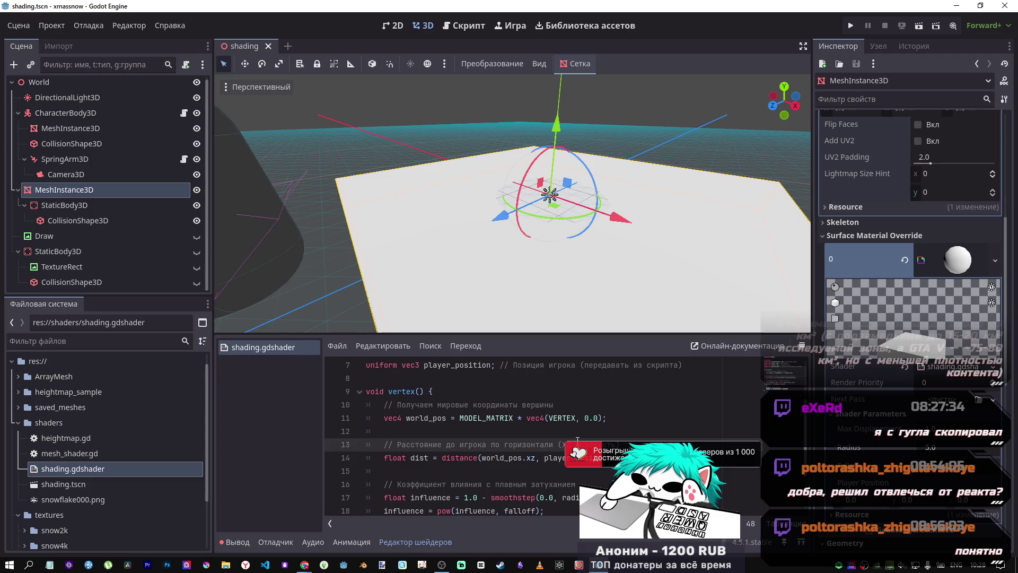
{"action": "scroll", "coordinate": [577, 438], "scroll_direction": "up", "scroll_amount": 3}
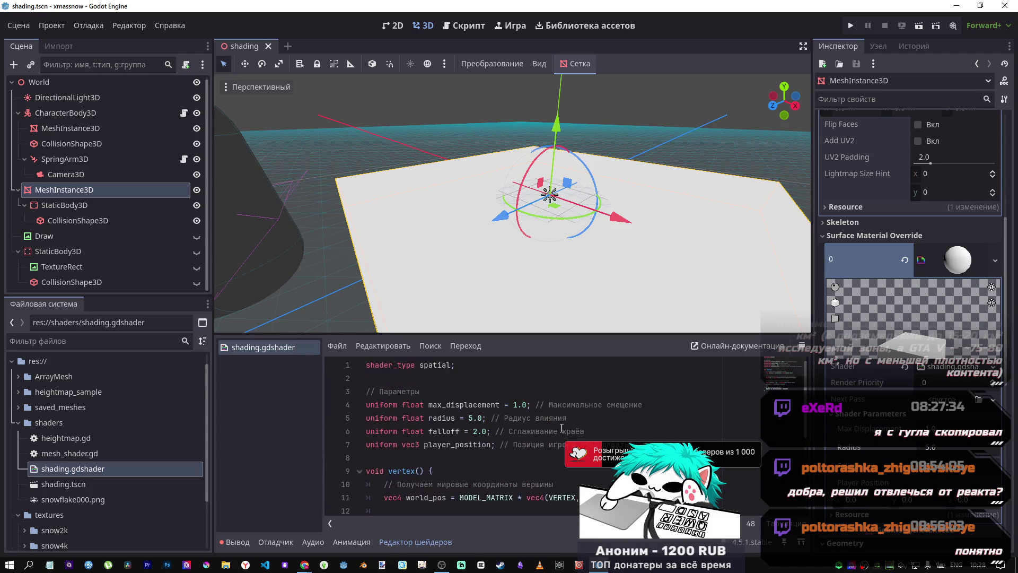
{"action": "scroll", "coordinate": [561, 426], "scroll_direction": "down", "scroll_amount": 5}
{"action": "key", "text": "alt+Tab"}
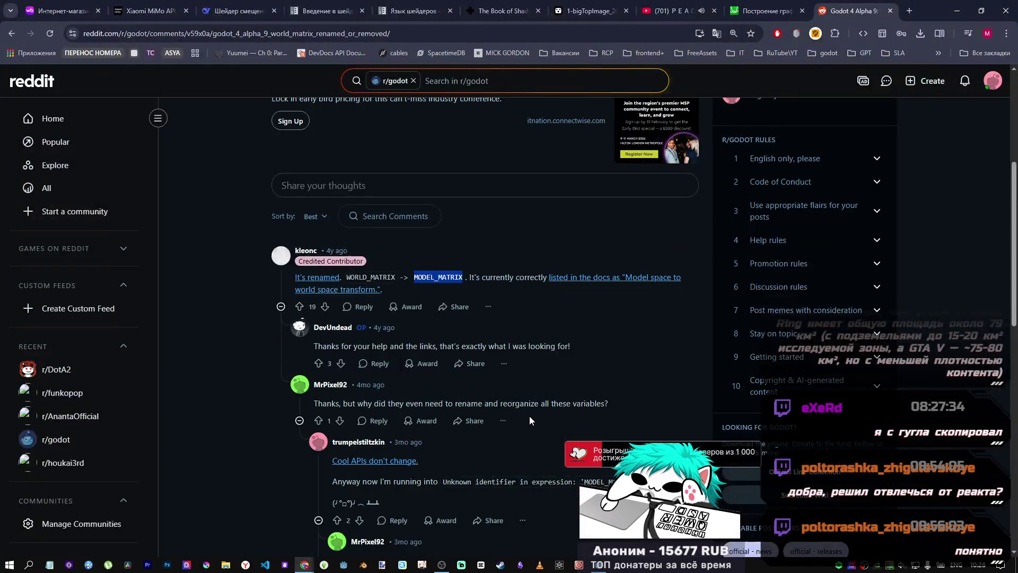
Step: Read the Reddit thread on the WORLD_MATRIX rename, then open the DeepSeek chat tab
{"action": "scroll", "coordinate": [498, 419], "scroll_direction": "down", "scroll_amount": 1}
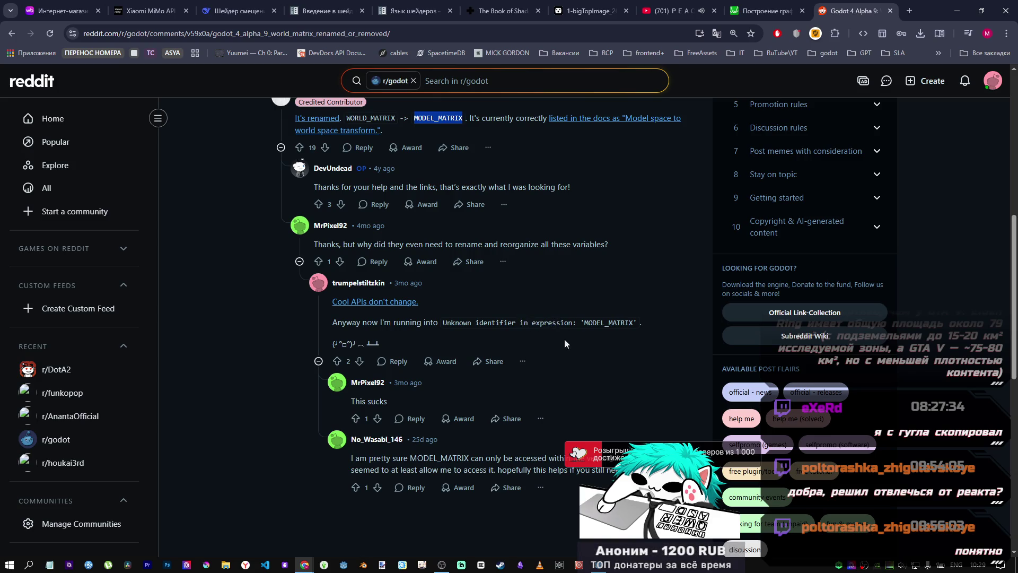
{"action": "key", "text": "alt+Tab"}
{"action": "scroll", "coordinate": [556, 422], "scroll_direction": "up", "scroll_amount": 4}
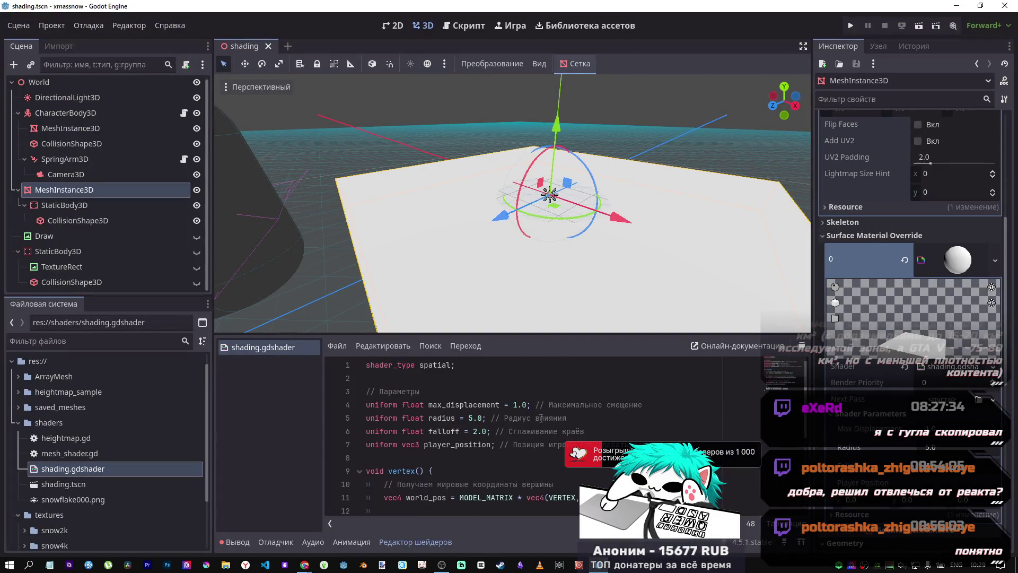
{"action": "key", "text": "alt+Tab"}
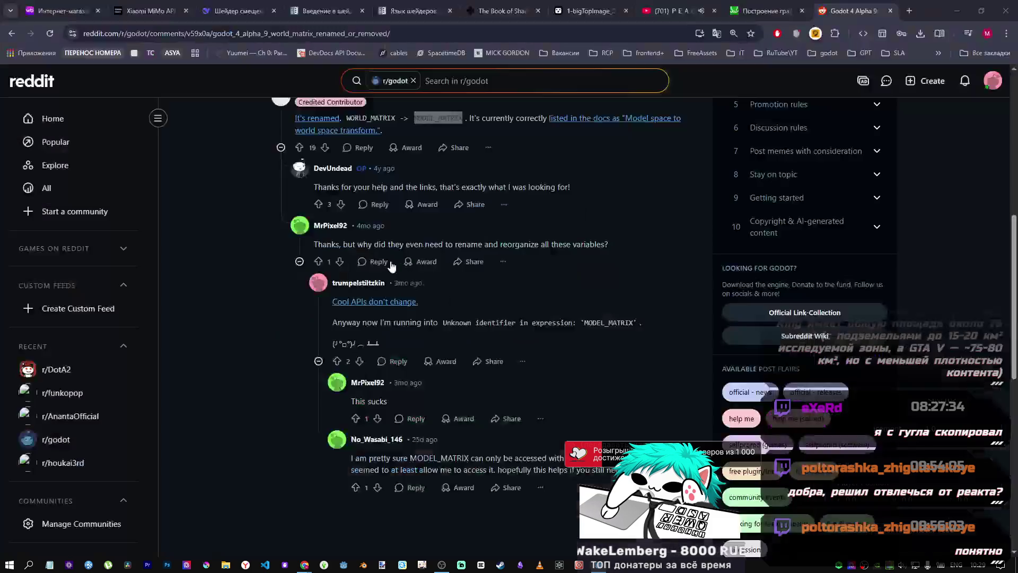
{"action": "left_click", "coordinate": [240, 4]}
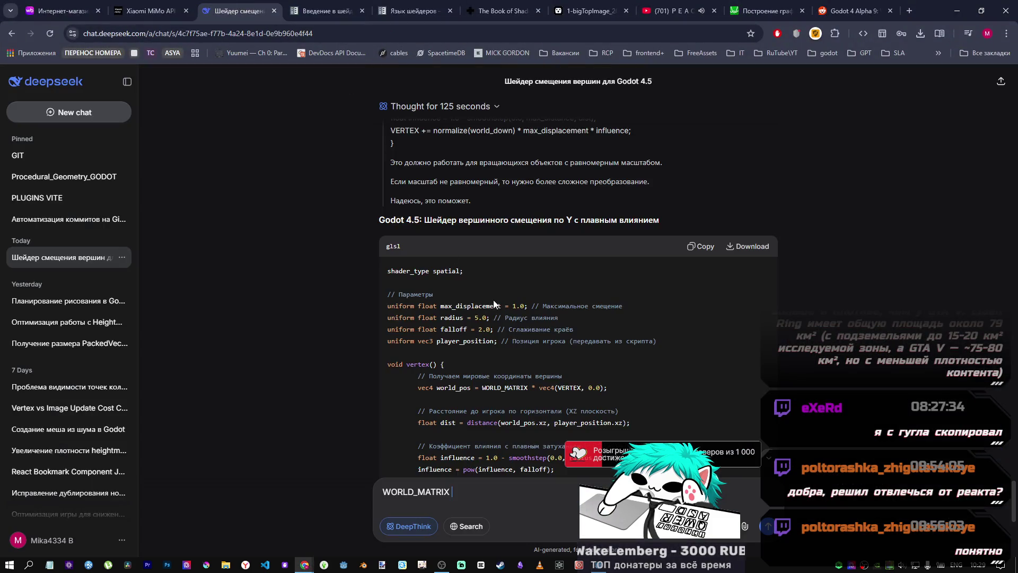
Step: Select DeepSeek's set_shader_parameter line that sends the player's global position
{"action": "scroll", "coordinate": [498, 296], "scroll_direction": "down", "scroll_amount": 5}
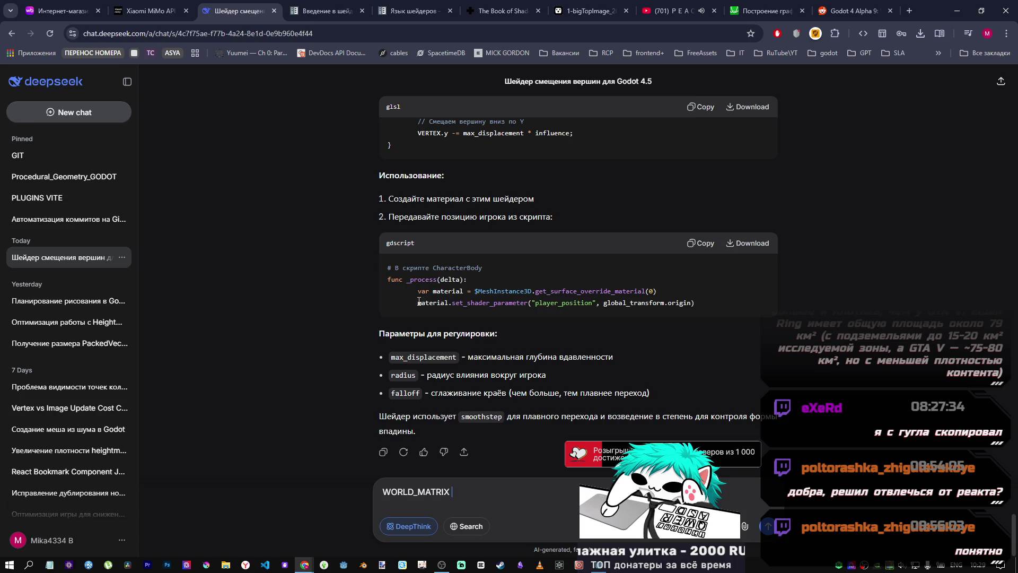
{"action": "left_click_drag", "start_coordinate": [417, 302], "coordinate": [717, 317]}
{"action": "key", "text": "ctrl+c"}
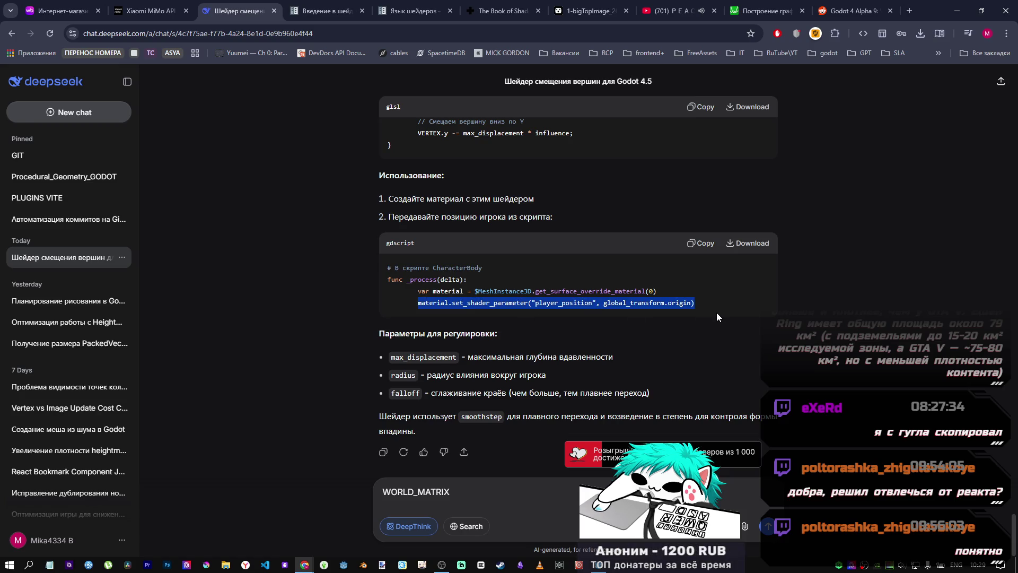
{"action": "key", "text": "alt+Tab"}
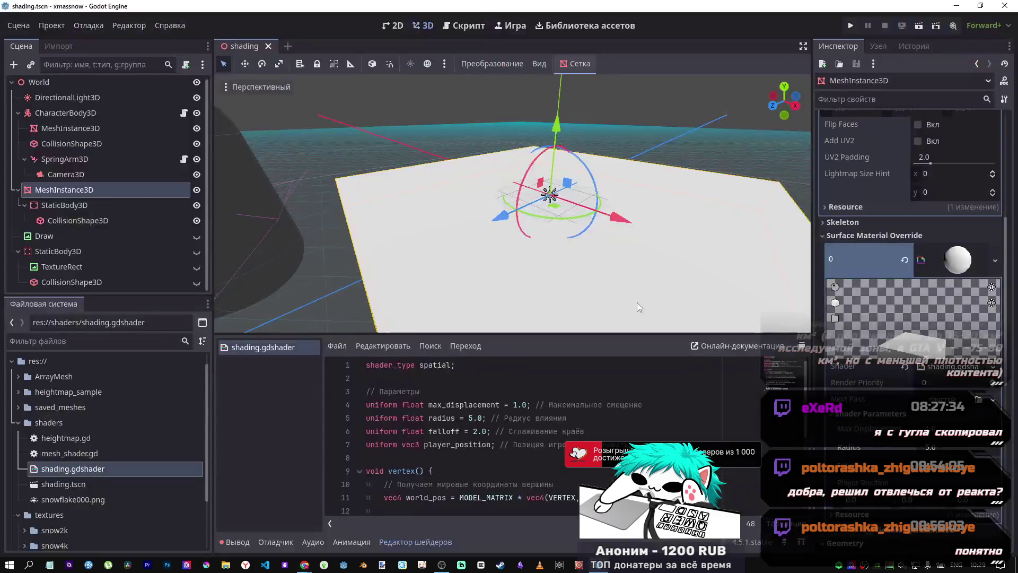
Step: In CharacterBody3D's script, replace the 'if material:' block with the set_shader_parameter line
{"action": "left_click", "coordinate": [117, 113]}
{"action": "scroll", "coordinate": [475, 424], "scroll_direction": "down", "scroll_amount": 3}
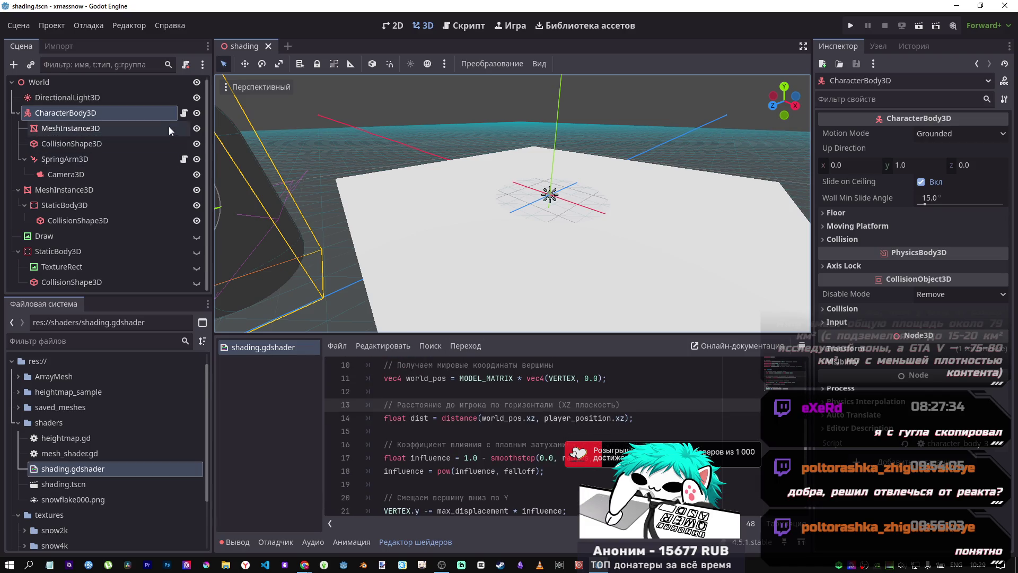
{"action": "left_click", "coordinate": [184, 113]}
{"action": "scroll", "coordinate": [528, 220], "scroll_direction": "down", "scroll_amount": 2}
{"action": "left_click_drag", "start_coordinate": [636, 308], "coordinate": [377, 229]}
{"action": "key", "text": "BackSpace"}
{"action": "key", "text": "ctrl+v"}
{"action": "left_click_drag", "start_coordinate": [806, 223], "coordinate": [787, 65]}
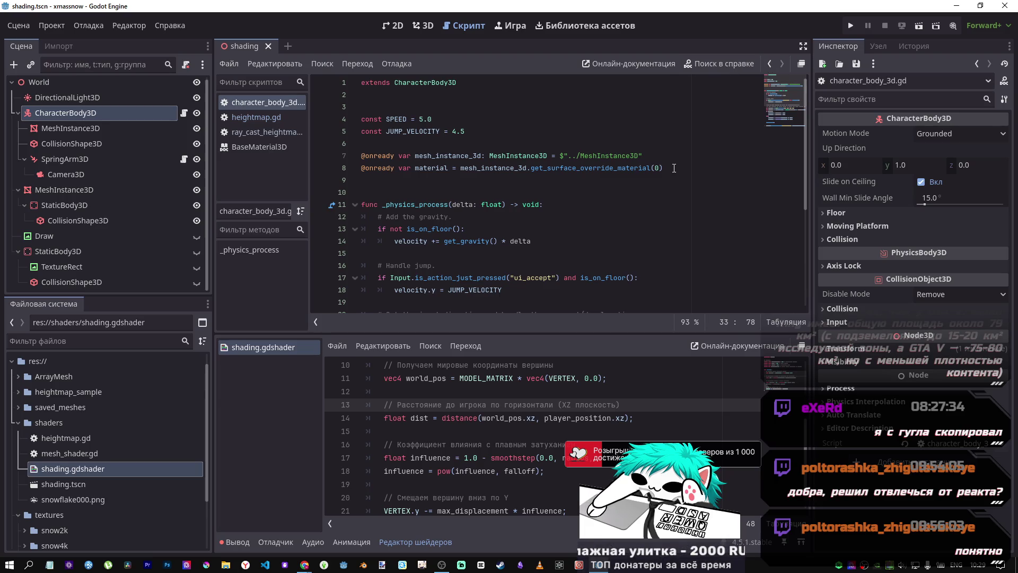
{"action": "scroll", "coordinate": [645, 159], "scroll_direction": "down", "scroll_amount": 5}
{"action": "scroll", "coordinate": [612, 149], "scroll_direction": "up", "scroll_amount": 5}
Step: Try commenting out line 7's MeshInstance3D path, undo it, and select the MeshInstance3D node
{"action": "left_click_drag", "start_coordinate": [643, 155], "coordinate": [557, 156]}
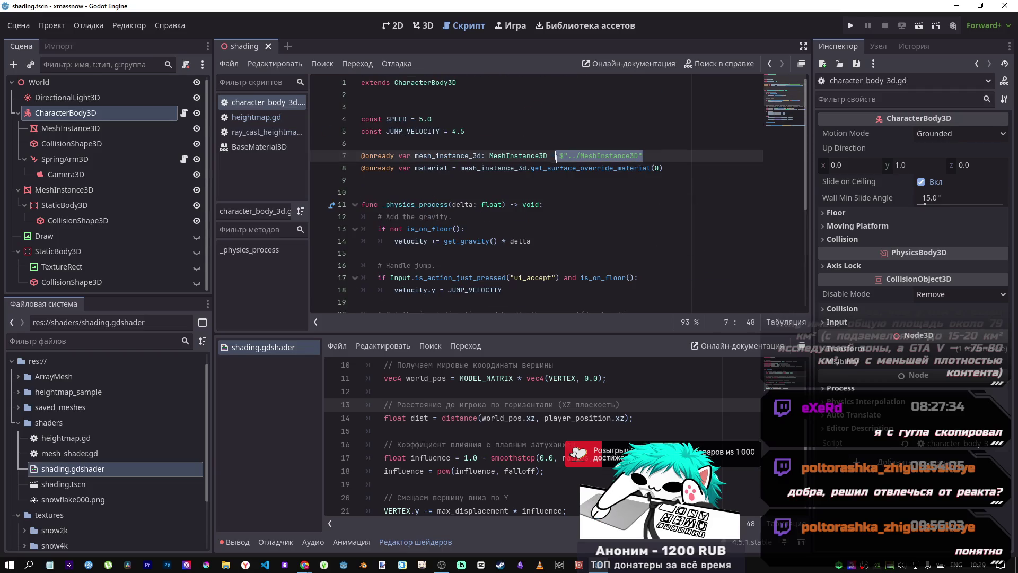
{"action": "key", "text": "ctrl+k"}
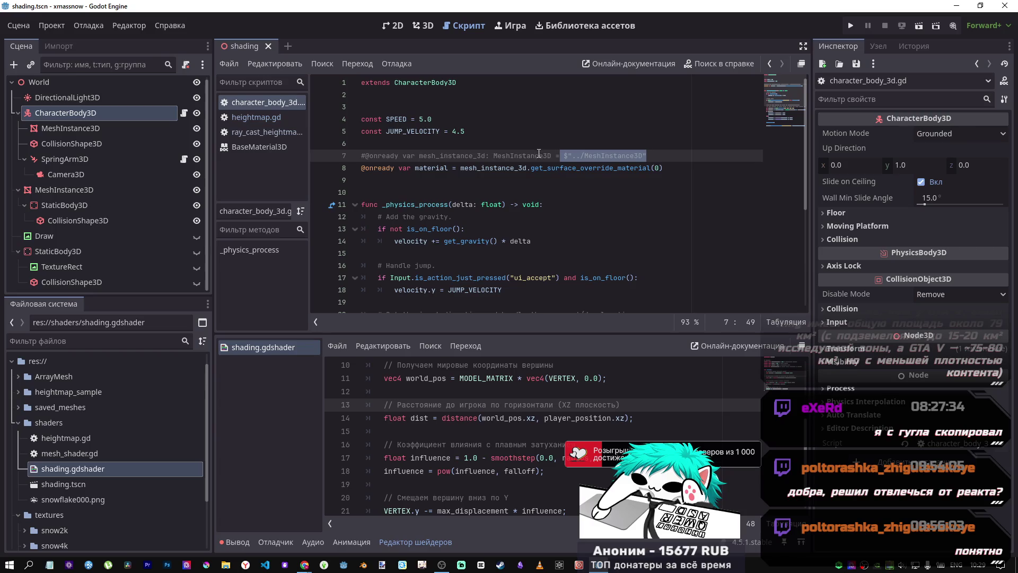
{"action": "scroll", "coordinate": [541, 156], "scroll_direction": "down", "scroll_amount": 5}
{"action": "key", "text": "ctrl+z"}
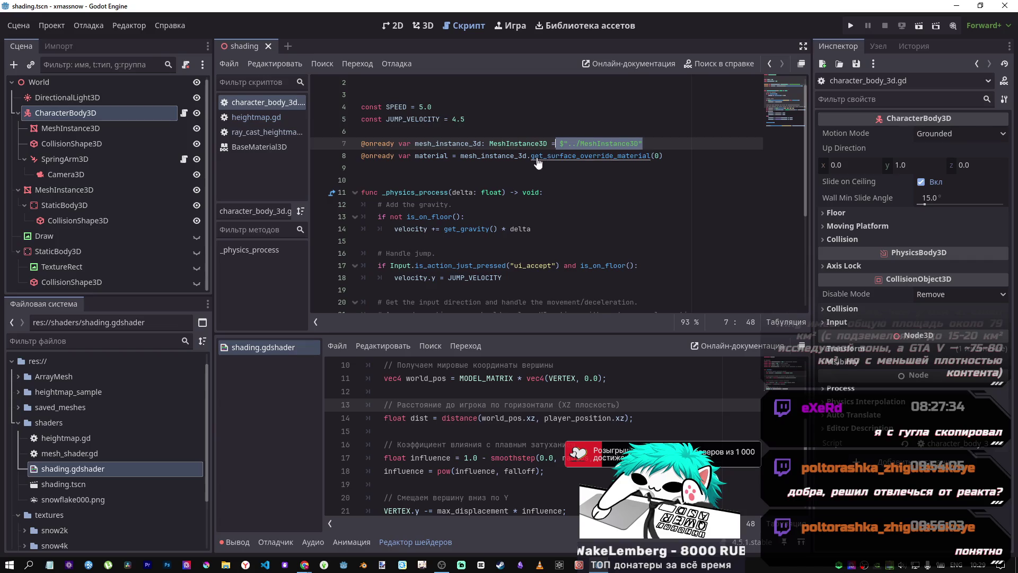
{"action": "left_click", "coordinate": [636, 156]}
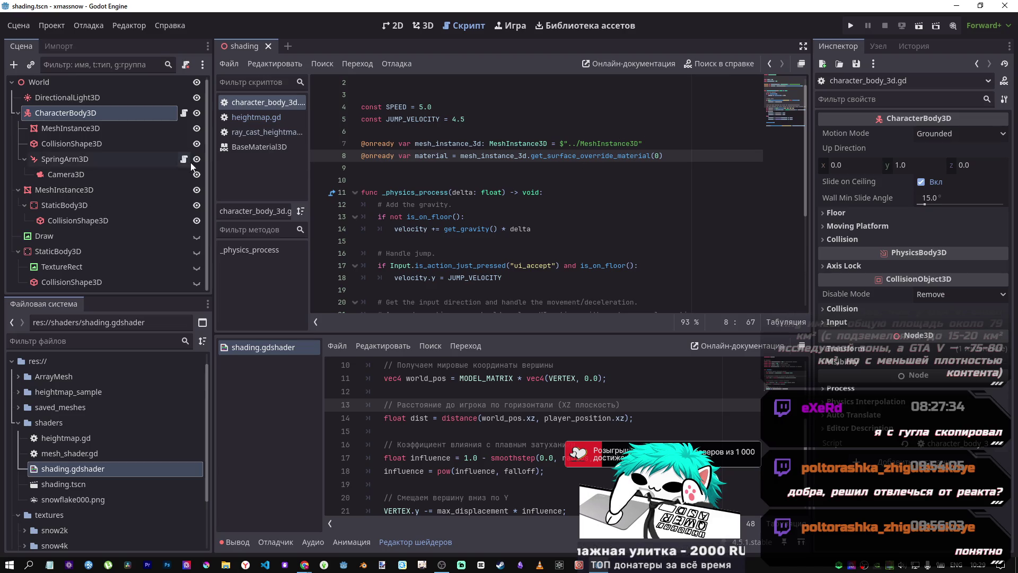
{"action": "left_click", "coordinate": [81, 193]}
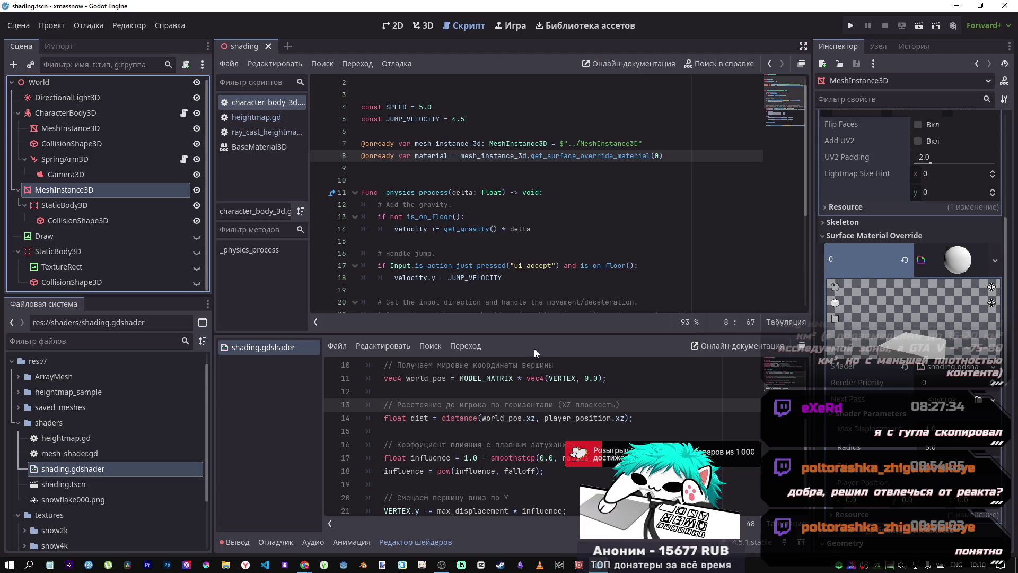
Step: Run the shading scene to watch the plane dent under the capsule, then stop it
{"action": "left_click", "coordinate": [131, 220]}
{"action": "left_click", "coordinate": [138, 191]}
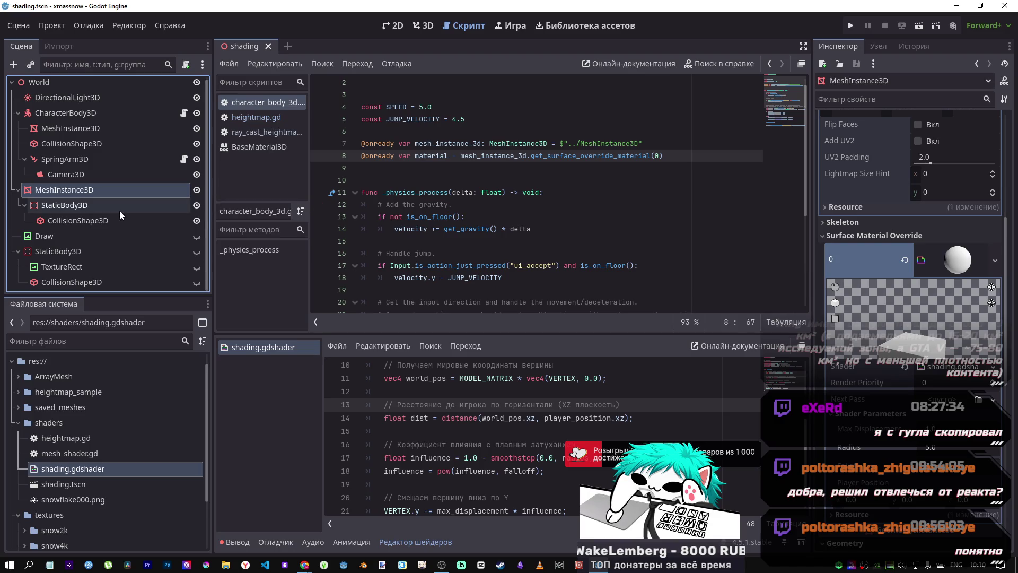
{"action": "scroll", "coordinate": [136, 174], "scroll_direction": "up", "scroll_amount": 1}
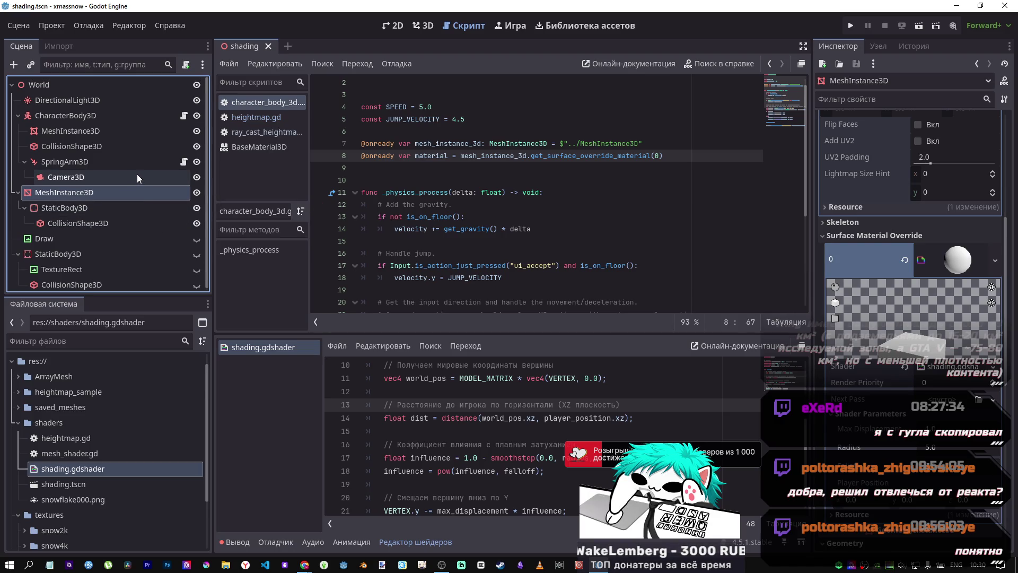
{"action": "left_click", "coordinate": [919, 25]}
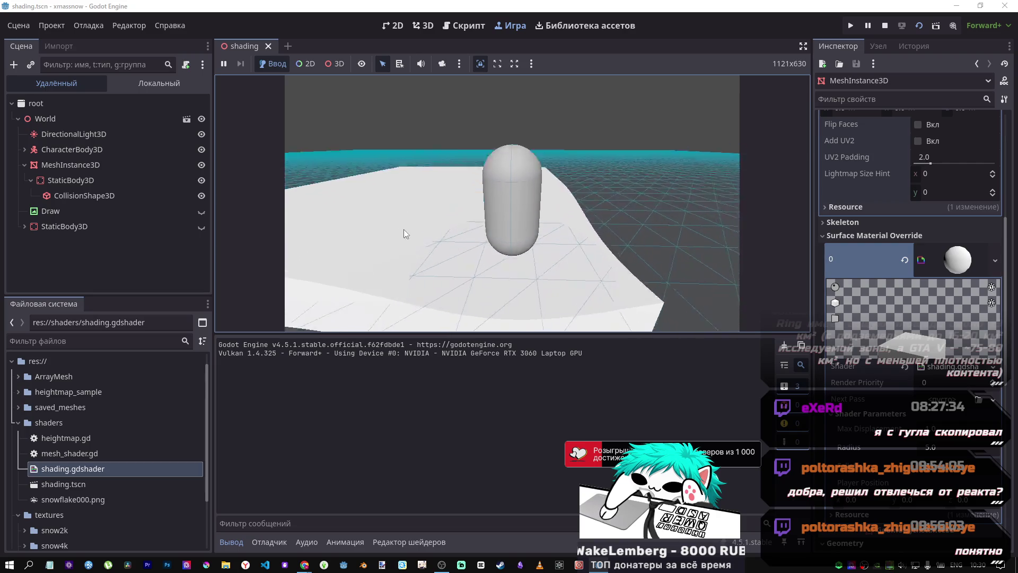
{"action": "left_click", "coordinate": [890, 28]}
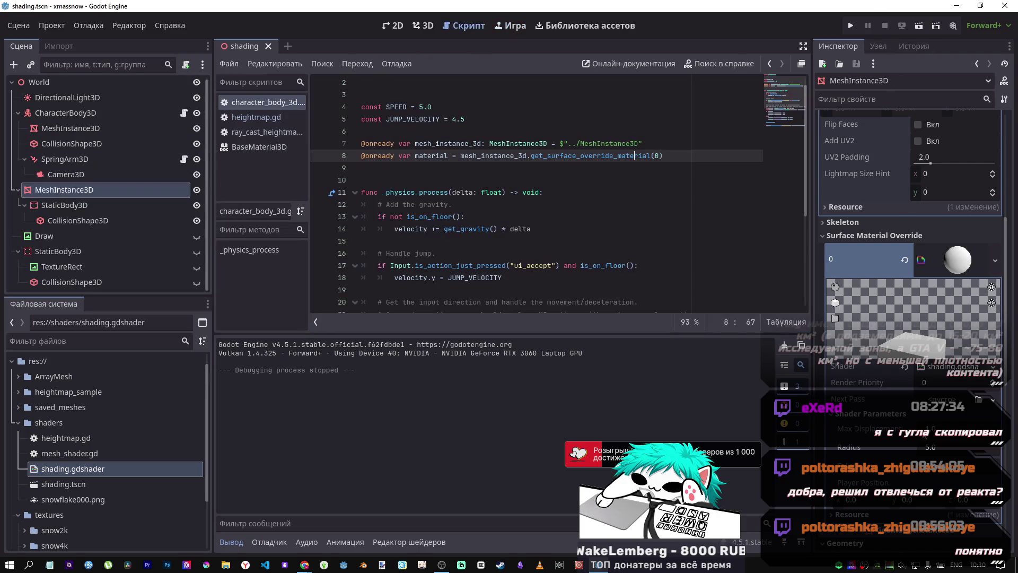
Step: Set the shader's Radius parameter to 1.0 and launch the game again
{"action": "type", "text": "1"}
{"action": "key", "text": "Return"}
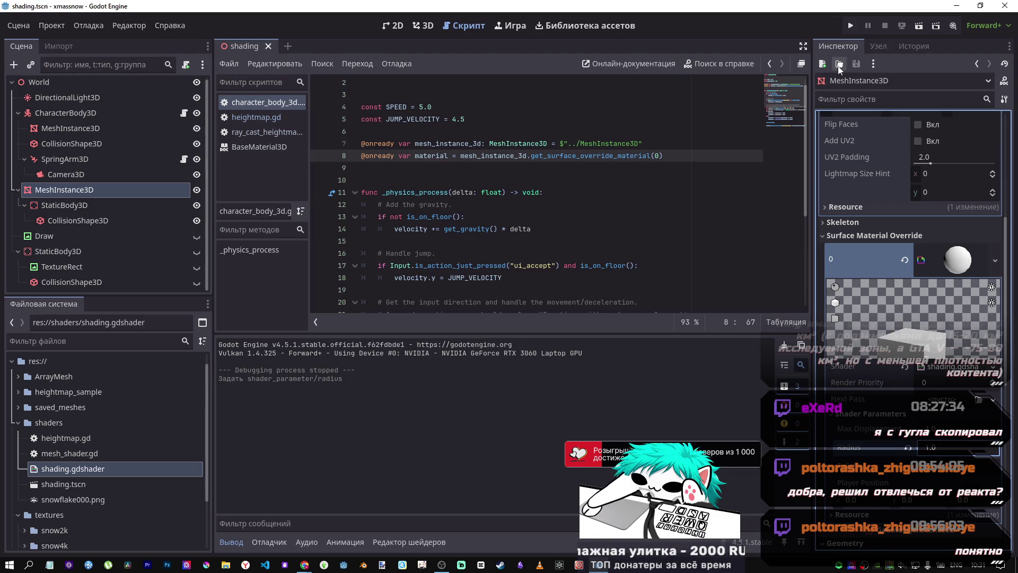
{"action": "left_click", "coordinate": [913, 26]}
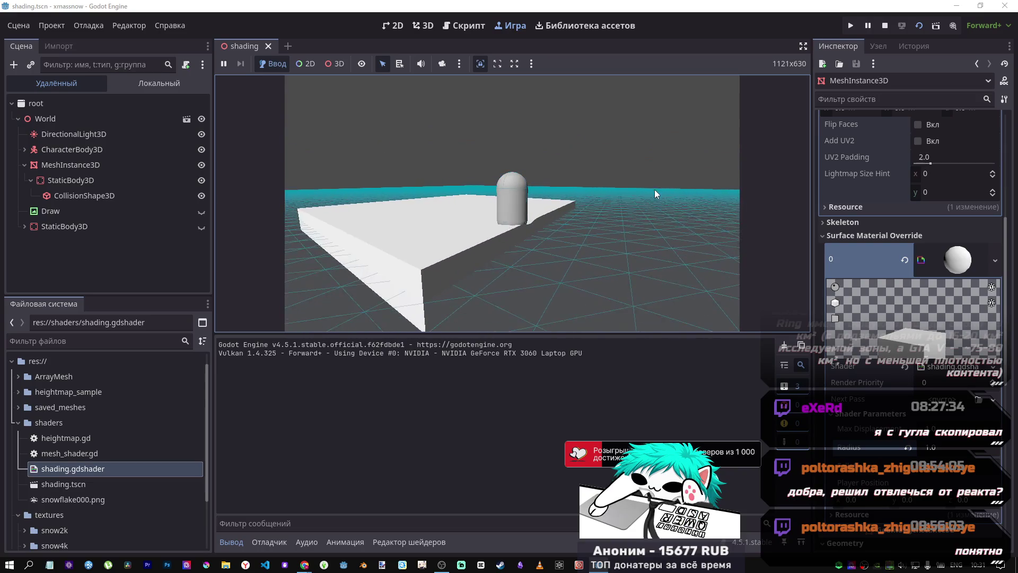
Step: Raise the shader Radius from 1.0 to 5.0 and adjust the falloff value
{"action": "left_click_drag", "start_coordinate": [910, 448], "coordinate": [931, 448]}
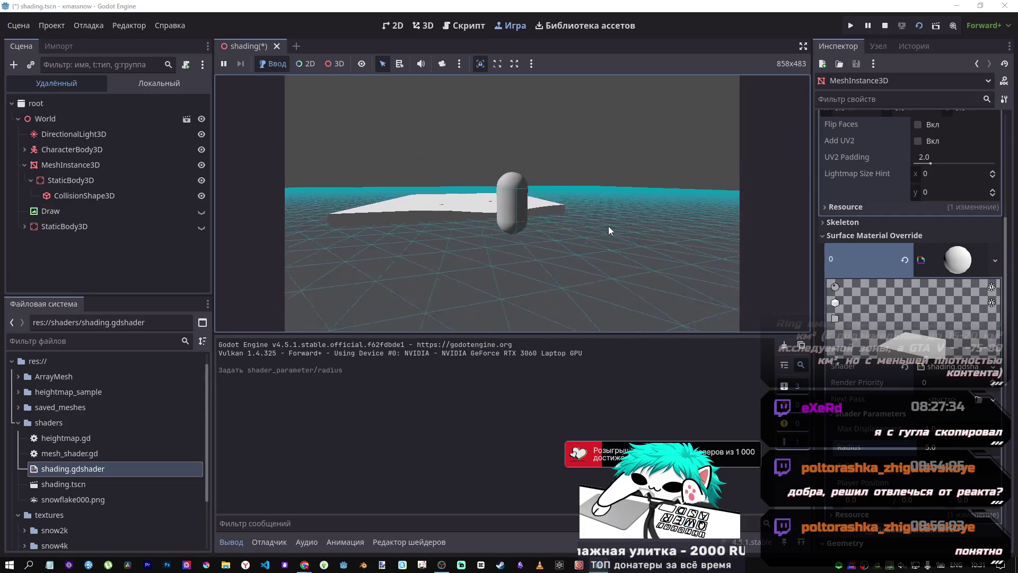
{"action": "left_click", "coordinate": [940, 447]}
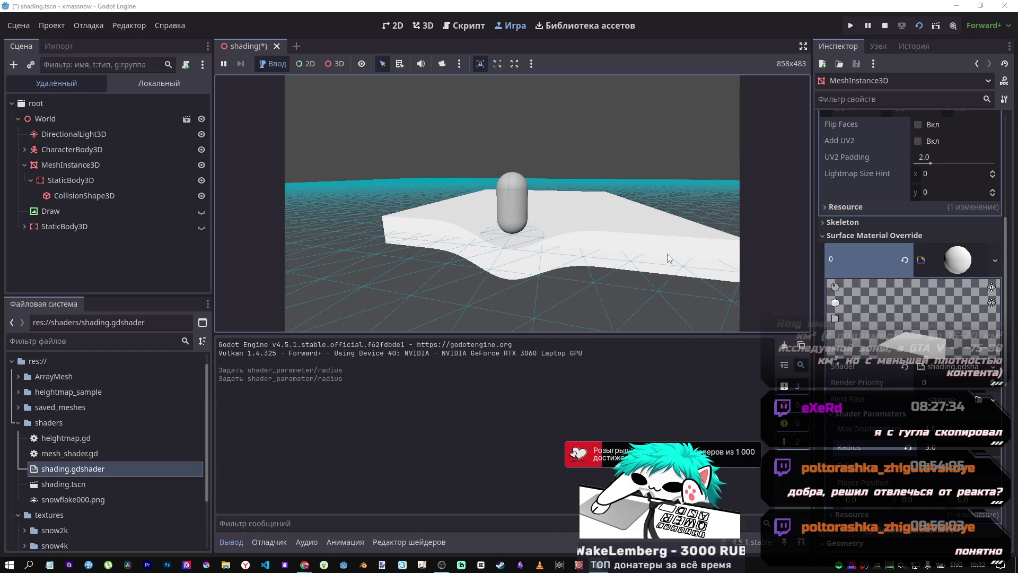
{"action": "left_click", "coordinate": [667, 253]}
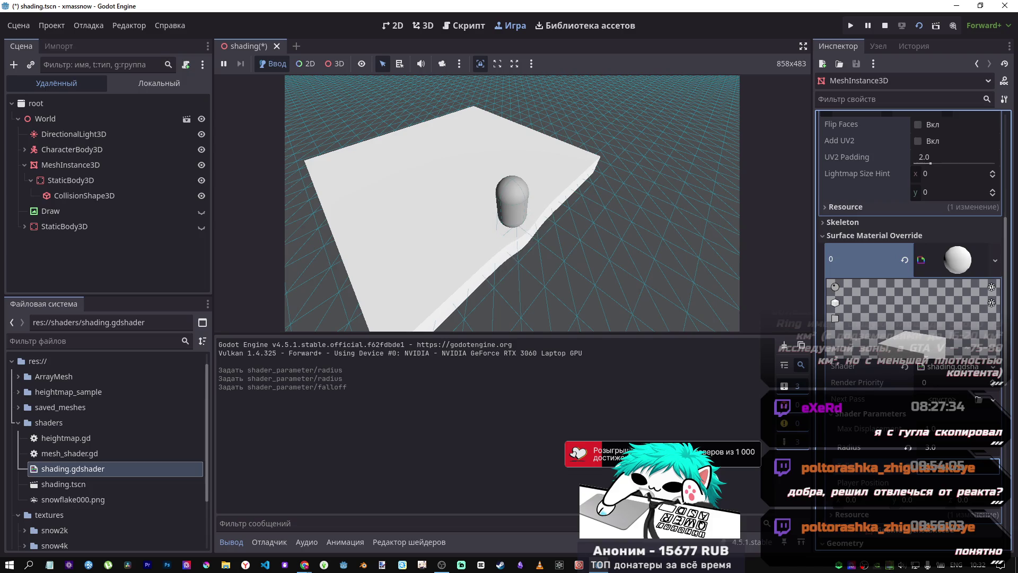
Step: Turn the game camera around the capsule to inspect the dent in the terrain
{"action": "left_click", "coordinate": [645, 266]}
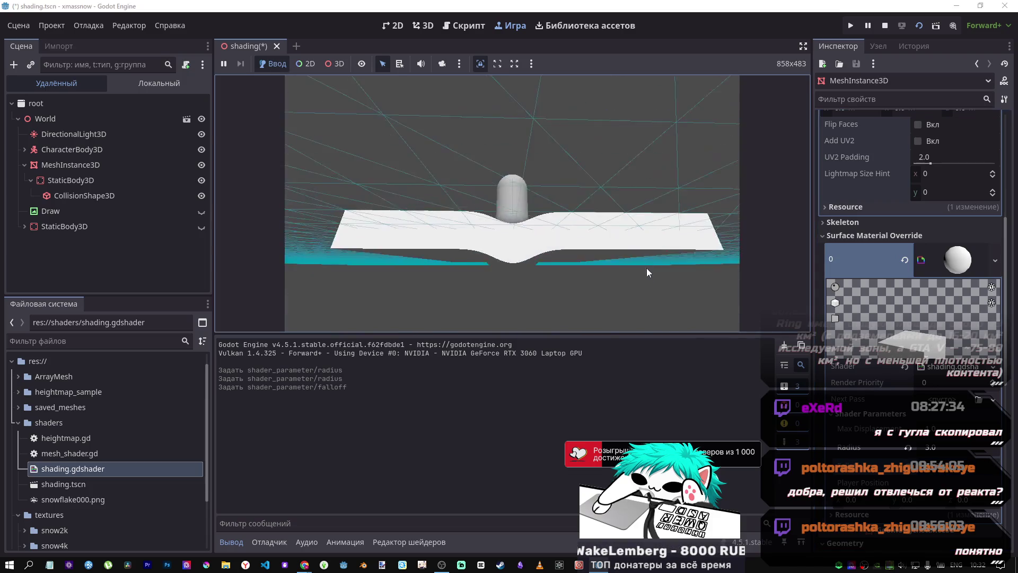
{"action": "key", "text": "a"}
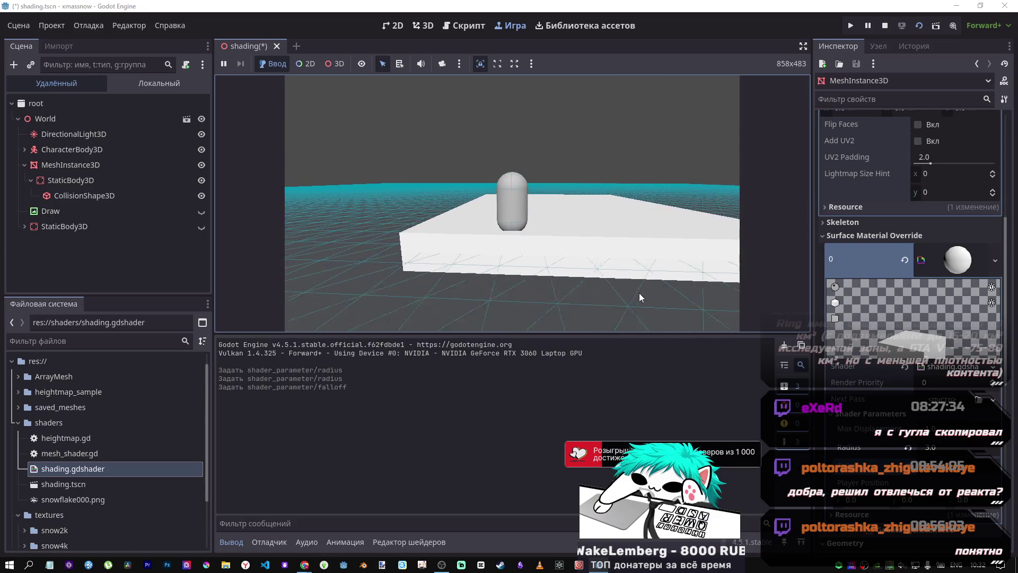
{"action": "scroll", "coordinate": [681, 304], "scroll_direction": "down", "scroll_amount": 3}
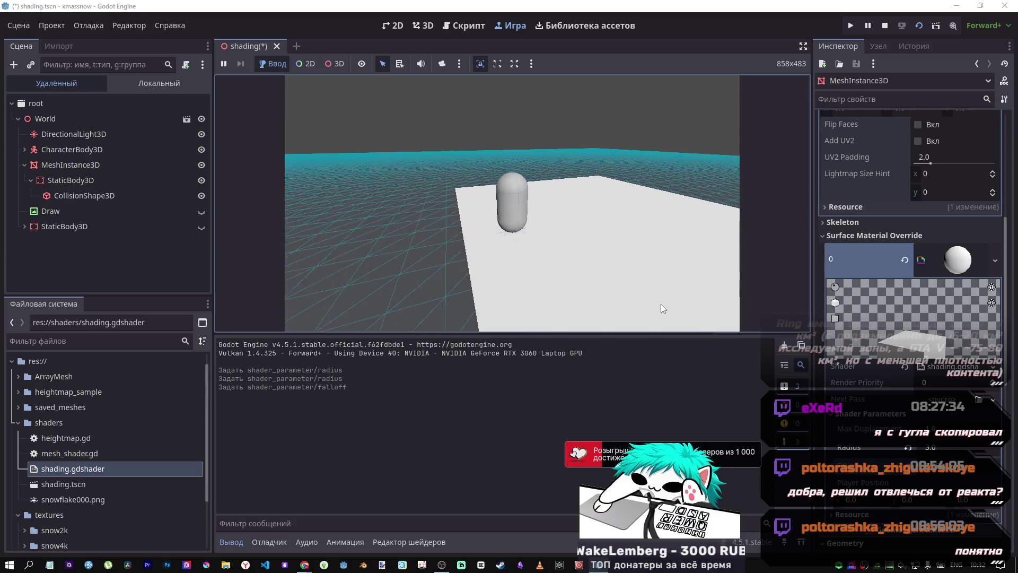
{"action": "scroll", "coordinate": [660, 306], "scroll_direction": "up", "scroll_amount": 3}
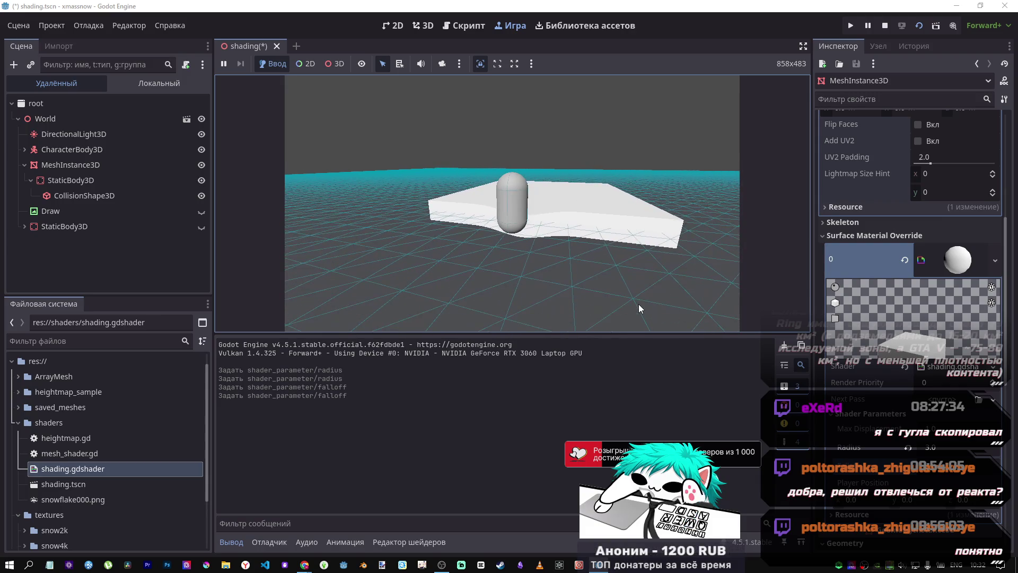
Step: Stop the game and open shading.gdshader to check max_displacement 1.0, radius 5.0, falloff 2.0
{"action": "left_click", "coordinate": [885, 26]}
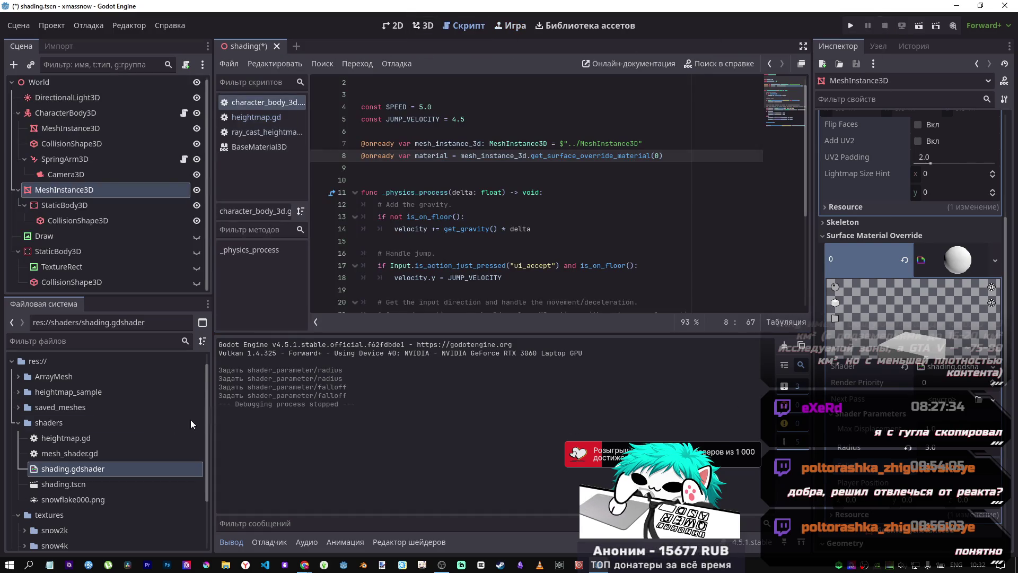
{"action": "double_click", "coordinate": [104, 470]}
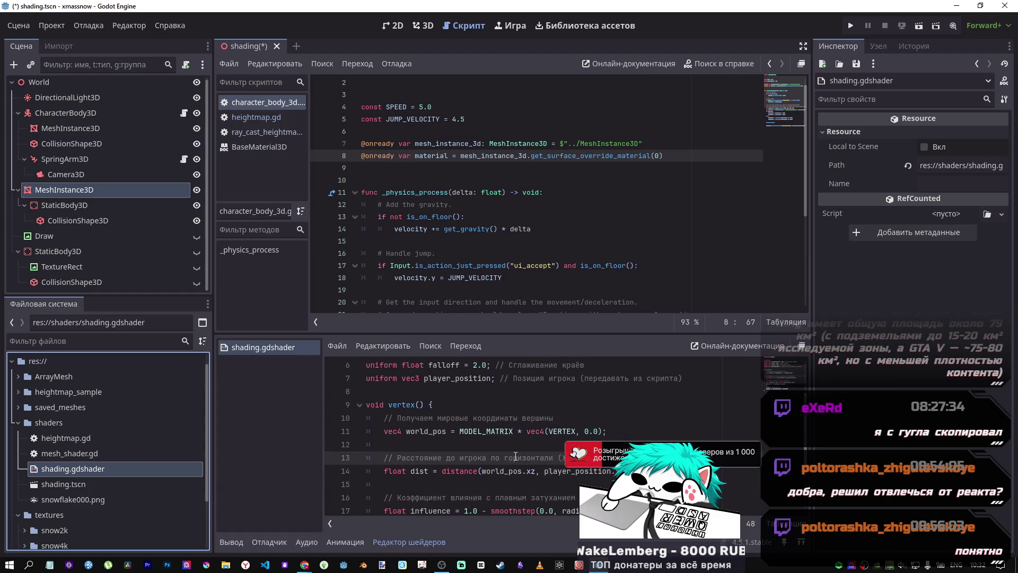
{"action": "scroll", "coordinate": [516, 456], "scroll_direction": "down", "scroll_amount": 1}
{"action": "scroll", "coordinate": [512, 449], "scroll_direction": "up", "scroll_amount": 3}
{"action": "scroll", "coordinate": [505, 444], "scroll_direction": "down", "scroll_amount": 1}
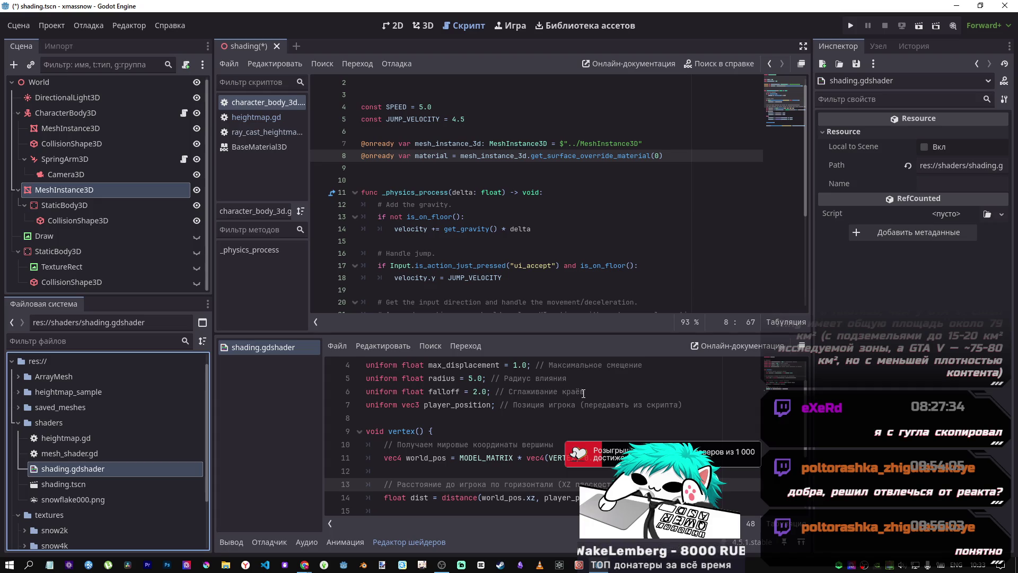
Step: Continue the DeepSeek draft after WORLD_MATRIX with the Russian word 'теперь'
{"action": "scroll", "coordinate": [585, 394], "scroll_direction": "down", "scroll_amount": 5}
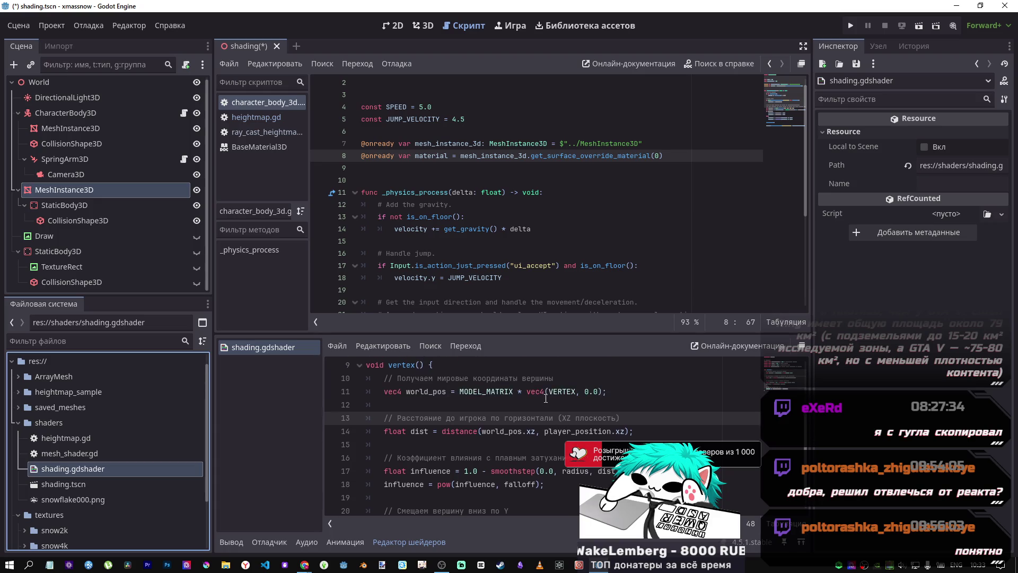
{"action": "scroll", "coordinate": [539, 401], "scroll_direction": "down", "scroll_amount": 3}
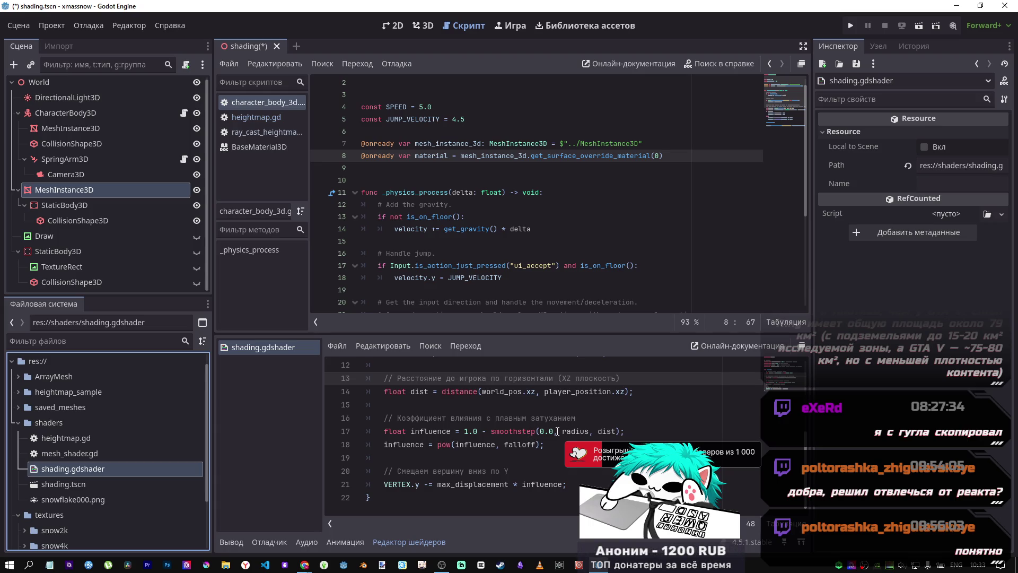
{"action": "scroll", "coordinate": [557, 433], "scroll_direction": "up", "scroll_amount": 4}
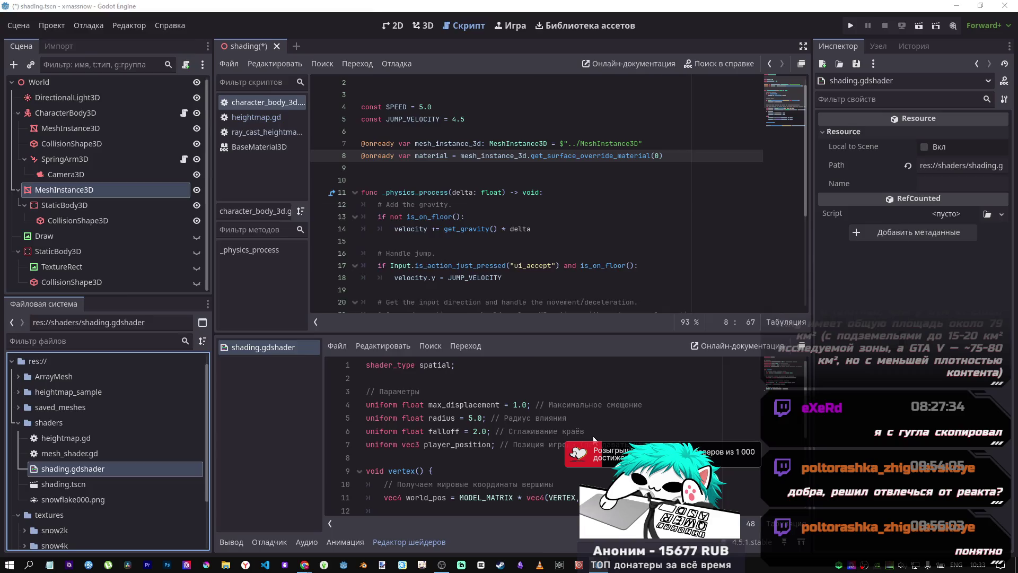
{"action": "key", "text": "alt+Tab"}
{"action": "scroll", "coordinate": [479, 346], "scroll_direction": "up", "scroll_amount": 5}
{"action": "scroll", "coordinate": [479, 346], "scroll_direction": "up", "scroll_amount": 6}
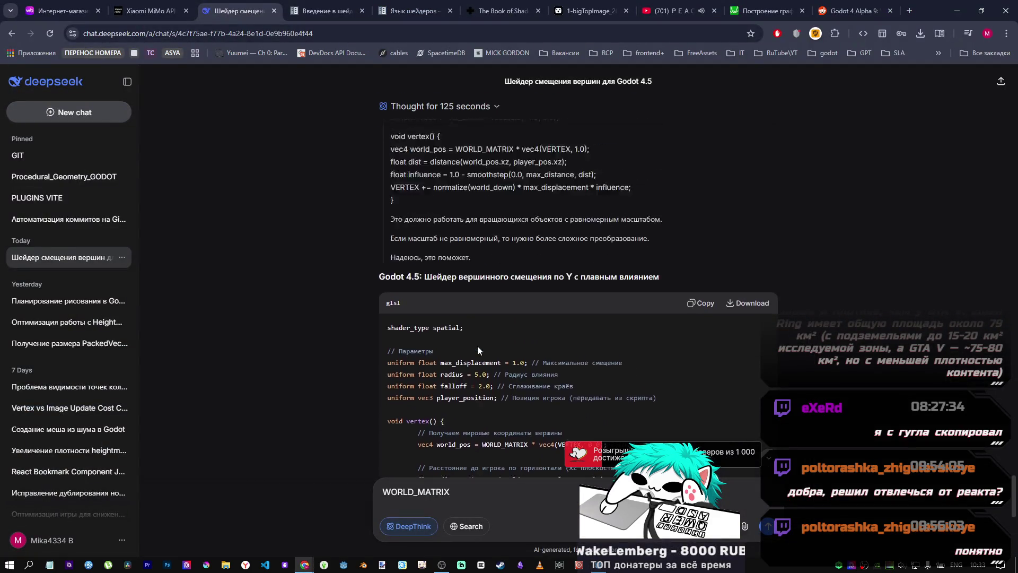
{"action": "scroll", "coordinate": [477, 346], "scroll_direction": "down", "scroll_amount": 3}
{"action": "scroll", "coordinate": [477, 345], "scroll_direction": "down", "scroll_amount": 7}
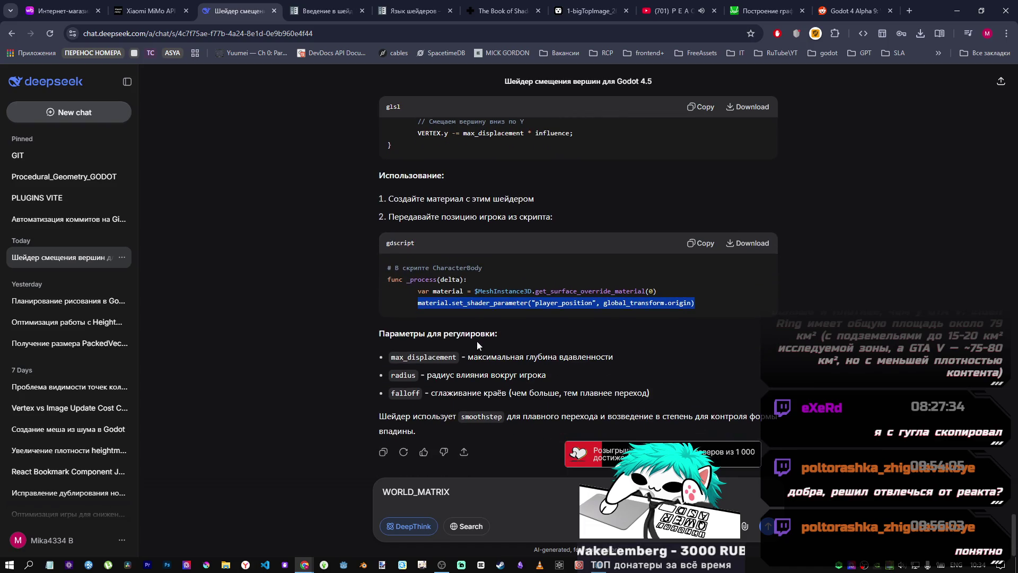
{"action": "triple_click", "coordinate": [498, 487]}
{"action": "left_click", "coordinate": [498, 487]}
{"action": "key", "text": "alt+shift"}
{"action": "type", "text": "теперь"}
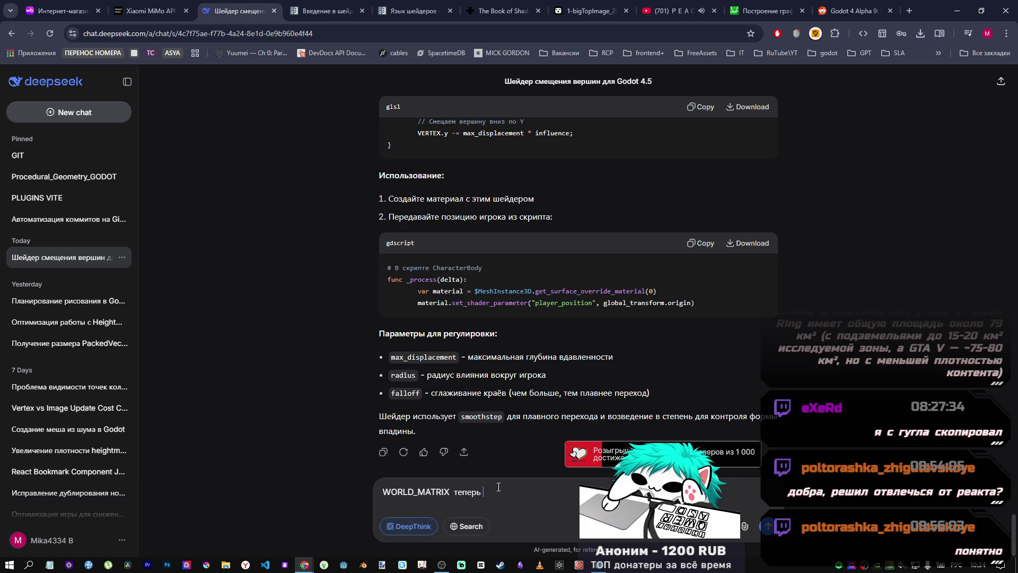
Step: Copy MODEL_MATRIX from the Godot shader code into the draft message
{"action": "key", "text": "alt+Tab"}
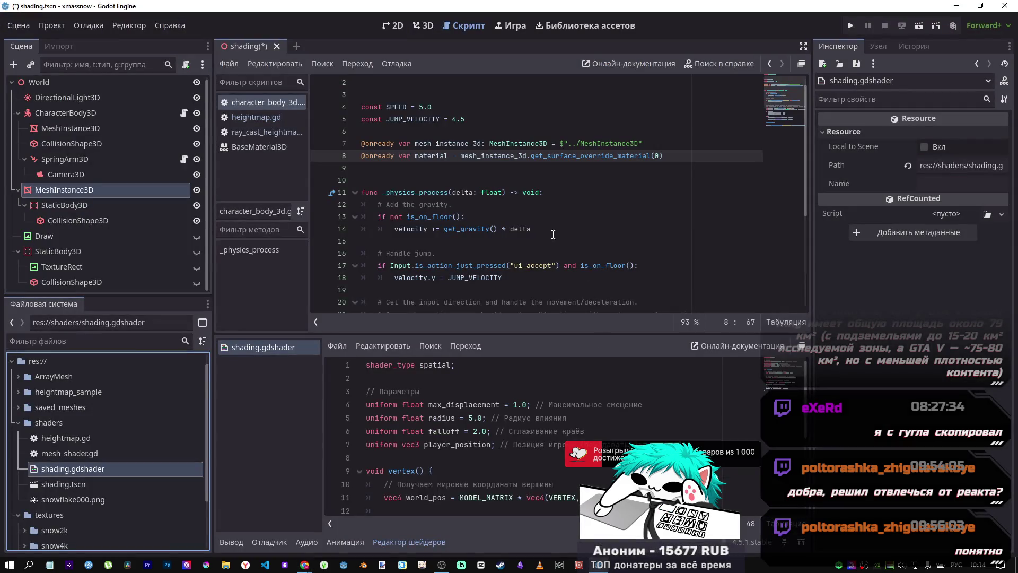
{"action": "left_click", "coordinate": [492, 498]}
{"action": "double_click", "coordinate": [491, 498]}
{"action": "key", "text": "ctrl+c"}
{"action": "key", "text": "alt+Tab"}
{"action": "key", "text": "ctrl+v"}
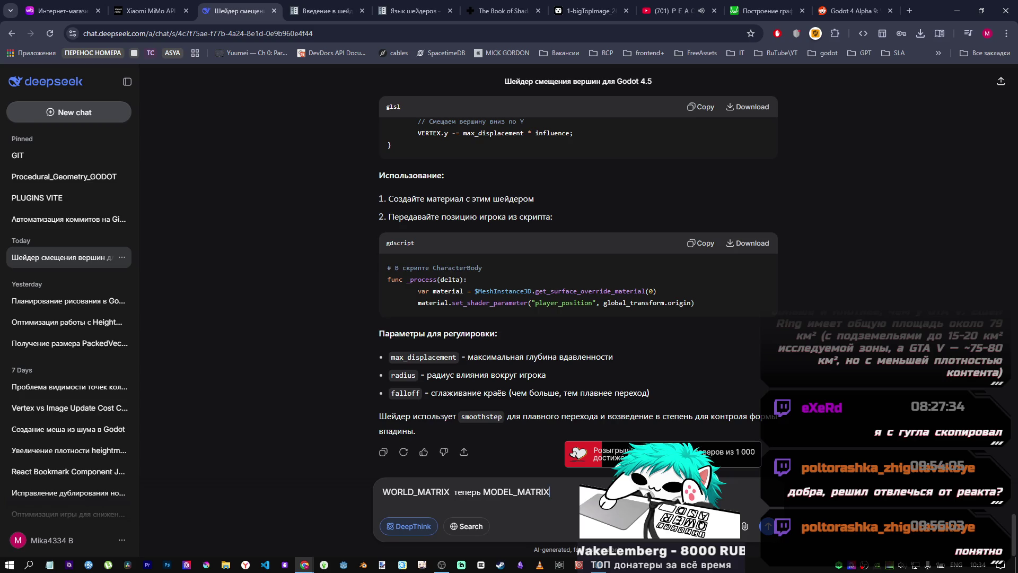
Step: On a new line, ask 'как нам сделать эффект вмятины'
{"action": "key", "text": "shift+Return"}
{"action": "key", "text": "alt+shift"}
{"action": "type", "text": "как нам сделать "}
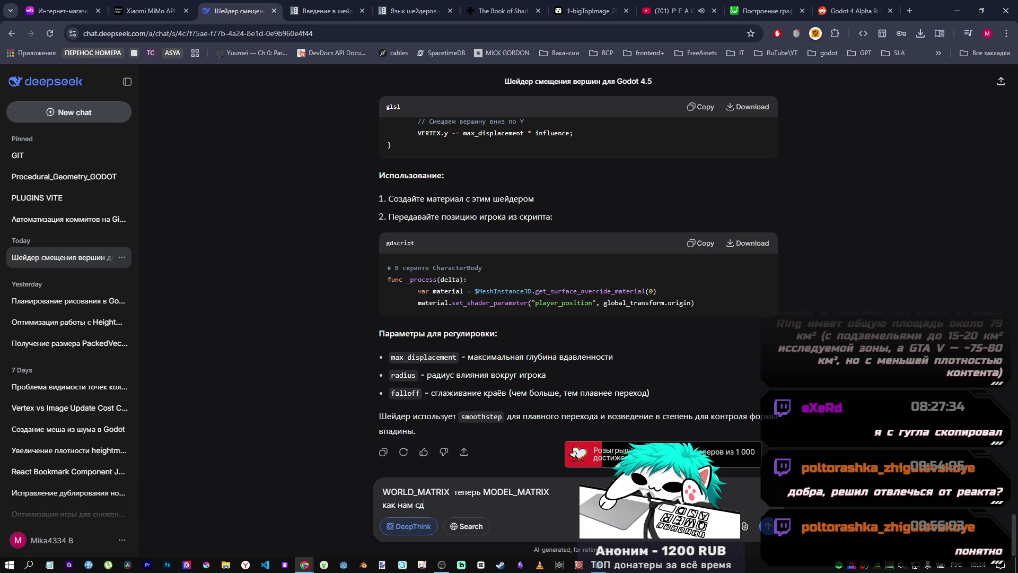
{"action": "type", "text": "эфф"}
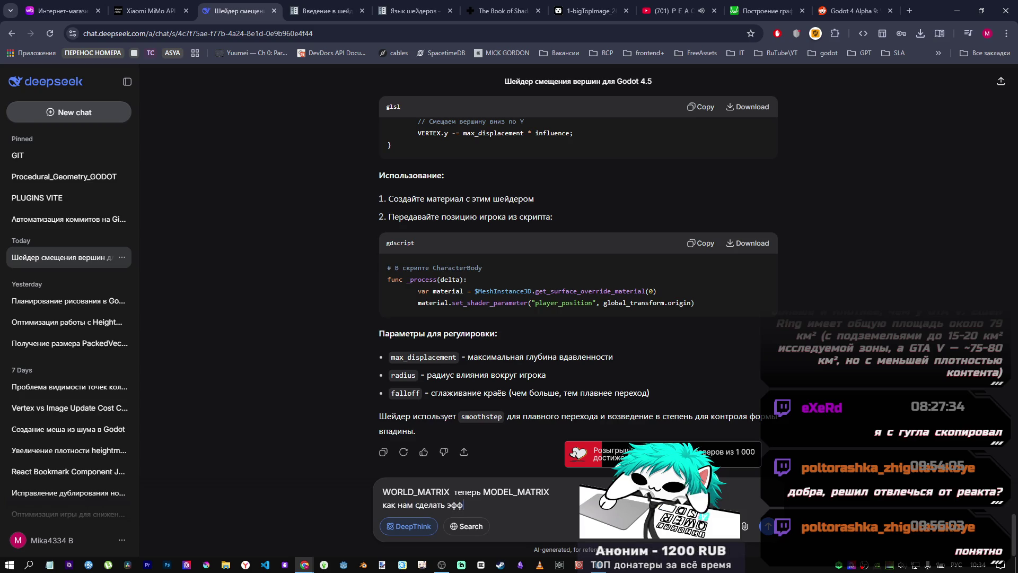
{"action": "type", "text": "ект вмяти"}
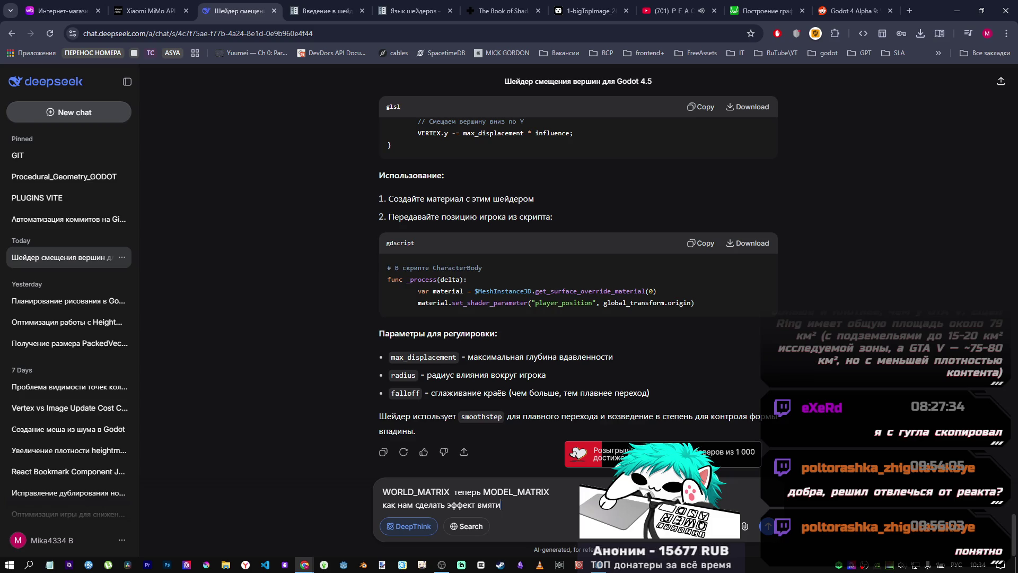
{"action": "type", "text": "ны и "}
{"action": "type", "text": "за"}
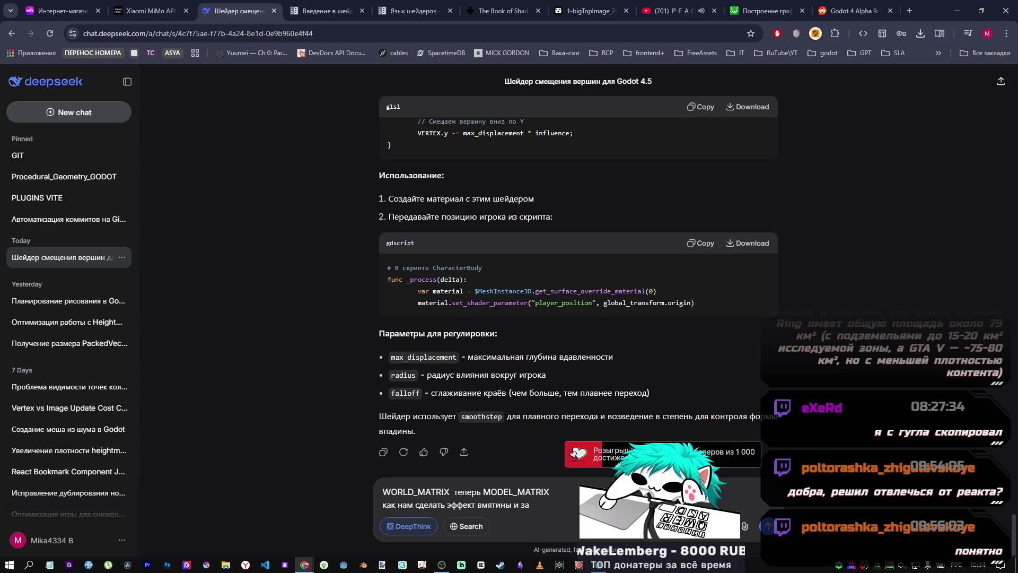
{"action": "key", "text": "BackSpace"}
{"action": "key", "text": "BackSpace"}
{"action": "key", "text": "BackSpace"}
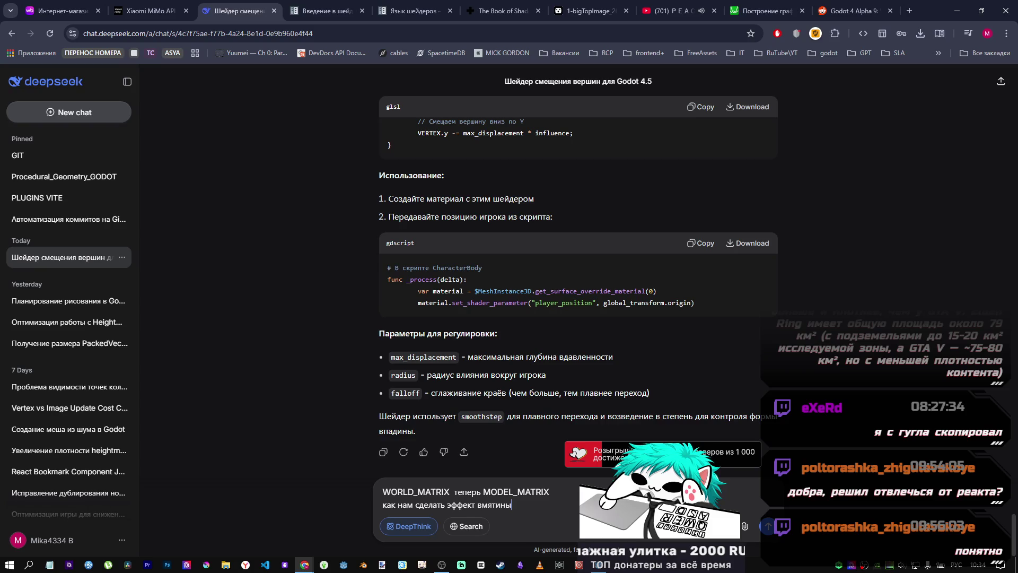
Step: Replace 'вмятины' with wording about material sinking at the interaction point
{"action": "left_click_drag", "start_coordinate": [512, 504], "coordinate": [477, 504]}
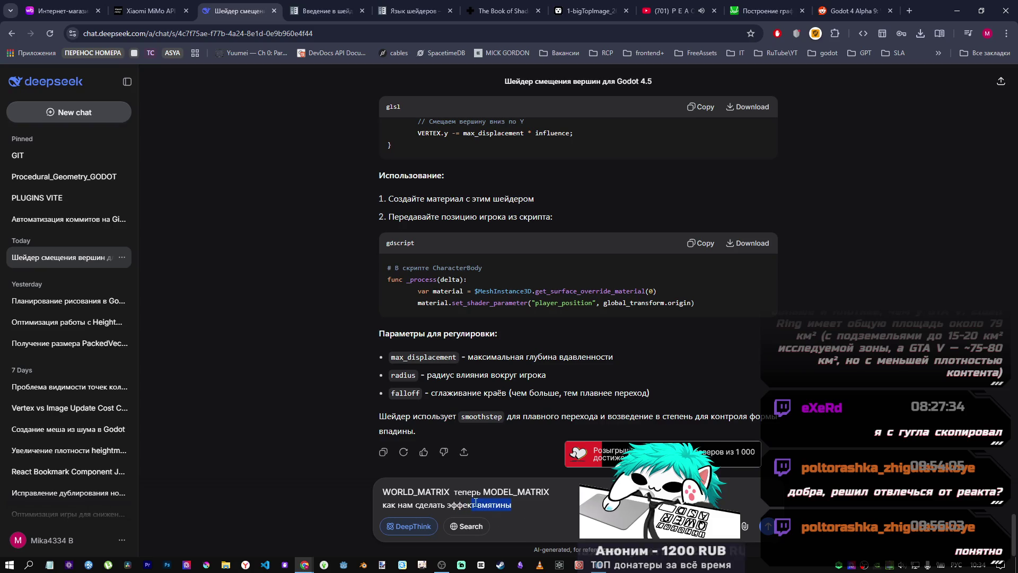
{"action": "type", "text": "вы"}
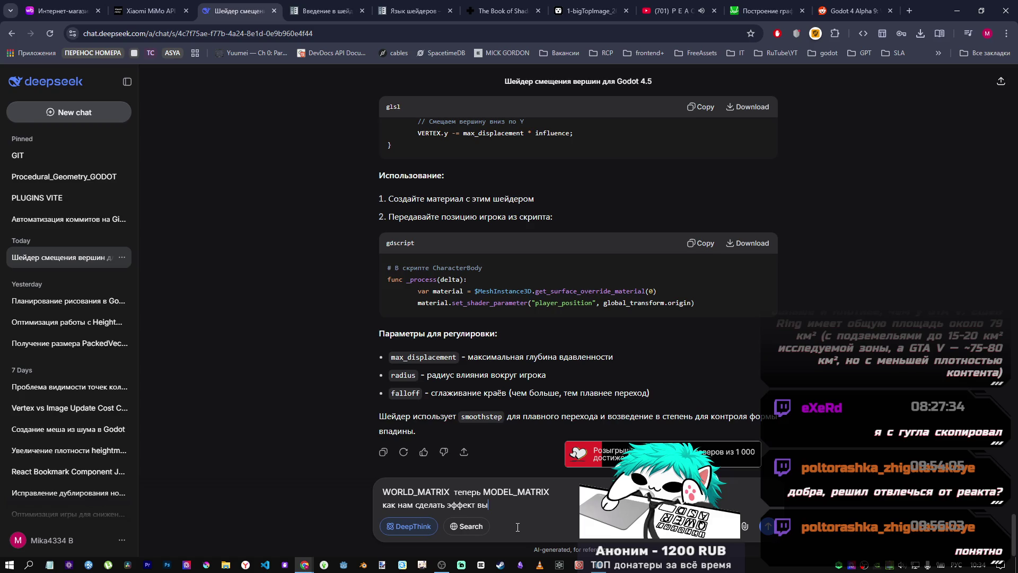
{"action": "type", "text": "теснения "}
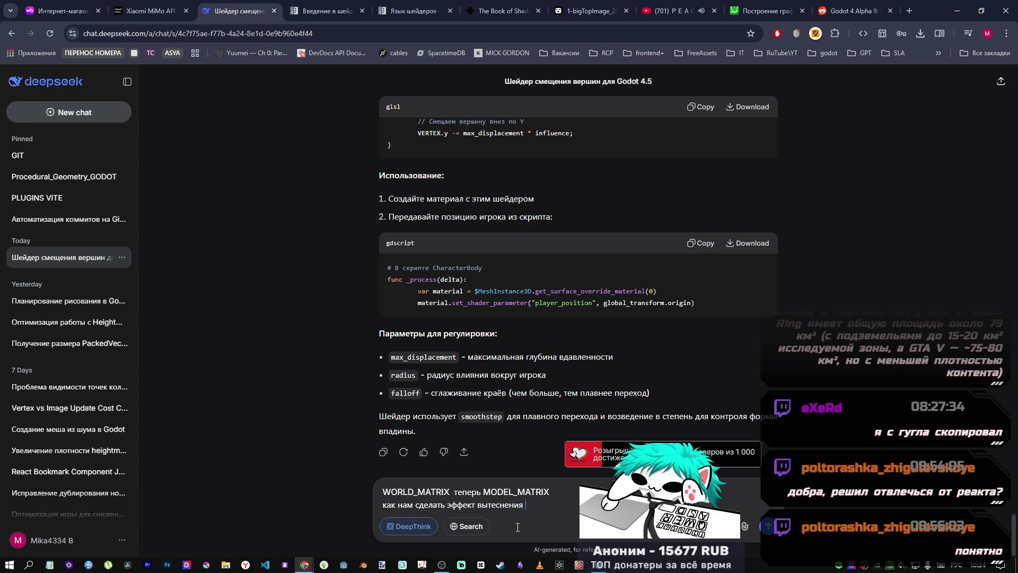
{"action": "type", "text": "матери"}
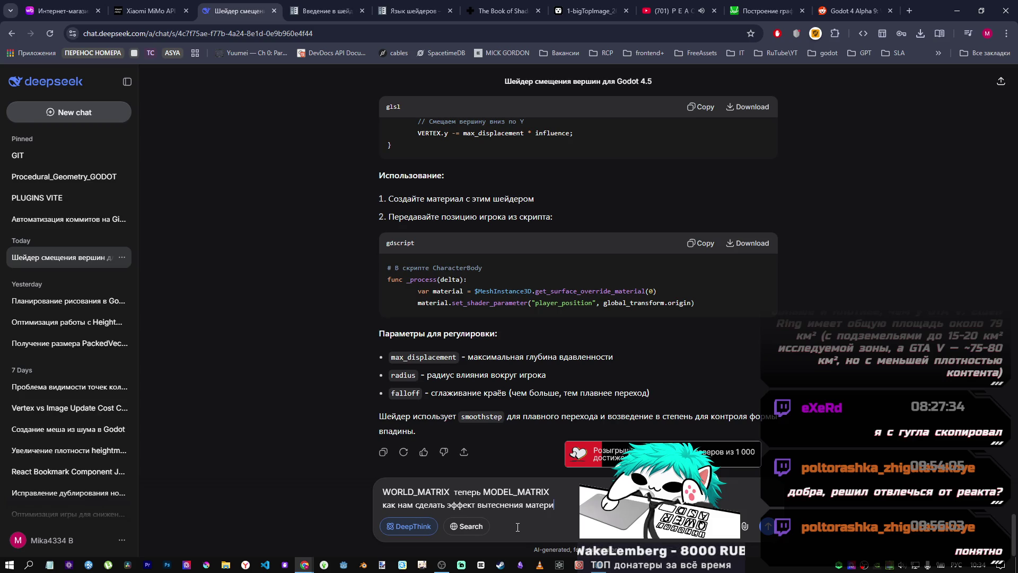
{"action": "type", "text": "ала по"}
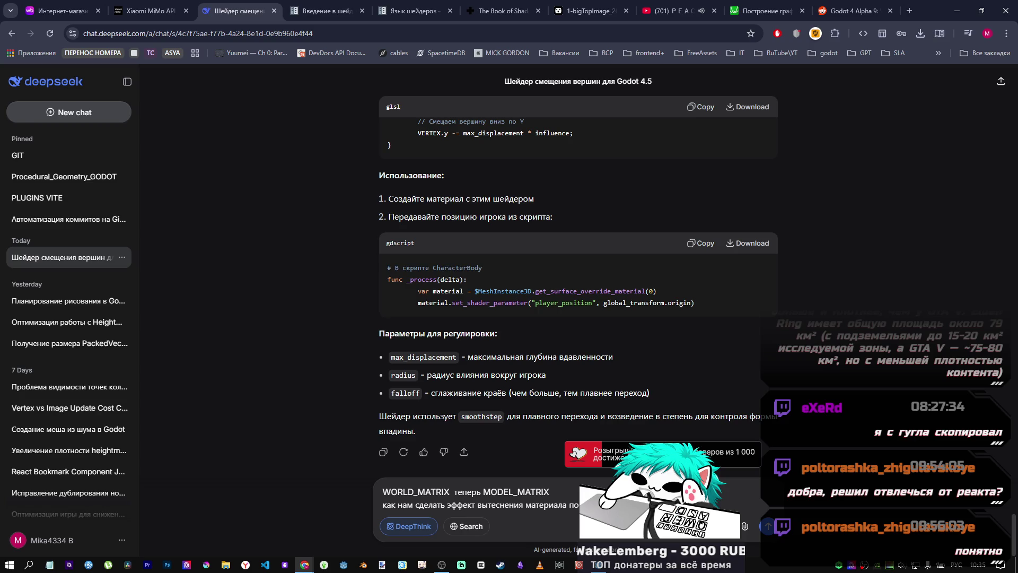
{"action": "type", "text": "ря"}
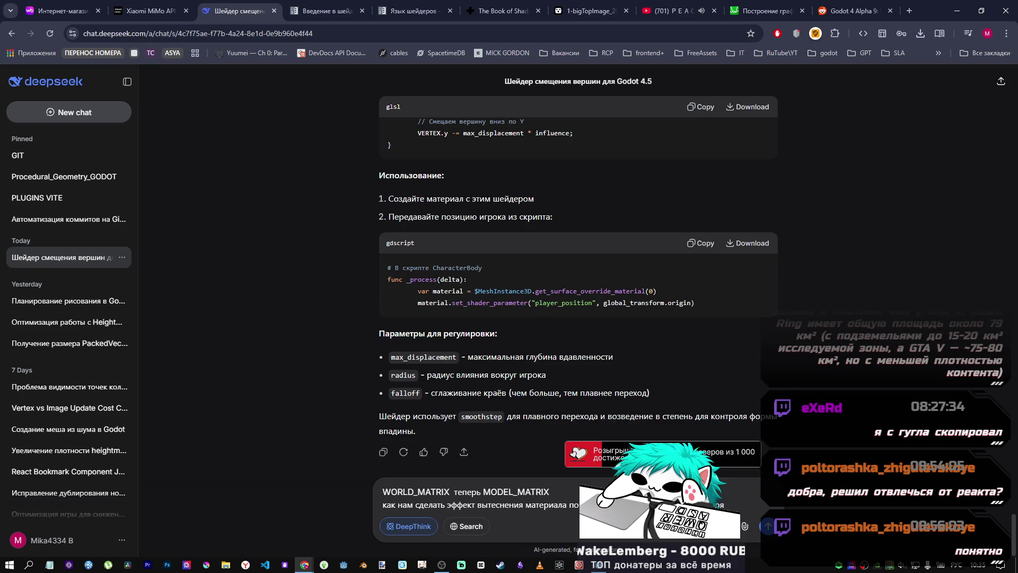
{"action": "type", "text": "в точк"}
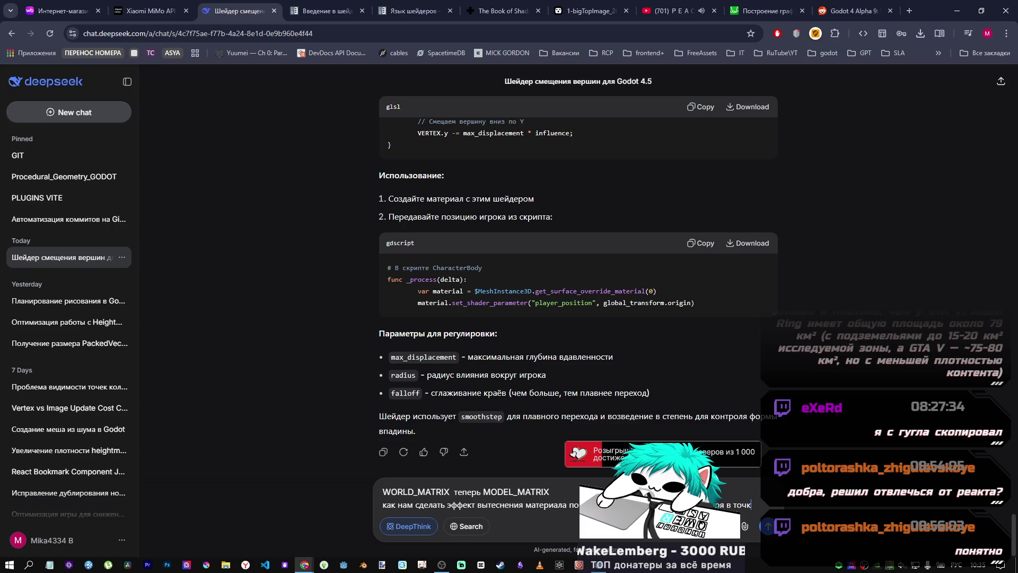
{"action": "type", "text": "е"}
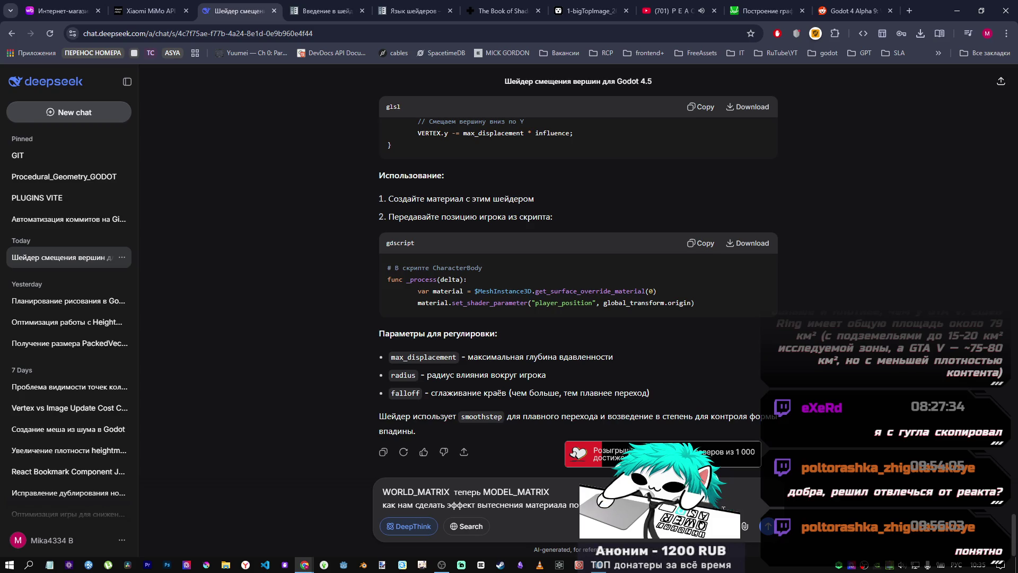
{"action": "type", "text": "имодейс"}
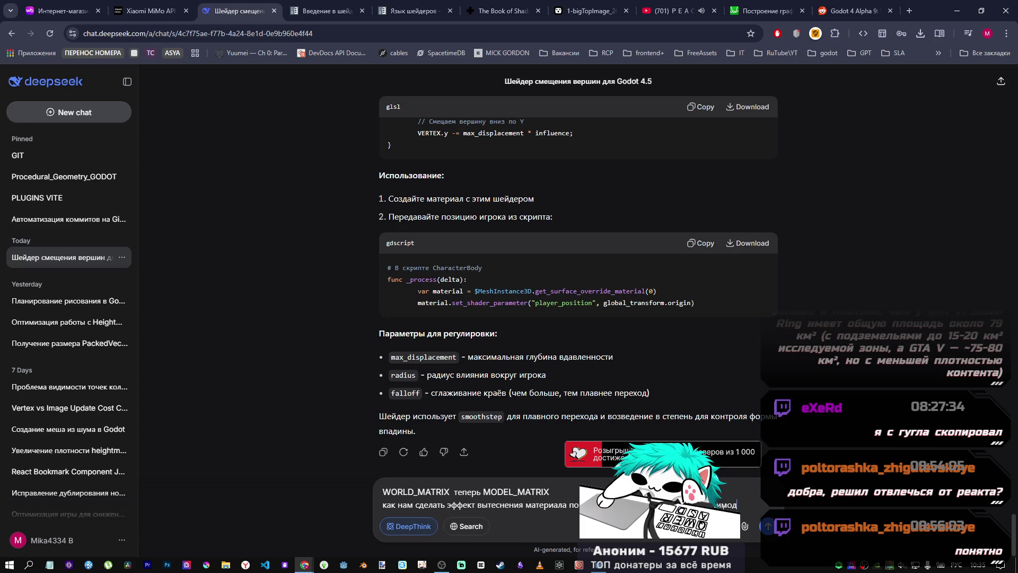
{"action": "type", "text": "твия провали"}
{"action": "type", "text": "вается а в"}
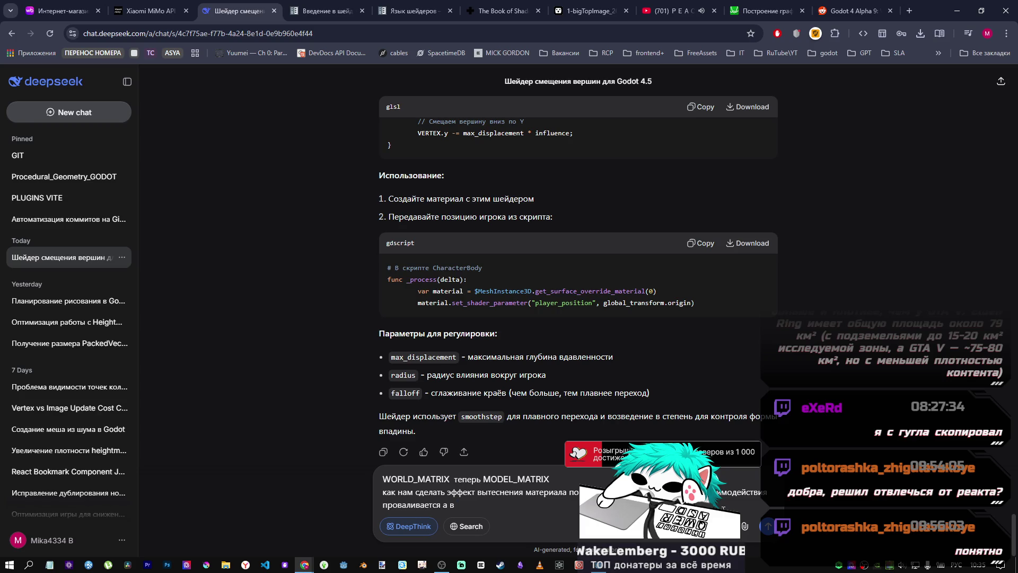
{"action": "type", "text": "даль"}
Step: Add that farther away it rises above the surface, correcting the spelling to 'возвышается'
{"action": "key", "text": "BackSpace"}
{"action": "key", "text": "BackSpace"}
{"action": "key", "text": "BackSpace"}
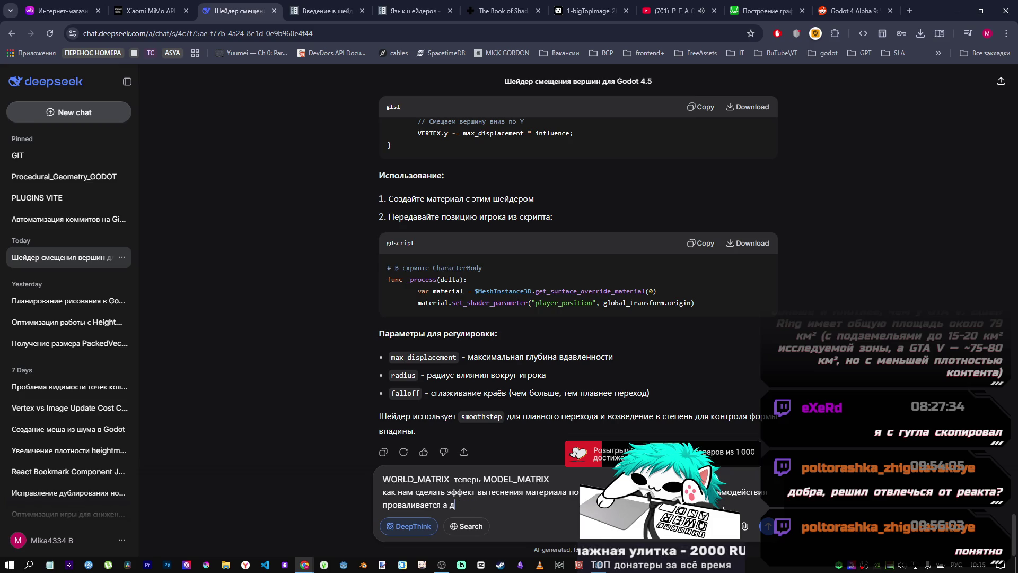
{"action": "type", "text": "дальше от"}
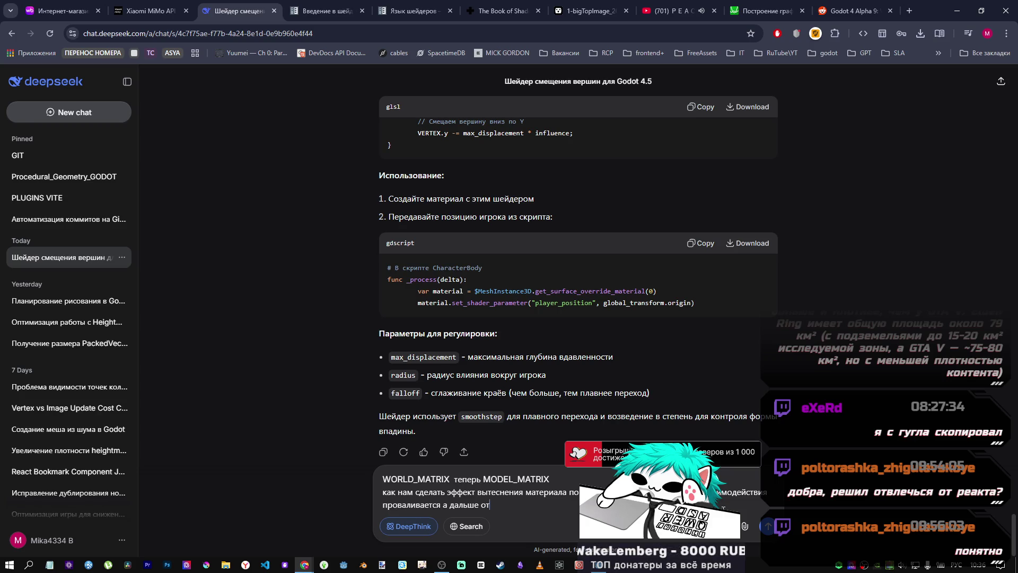
{"action": "key", "text": "BackSpace"}
{"action": "key", "text": "BackSpace"}
{"action": "key", "text": "BackSpace"}
{"action": "type", "text": "на отда"}
{"action": "type", "text": "лении во"}
{"action": "type", "text": "зывашается над"}
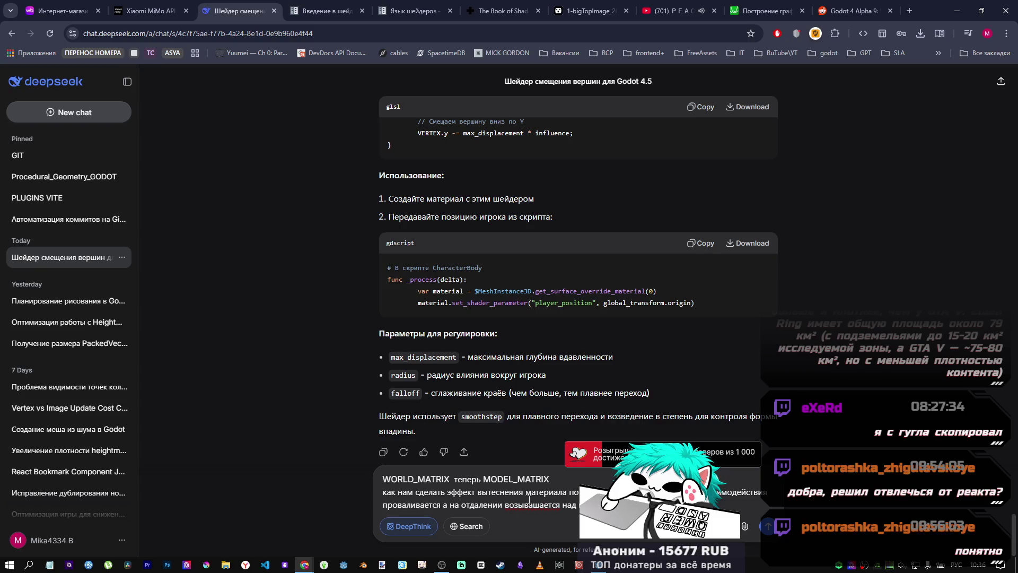
{"action": "right_click", "coordinate": [525, 503]}
{"action": "left_click", "coordinate": [570, 263]}
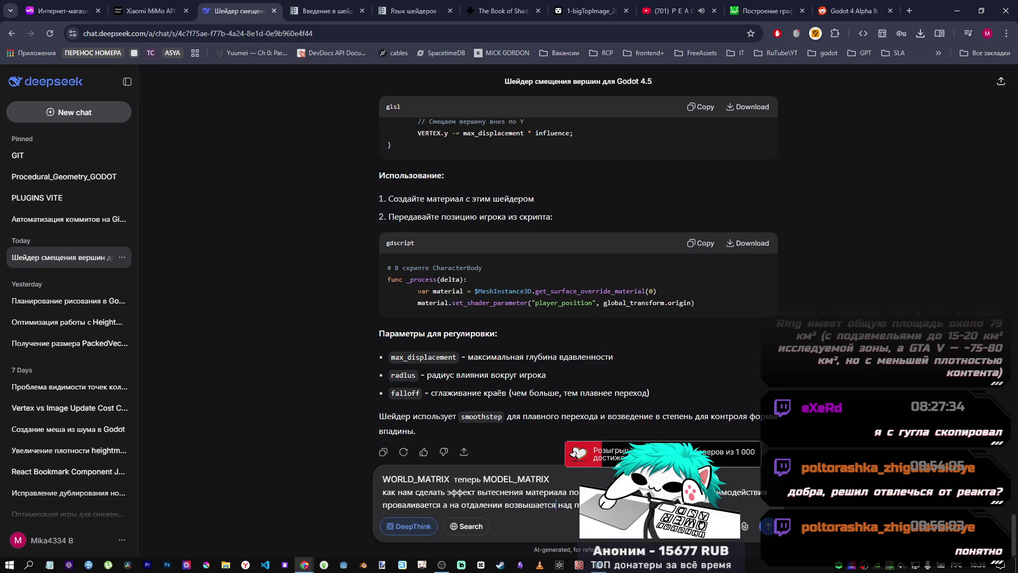
{"action": "key", "text": "shift+Return"}
{"action": "key", "text": "shift+Return"}
Step: Ask whether another interaction approach is needed so the surface wraps the capsule, and send
{"action": "type", "text": "возможно нуж"}
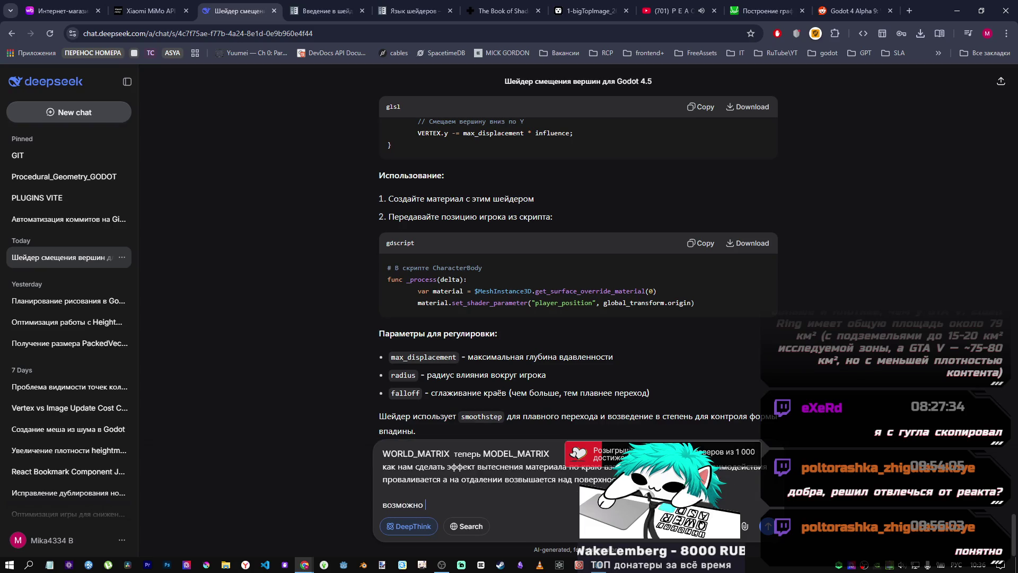
{"action": "type", "text": "ен вообщ"}
{"action": "type", "text": "е дру"}
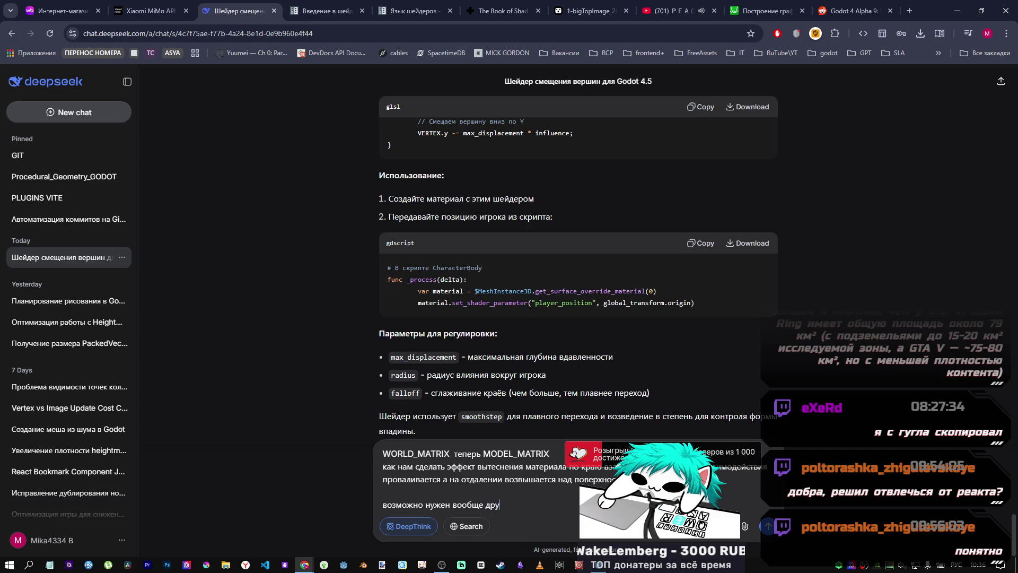
{"action": "type", "text": "гой подход"}
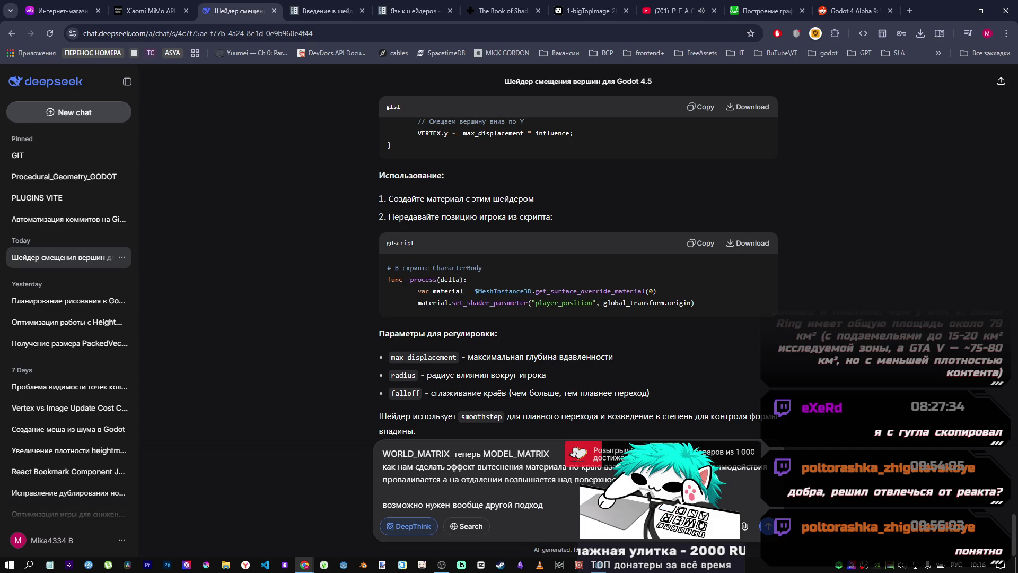
{"action": "type", "text": " взаимод"}
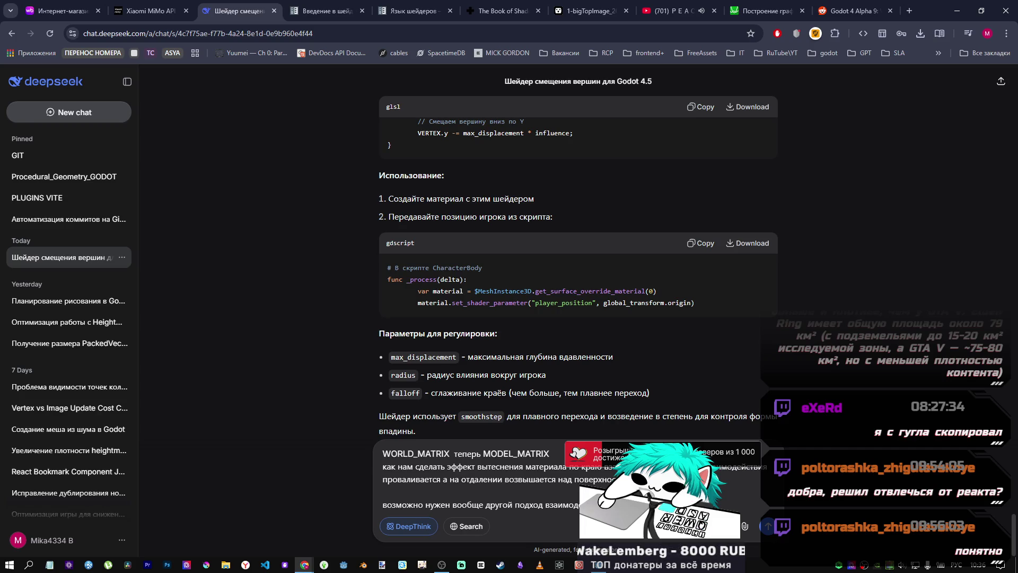
{"action": "type", "text": "шейц"}
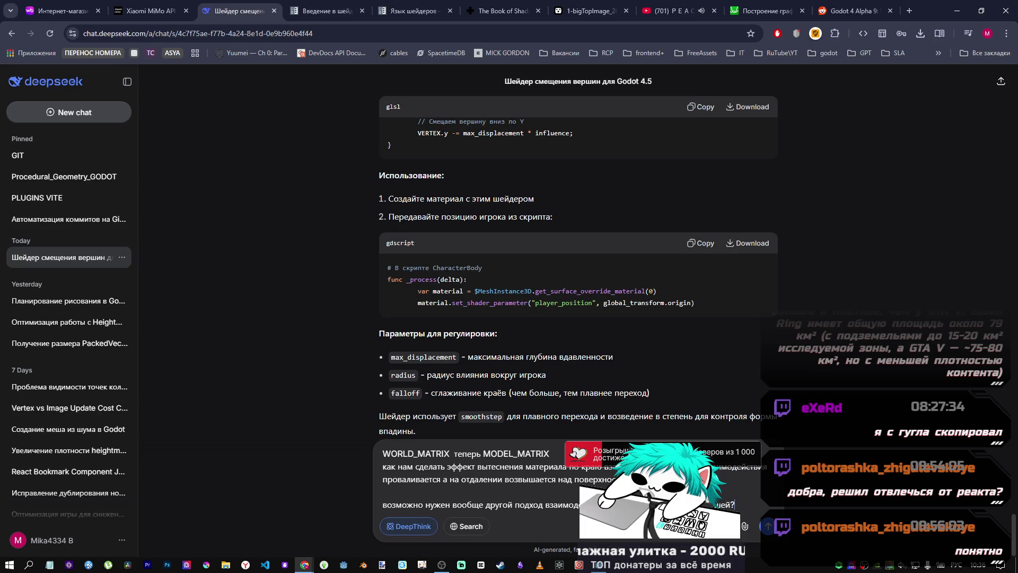
{"action": "type", "text": "?"}
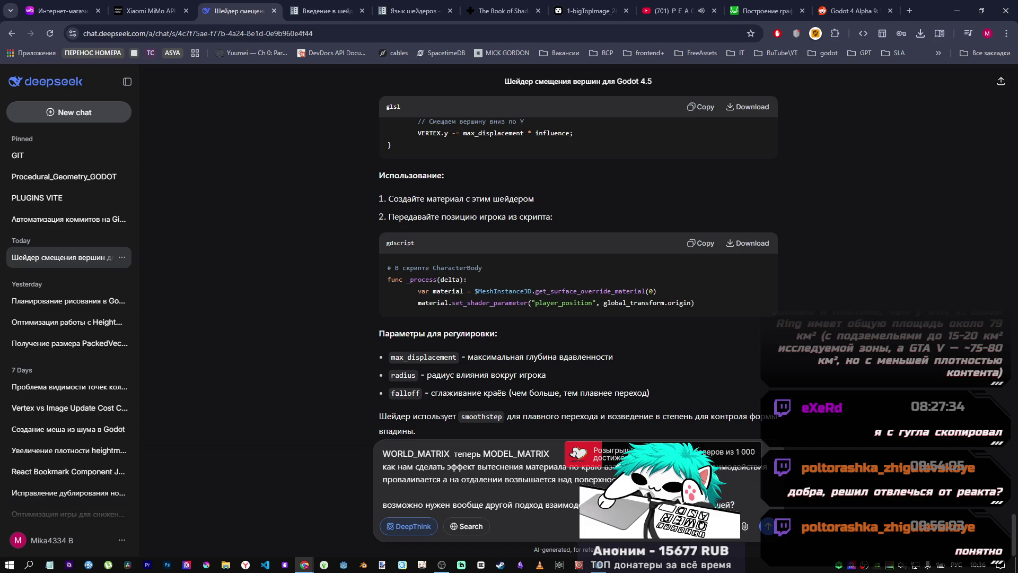
{"action": "type", "text": " чтобы"}
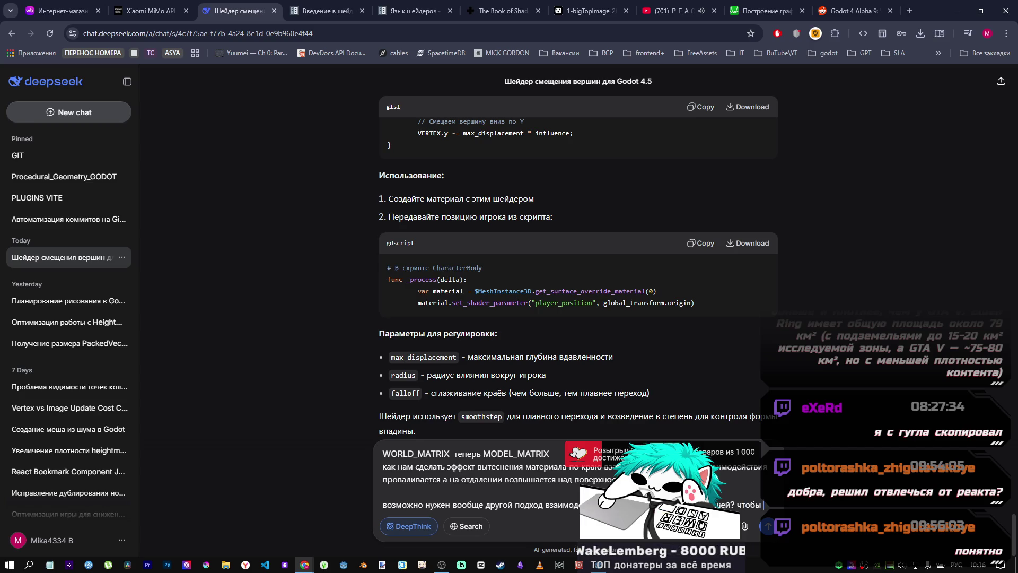
{"action": "type", "text": " огибание по капсулю происходило либо "}
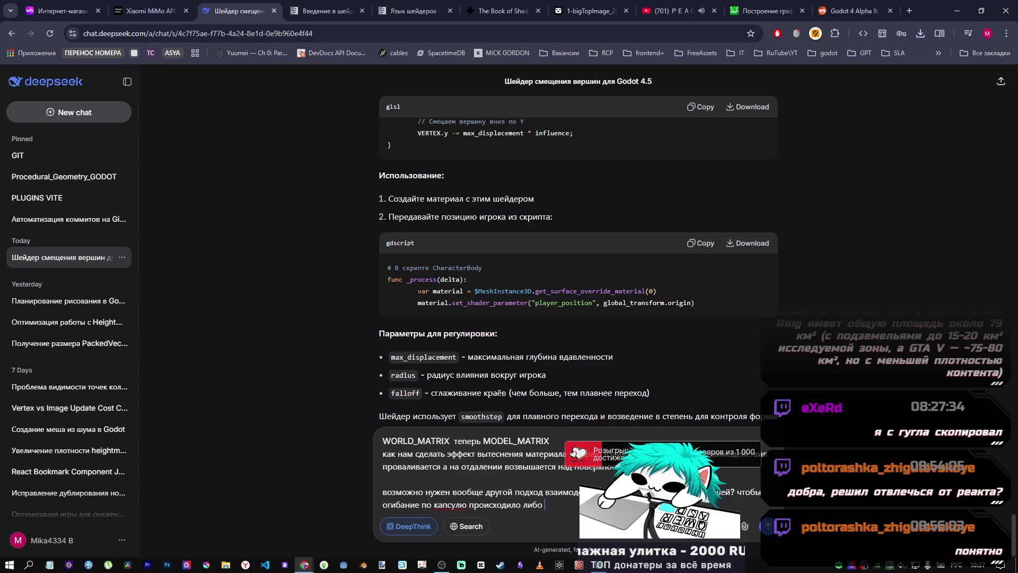
{"action": "type", "text": "сли мод"}
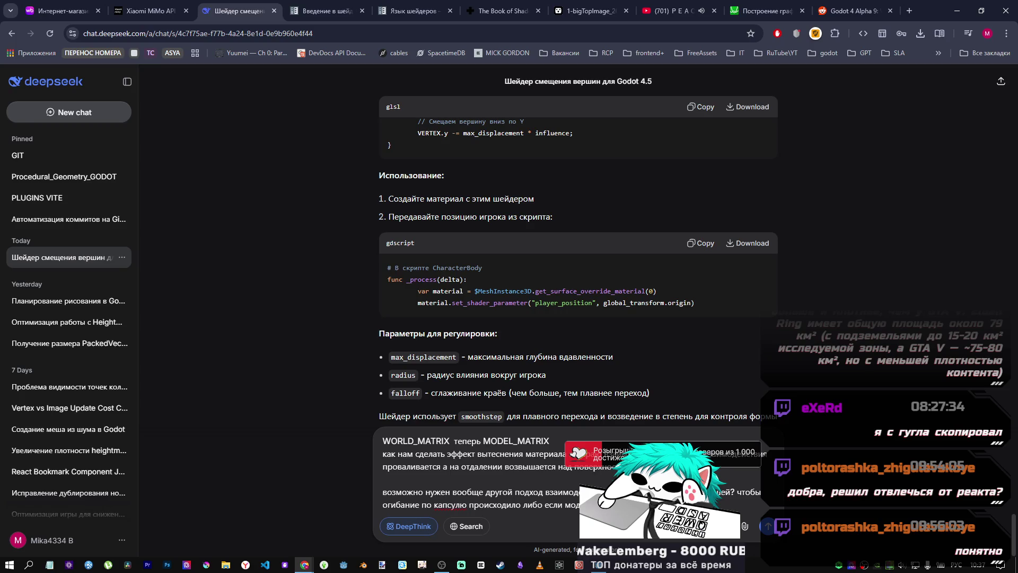
{"action": "key", "text": "Return"}
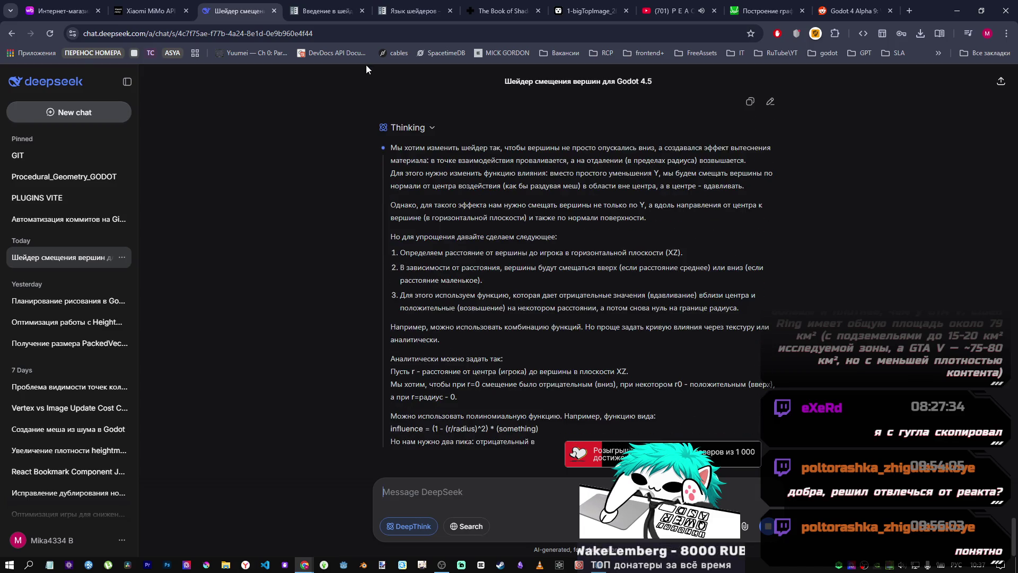
Step: Bring up the 'Язык шейдеров' Godot docs tab at the vector component section
{"action": "left_click", "coordinate": [413, 11]}
{"action": "left_click", "coordinate": [326, 11]}
{"action": "left_click", "coordinate": [413, 11]}
{"action": "scroll", "coordinate": [730, 214], "scroll_direction": "down", "scroll_amount": 15}
{"action": "left_click_drag", "start_coordinate": [1014, 135], "coordinate": [1014, 142]}
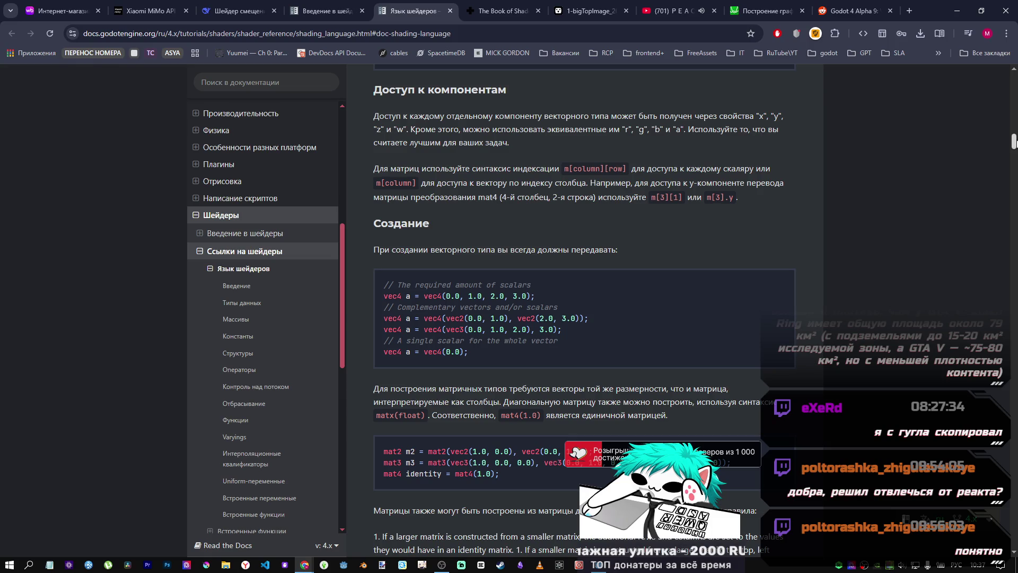
Step: Scroll through the Создание, Массивы, Глобальные массивы and Константы sections, then return to DeepSeek
{"action": "left_click_drag", "start_coordinate": [1015, 142], "coordinate": [1014, 144]}
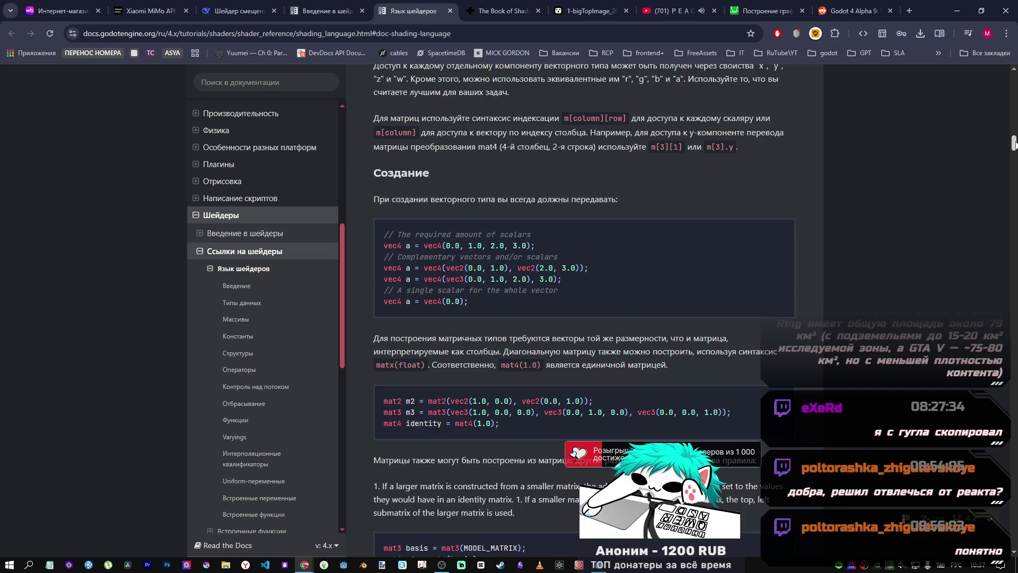
{"action": "mouse_move", "coordinate": [1014, 145]}
{"action": "left_mouse_down"}
{"action": "mouse_move", "coordinate": [1014, 153]}
{"action": "mouse_move", "coordinate": [1004, 96]}
{"action": "mouse_move", "coordinate": [1003, 170]}
{"action": "mouse_move", "coordinate": [999, 149]}
{"action": "mouse_move", "coordinate": [996, 165]}
{"action": "left_mouse_up"}
{"action": "scroll", "coordinate": [963, 212], "scroll_direction": "down", "scroll_amount": 7}
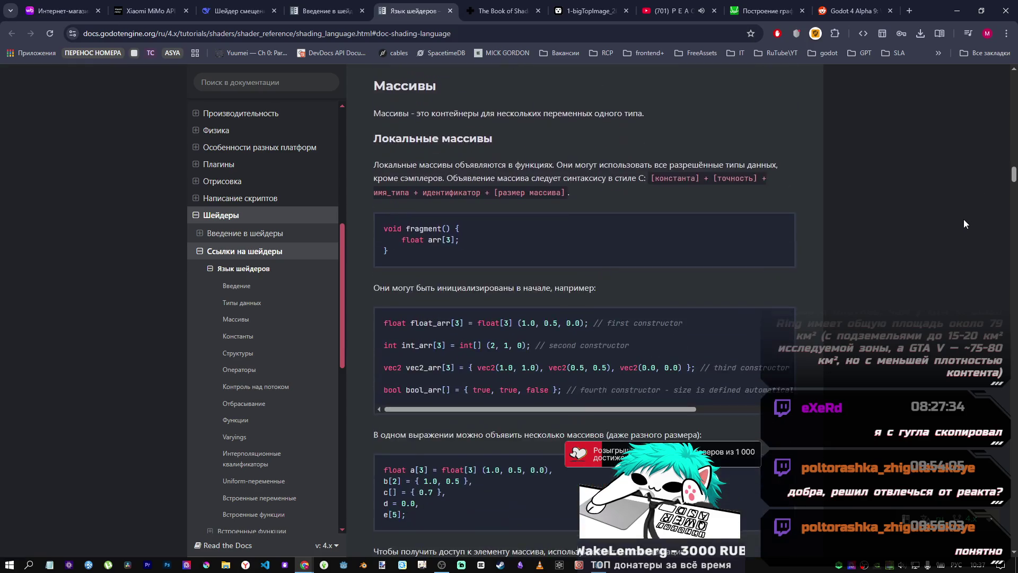
{"action": "scroll", "coordinate": [960, 207], "scroll_direction": "up", "scroll_amount": 2}
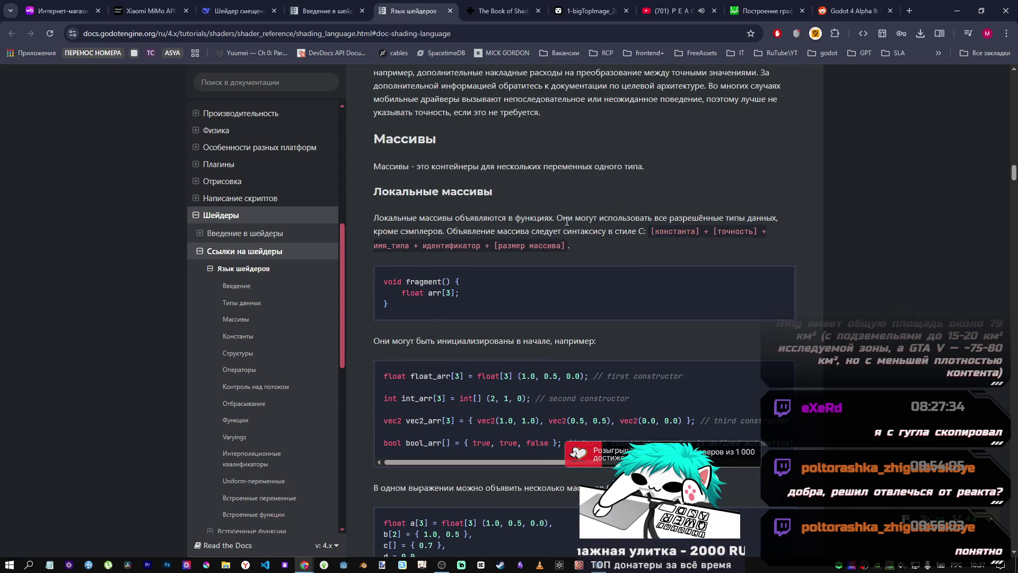
{"action": "scroll", "coordinate": [564, 224], "scroll_direction": "down", "scroll_amount": 1}
{"action": "scroll", "coordinate": [563, 224], "scroll_direction": "down", "scroll_amount": 6}
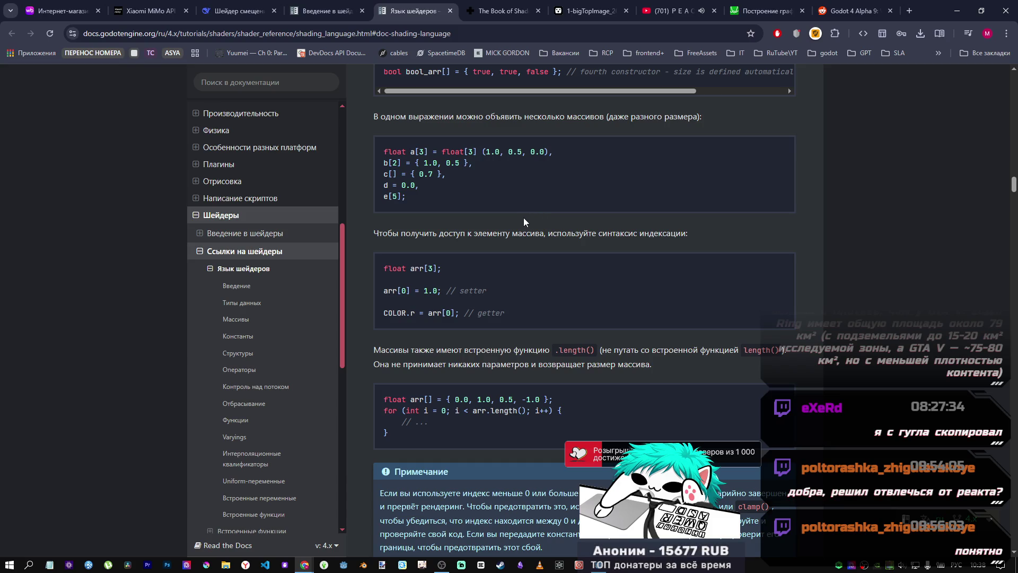
{"action": "scroll", "coordinate": [523, 215], "scroll_direction": "down", "scroll_amount": 3}
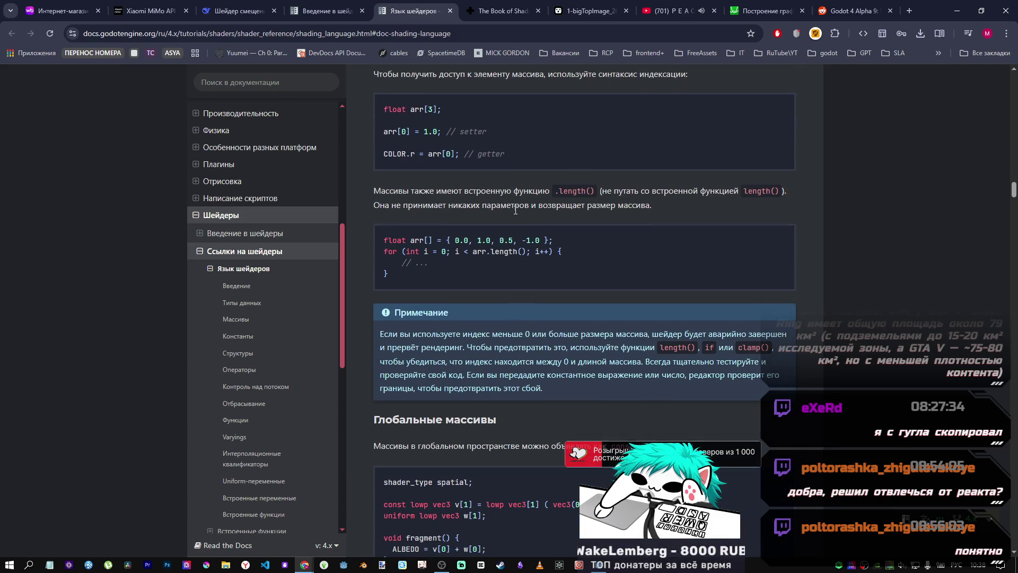
{"action": "scroll", "coordinate": [515, 208], "scroll_direction": "down", "scroll_amount": 4}
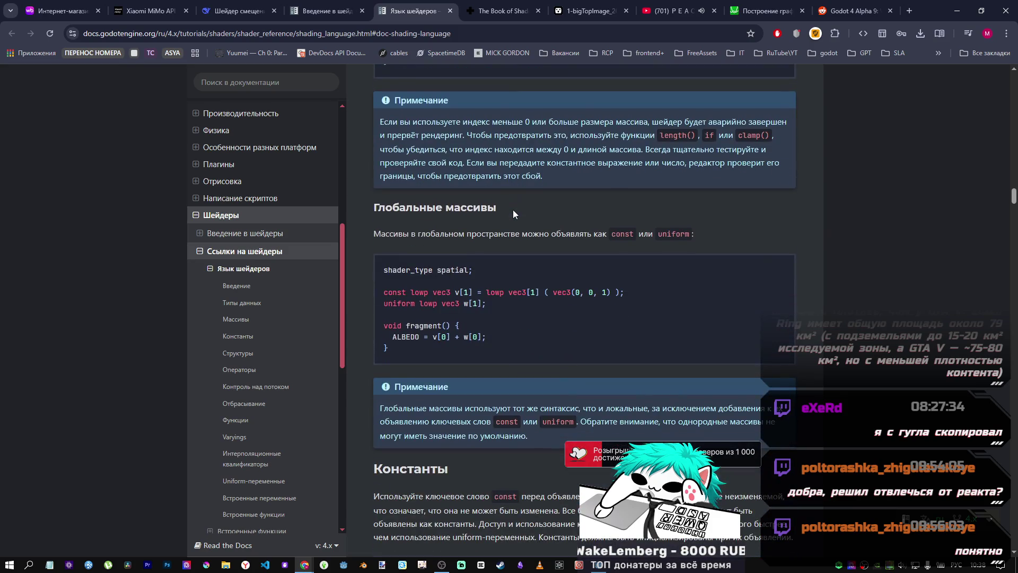
{"action": "scroll", "coordinate": [508, 206], "scroll_direction": "down", "scroll_amount": 5}
{"action": "scroll", "coordinate": [497, 209], "scroll_direction": "up", "scroll_amount": 3}
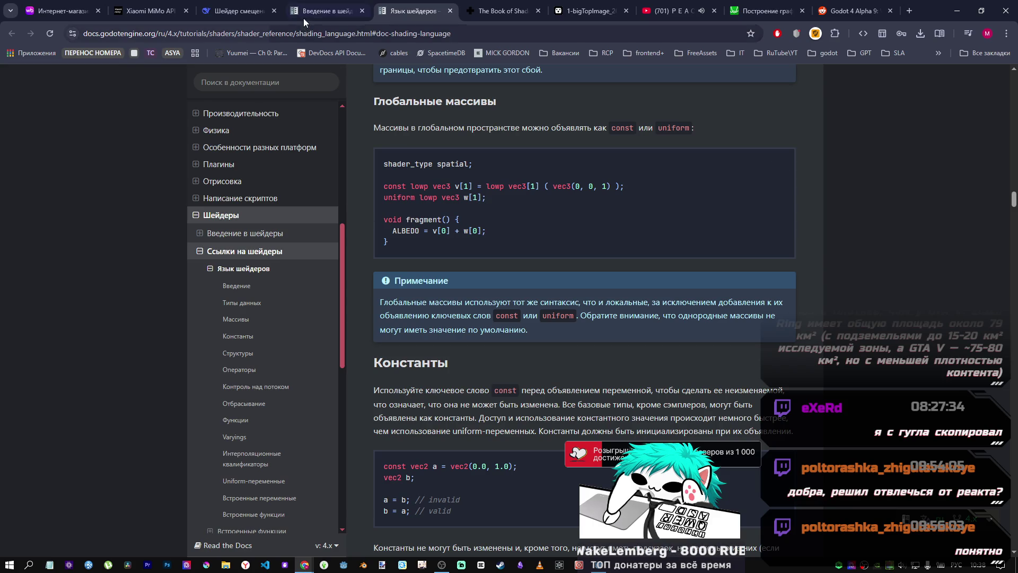
{"action": "left_click", "coordinate": [239, 10]}
Step: Highlight the reply's mentions of a quadratic function for sinking and sine for the bulge
{"action": "scroll", "coordinate": [701, 269], "scroll_direction": "up", "scroll_amount": 4}
{"action": "scroll", "coordinate": [701, 269], "scroll_direction": "down", "scroll_amount": 2}
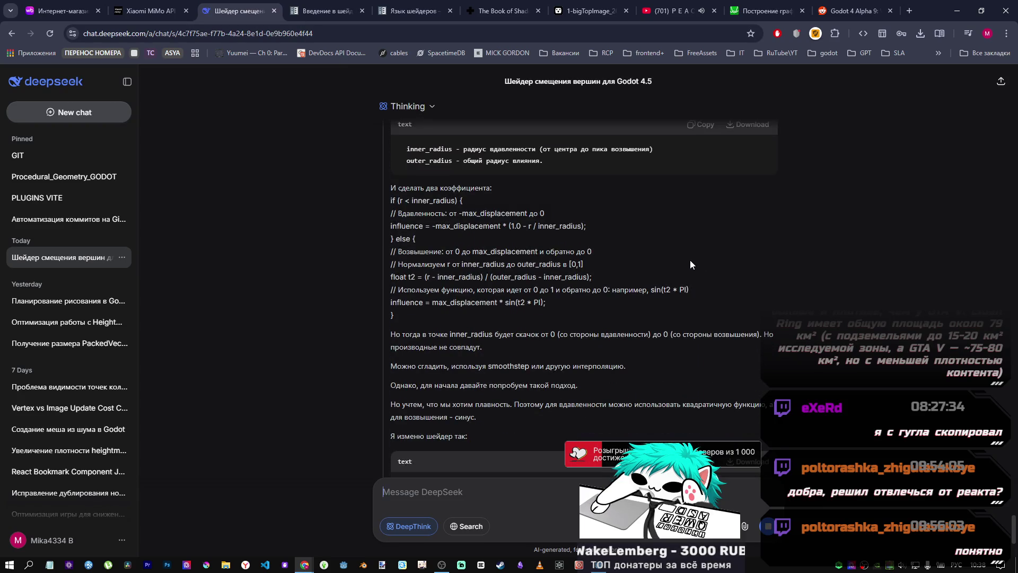
{"action": "scroll", "coordinate": [671, 256], "scroll_direction": "down", "scroll_amount": 5}
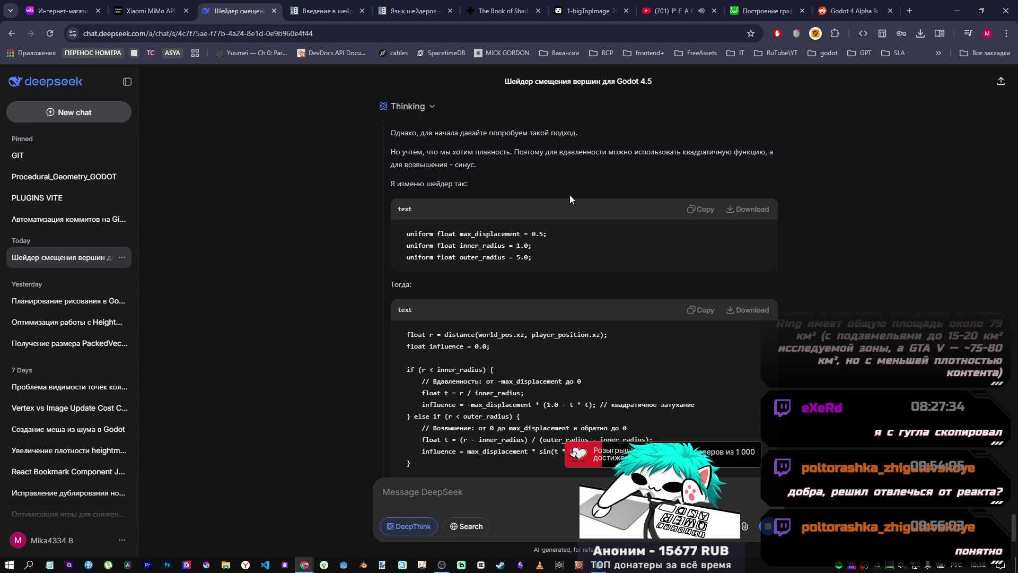
{"action": "left_click_drag", "start_coordinate": [677, 152], "coordinate": [784, 157]}
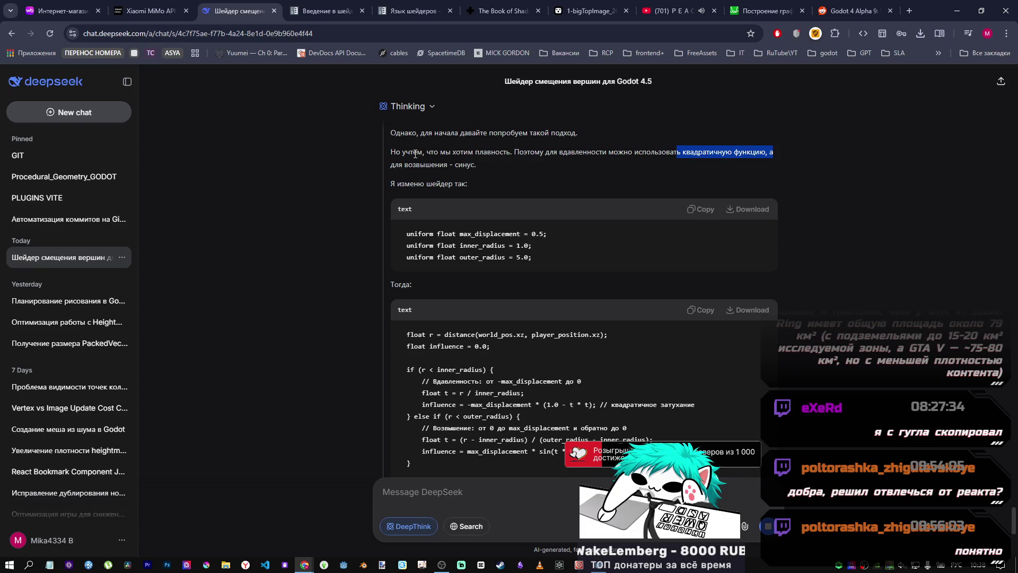
{"action": "left_click_drag", "start_coordinate": [466, 165], "coordinate": [471, 164]}
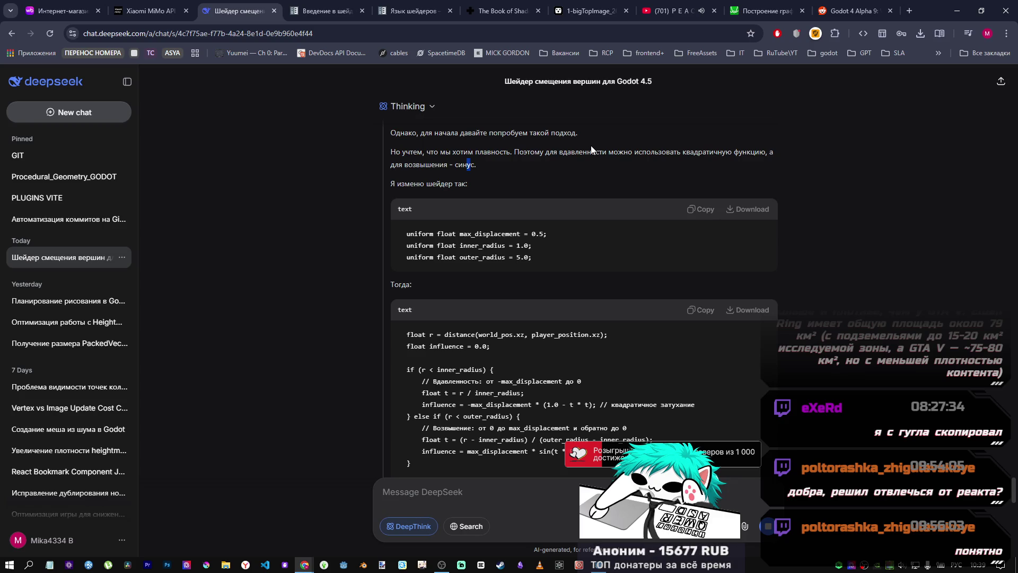
Step: Scroll through the two-radius shader code down to the SDF shape-wrapping shader heading
{"action": "scroll", "coordinate": [556, 137], "scroll_direction": "down", "scroll_amount": 6}
{"action": "scroll", "coordinate": [538, 214], "scroll_direction": "down", "scroll_amount": 5}
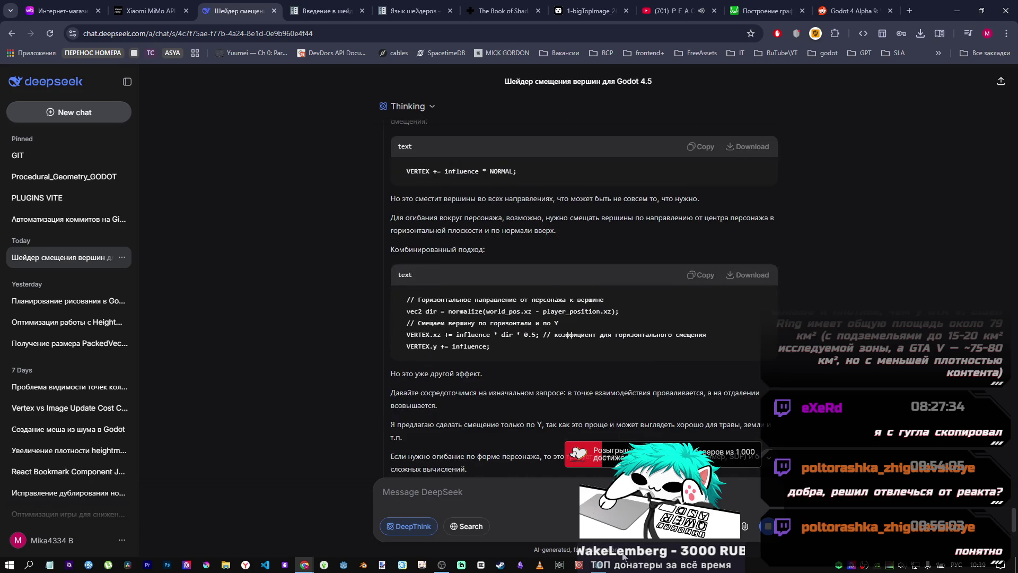
{"action": "mouse_move", "coordinate": [612, 565]}
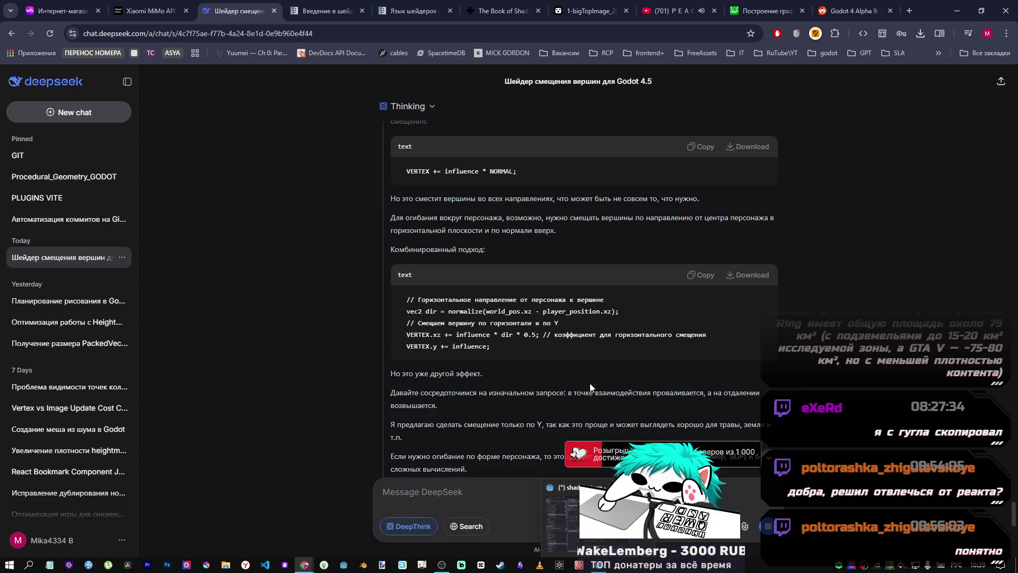
{"action": "scroll", "coordinate": [600, 352], "scroll_direction": "down", "scroll_amount": 2}
{"action": "scroll", "coordinate": [599, 348], "scroll_direction": "down", "scroll_amount": 1}
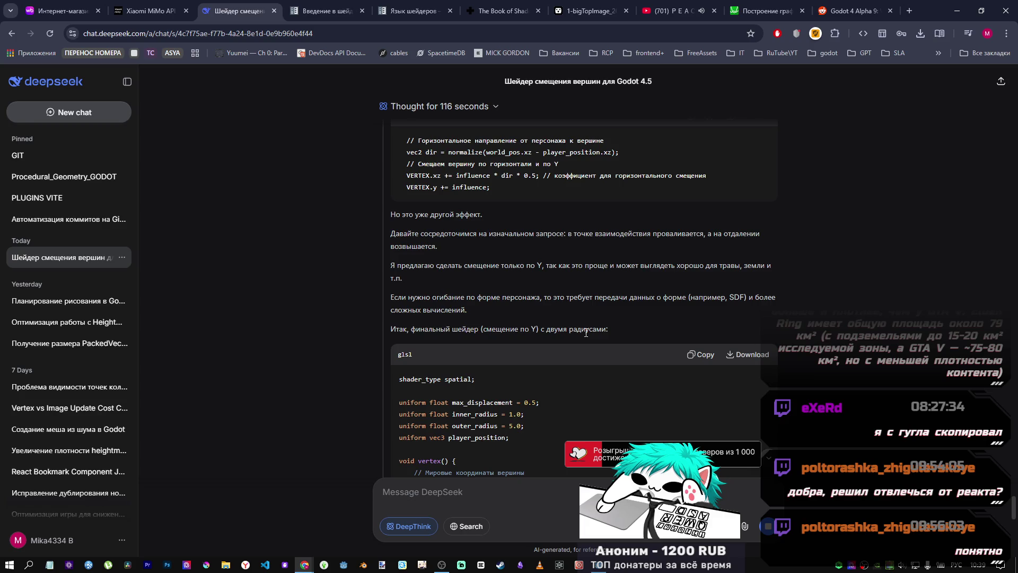
{"action": "scroll", "coordinate": [584, 333], "scroll_direction": "down", "scroll_amount": 1}
{"action": "scroll", "coordinate": [566, 319], "scroll_direction": "down", "scroll_amount": 4}
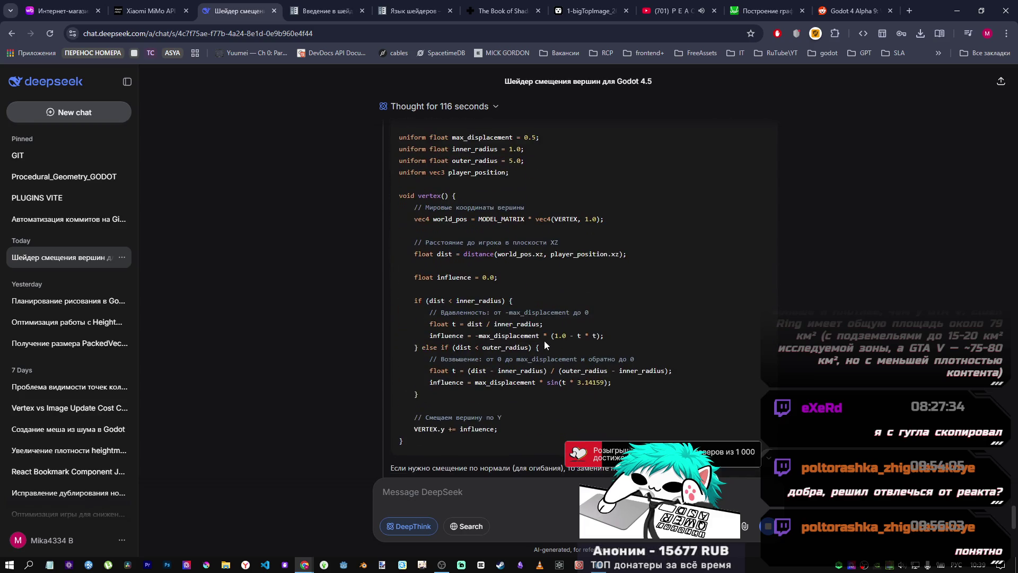
{"action": "scroll", "coordinate": [536, 331], "scroll_direction": "down", "scroll_amount": 4}
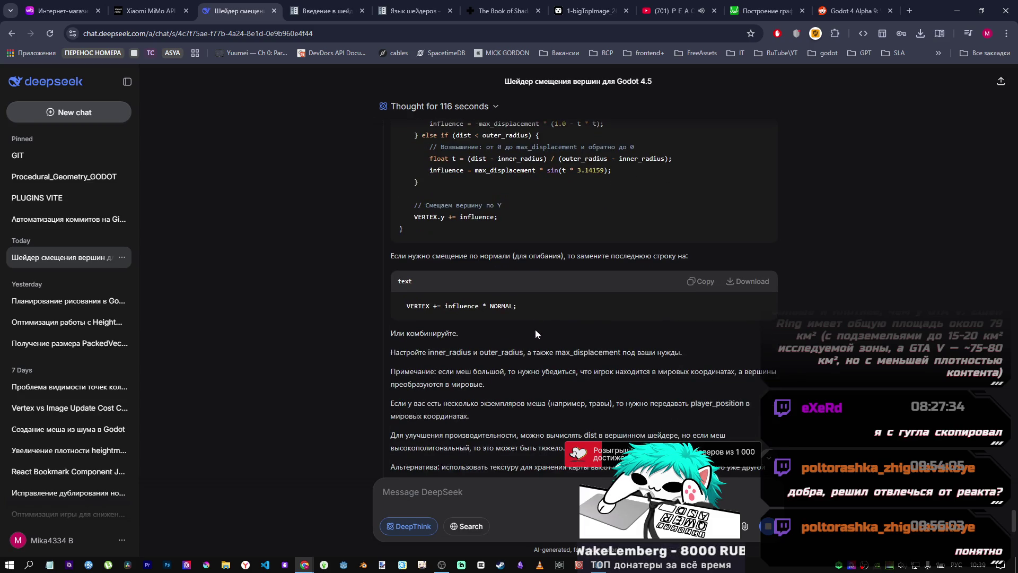
{"action": "scroll", "coordinate": [535, 331], "scroll_direction": "down", "scroll_amount": 1}
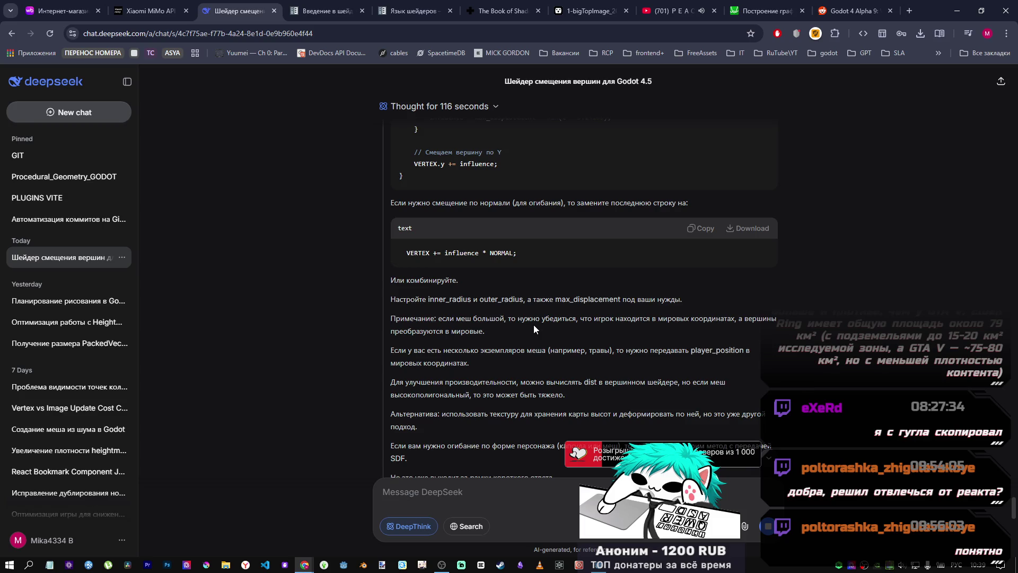
{"action": "scroll", "coordinate": [533, 325], "scroll_direction": "up", "scroll_amount": 2}
{"action": "scroll", "coordinate": [534, 325], "scroll_direction": "down", "scroll_amount": 7}
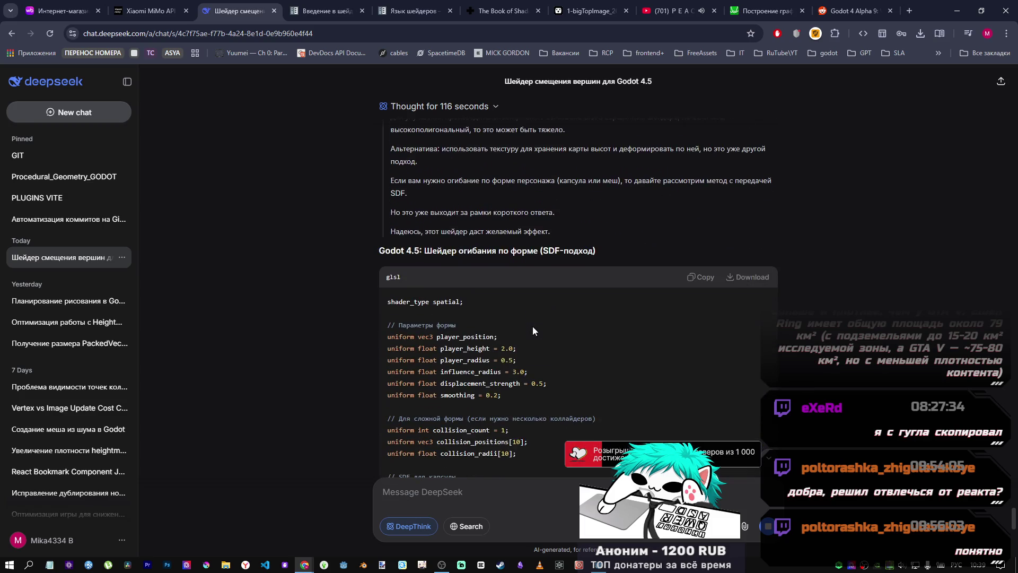
{"action": "scroll", "coordinate": [532, 323], "scroll_direction": "down", "scroll_amount": 1}
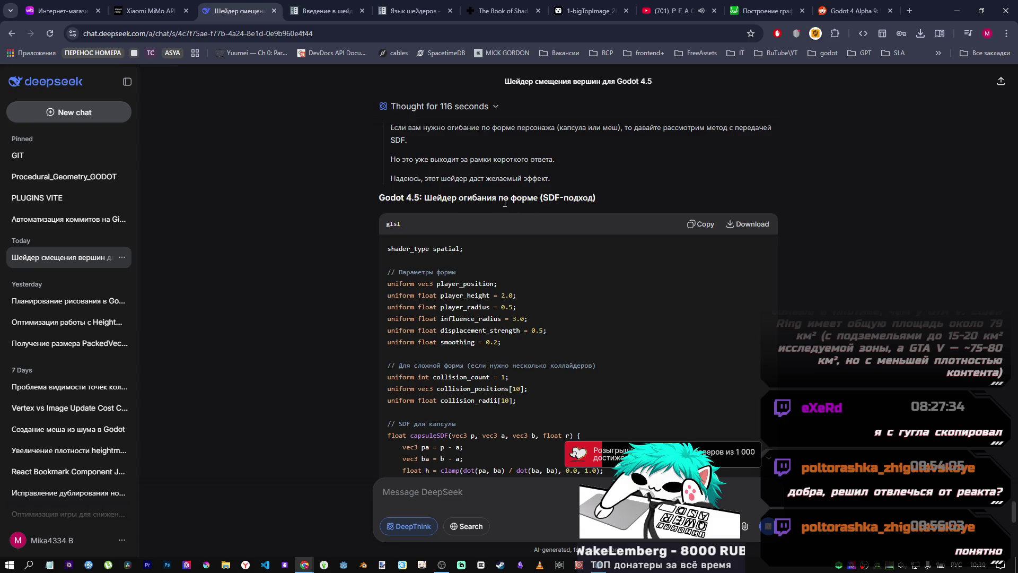
{"action": "scroll", "coordinate": [562, 214], "scroll_direction": "down", "scroll_amount": 12}
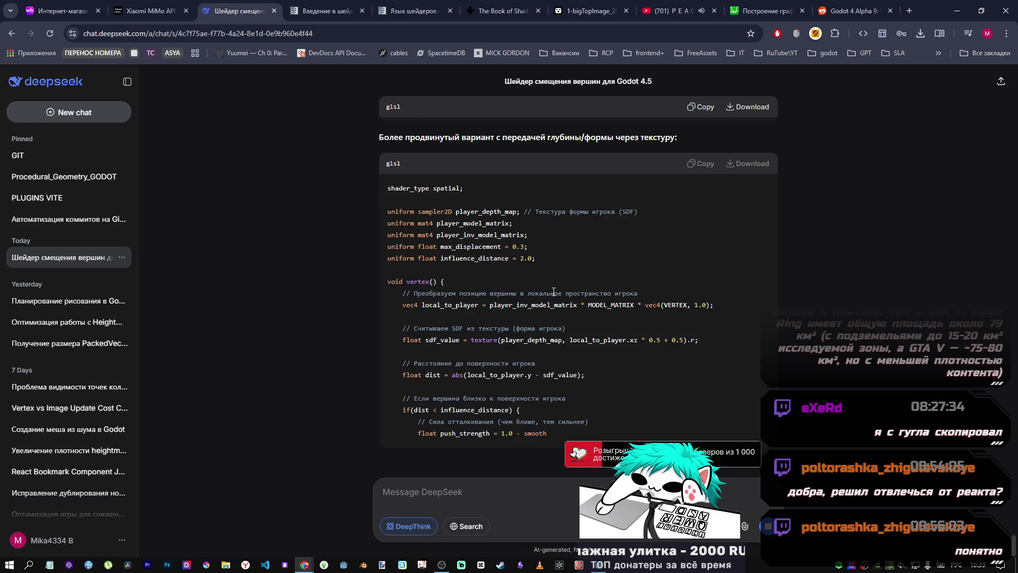
{"action": "scroll", "coordinate": [551, 285], "scroll_direction": "up", "scroll_amount": 1}
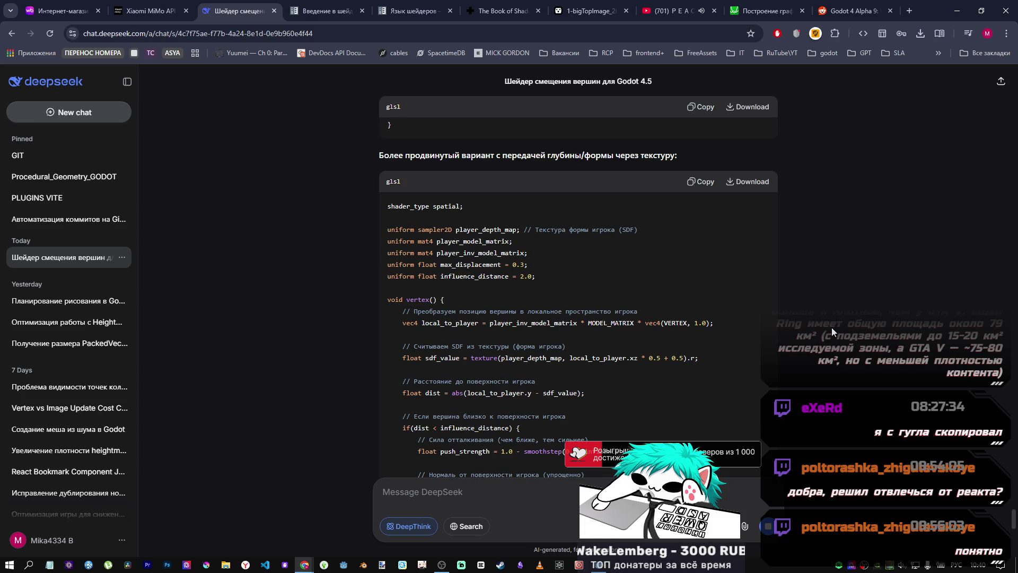
{"action": "scroll", "coordinate": [772, 330], "scroll_direction": "up", "scroll_amount": 15}
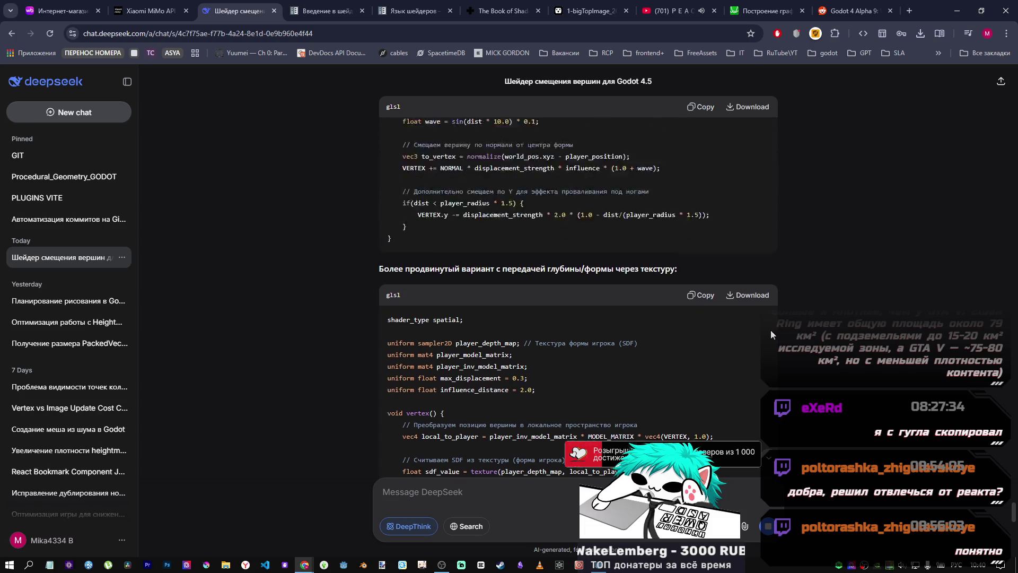
{"action": "scroll", "coordinate": [742, 332], "scroll_direction": "up", "scroll_amount": 6}
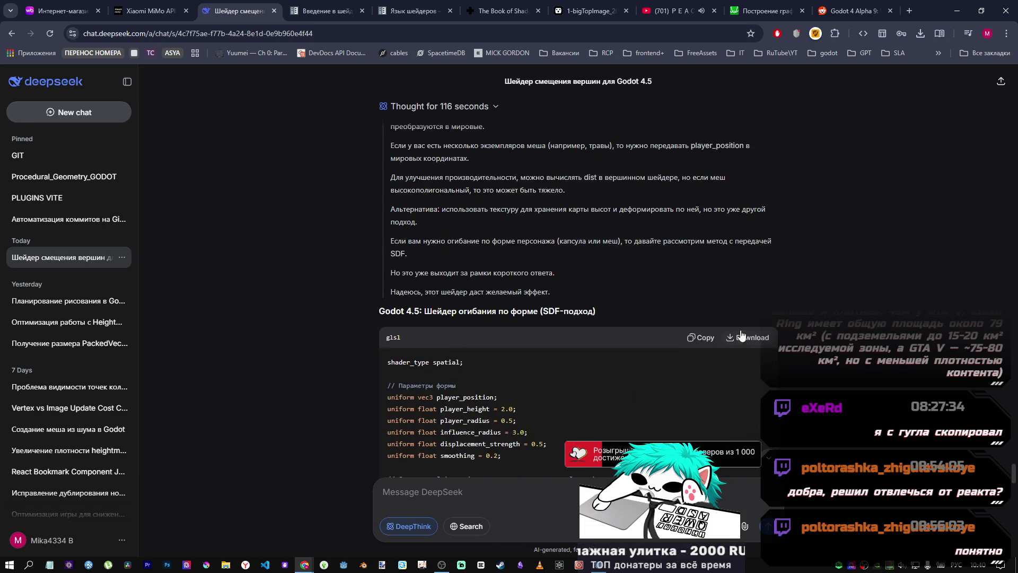
{"action": "scroll", "coordinate": [725, 331], "scroll_direction": "down", "scroll_amount": 7}
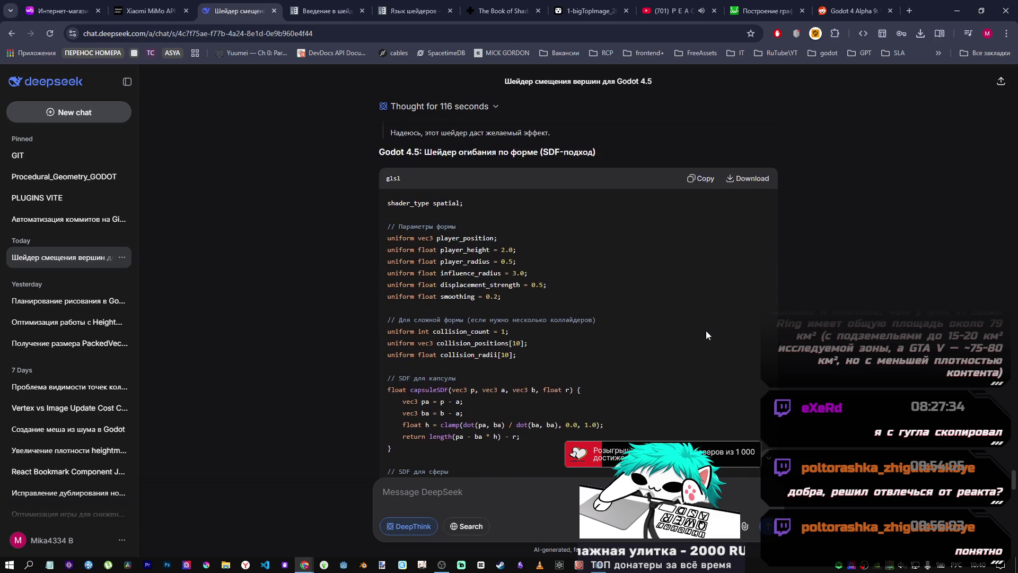
{"action": "scroll", "coordinate": [682, 307], "scroll_direction": "down", "scroll_amount": 4}
{"action": "scroll", "coordinate": [678, 301], "scroll_direction": "up", "scroll_amount": 3}
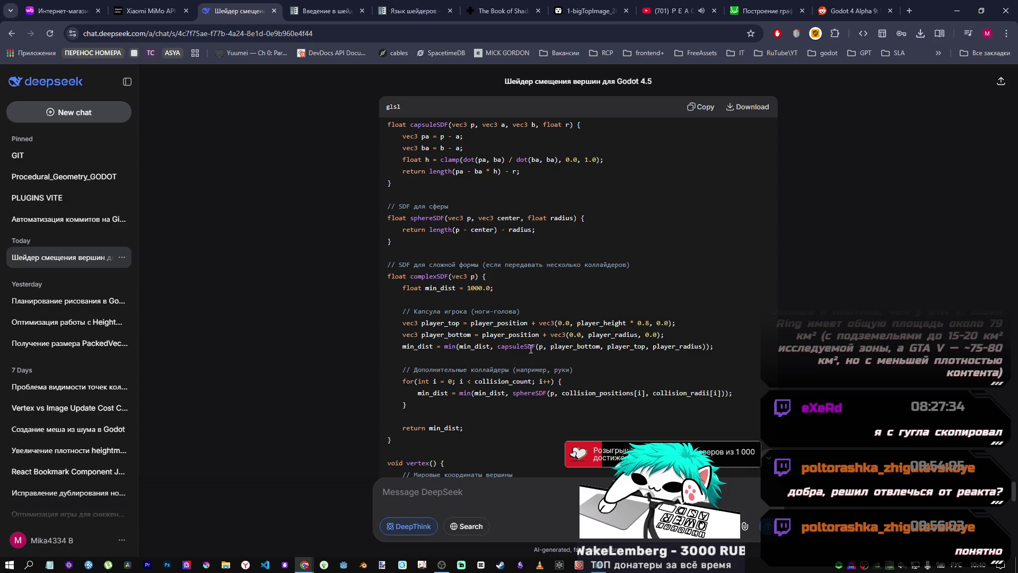
{"action": "scroll", "coordinate": [530, 350], "scroll_direction": "down", "scroll_amount": 1}
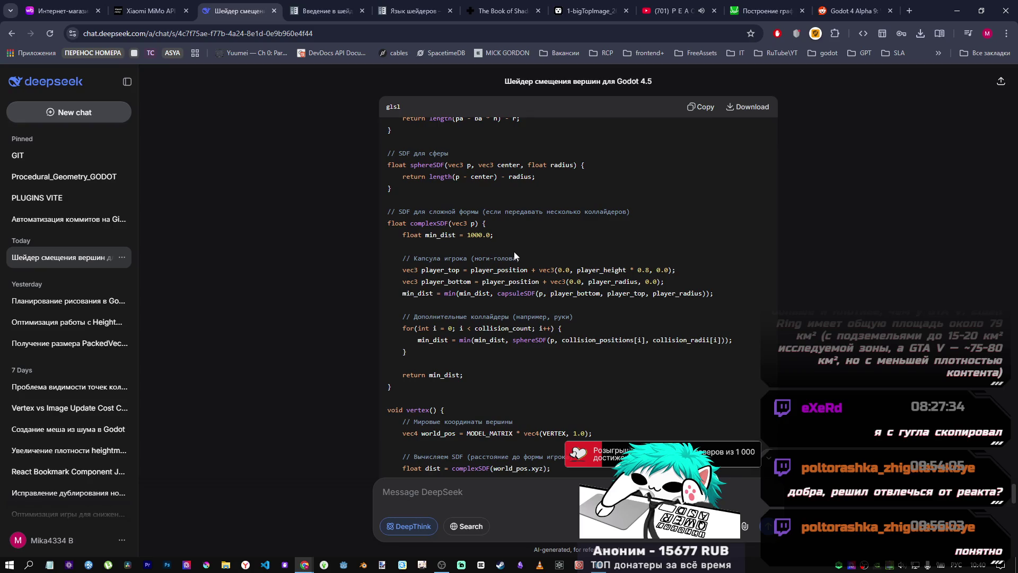
{"action": "scroll", "coordinate": [514, 251], "scroll_direction": "down", "scroll_amount": 5}
{"action": "scroll", "coordinate": [509, 251], "scroll_direction": "down", "scroll_amount": 9}
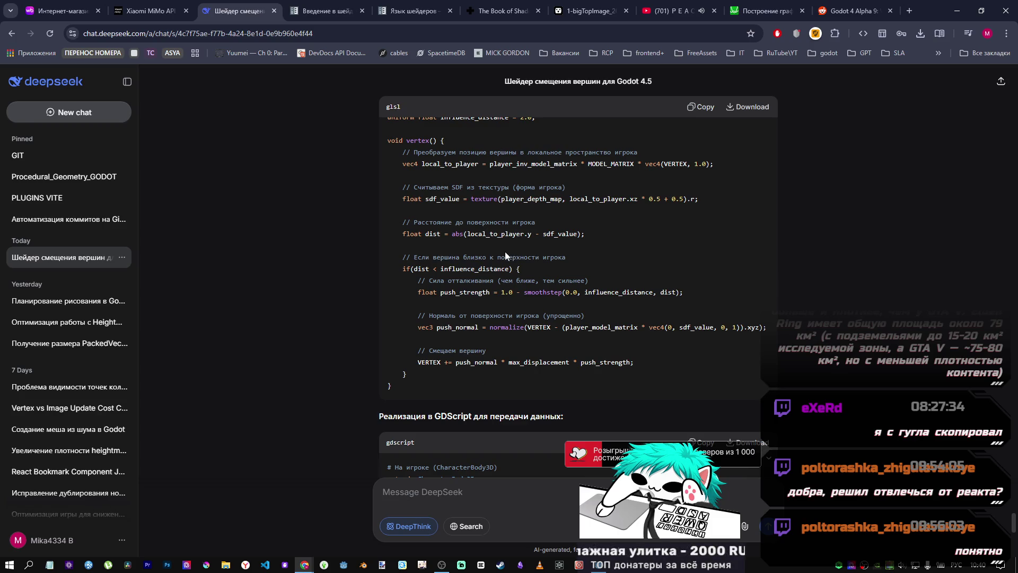
Step: Scroll to the 'Более продвинутый вариант' depth-texture shader and bring Godot to the front
{"action": "scroll", "coordinate": [494, 384], "scroll_direction": "down", "scroll_amount": 6}
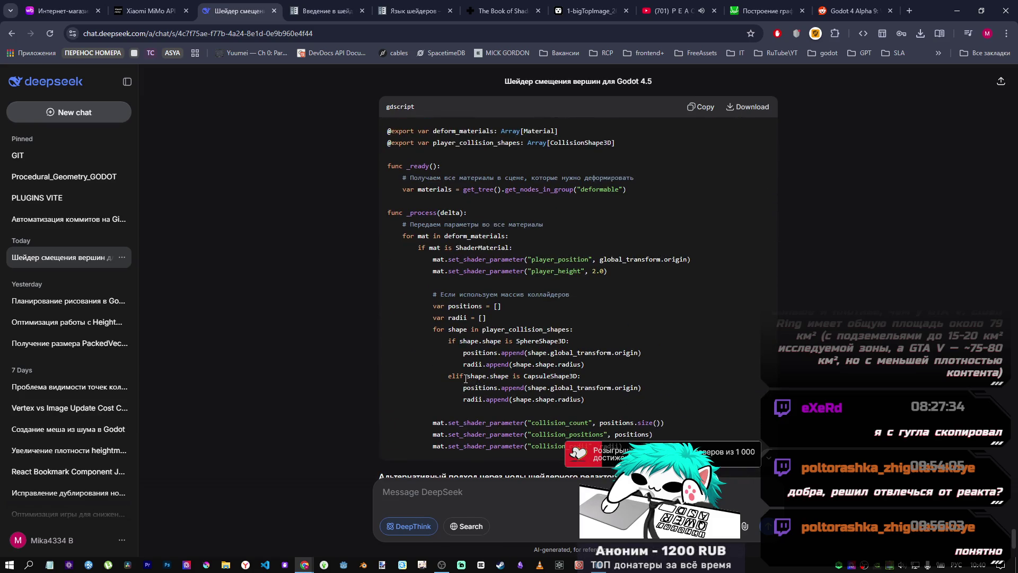
{"action": "scroll", "coordinate": [462, 375], "scroll_direction": "down", "scroll_amount": 3}
{"action": "scroll", "coordinate": [459, 371], "scroll_direction": "down", "scroll_amount": 1}
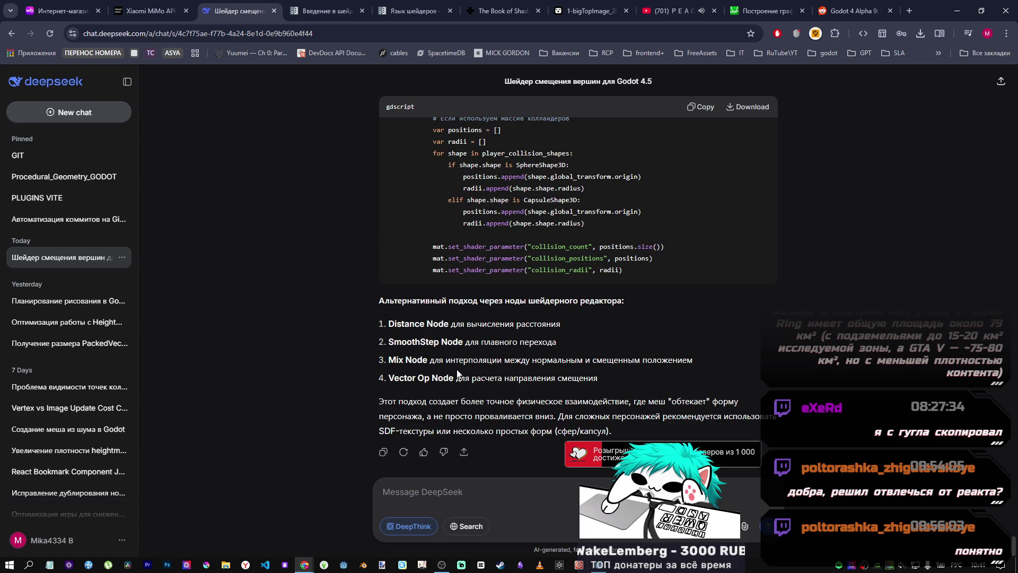
{"action": "scroll", "coordinate": [457, 372], "scroll_direction": "up", "scroll_amount": 15}
{"action": "scroll", "coordinate": [470, 386], "scroll_direction": "down", "scroll_amount": 10}
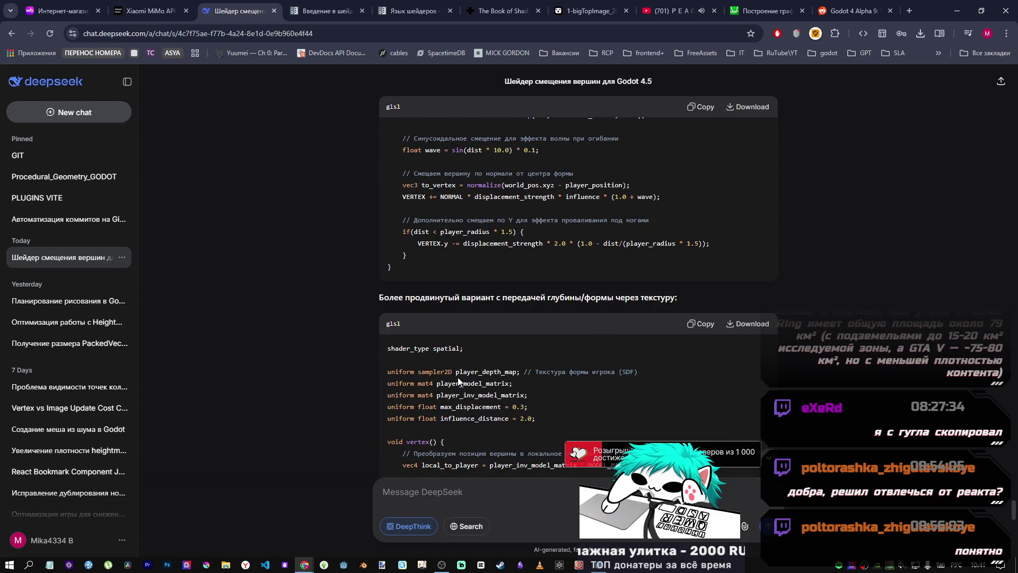
{"action": "scroll", "coordinate": [459, 379], "scroll_direction": "down", "scroll_amount": 2}
{"action": "scroll", "coordinate": [672, 219], "scroll_direction": "down", "scroll_amount": 2}
{"action": "scroll", "coordinate": [677, 211], "scroll_direction": "up", "scroll_amount": 2}
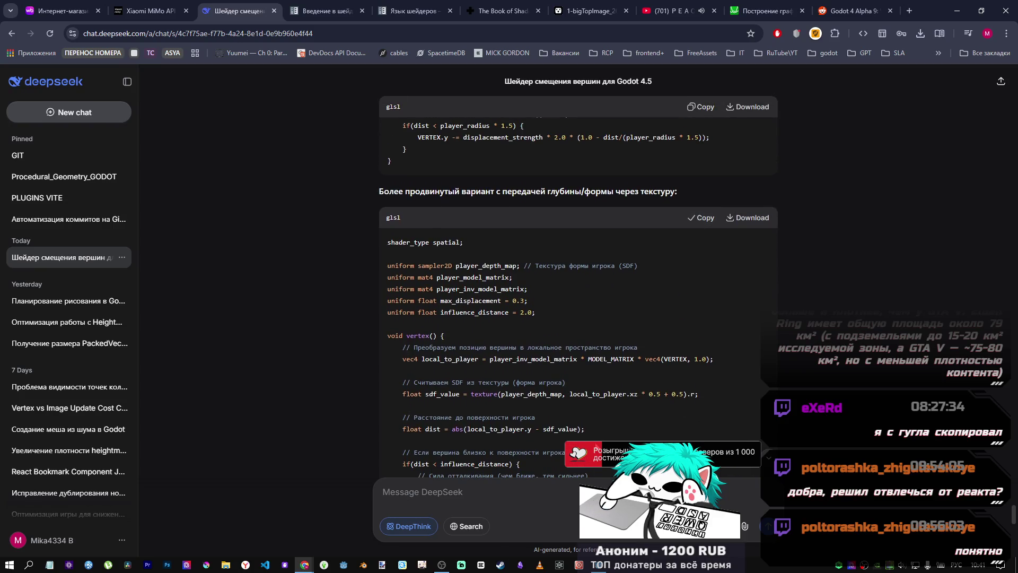
{"action": "left_click", "coordinate": [609, 561]}
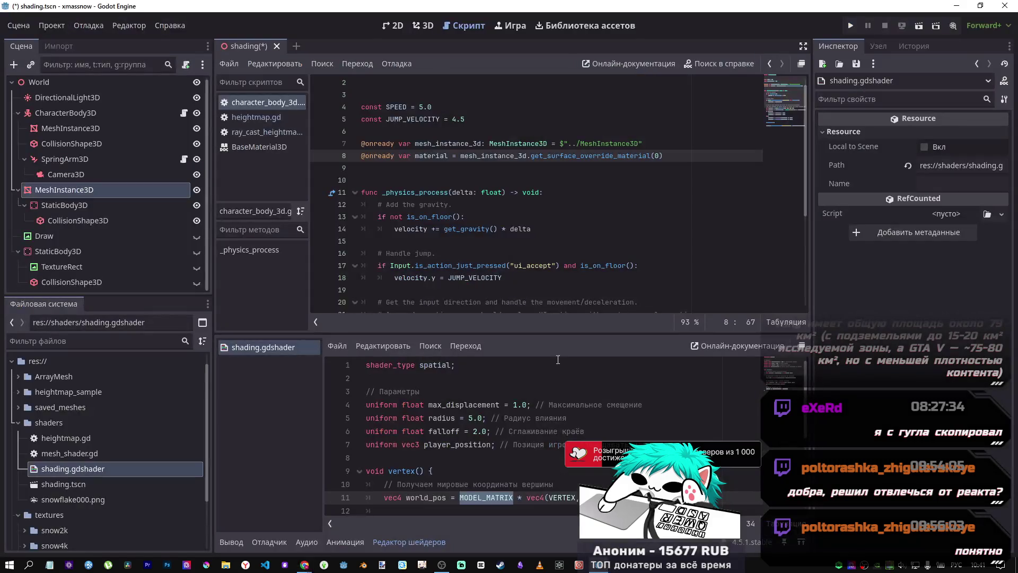
Step: Overwrite shading.gdshader with the copied player_depth_map shader and save it
{"action": "left_click", "coordinate": [525, 405]}
{"action": "key", "text": "ctrl+a"}
{"action": "key", "text": "ctrl+v"}
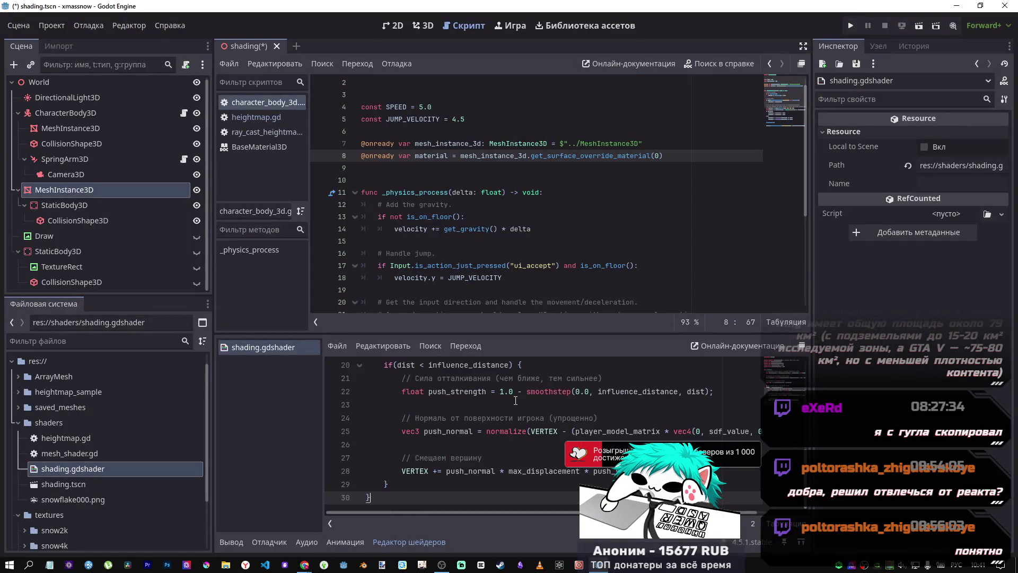
{"action": "scroll", "coordinate": [520, 403], "scroll_direction": "up", "scroll_amount": 5}
{"action": "key", "text": "ctrl+s"}
{"action": "scroll", "coordinate": [520, 397], "scroll_direction": "down", "scroll_amount": 6}
{"action": "scroll", "coordinate": [517, 396], "scroll_direction": "up", "scroll_amount": 6}
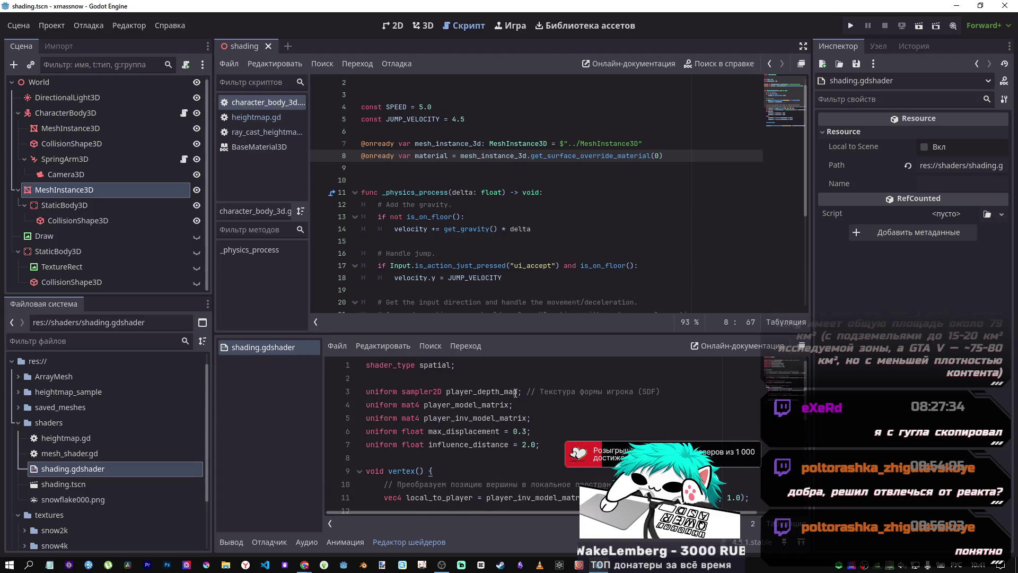
Step: In the 3D view, nudge the CharacterBody3D slightly along the Z axis
{"action": "left_click", "coordinate": [424, 33]}
{"action": "scroll", "coordinate": [493, 159], "scroll_direction": "down", "scroll_amount": 5}
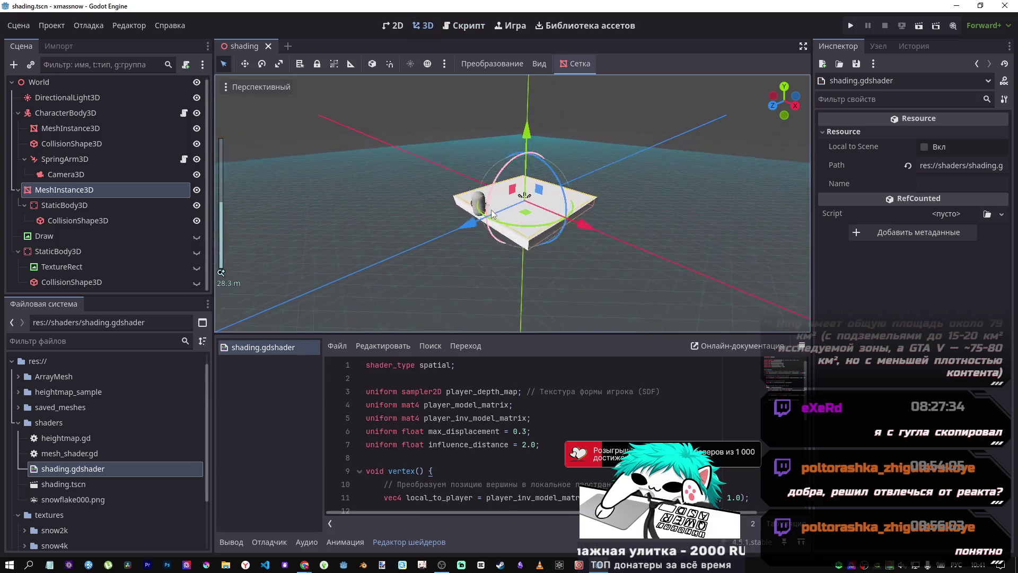
{"action": "left_click_drag", "start_coordinate": [501, 189], "coordinate": [494, 200]}
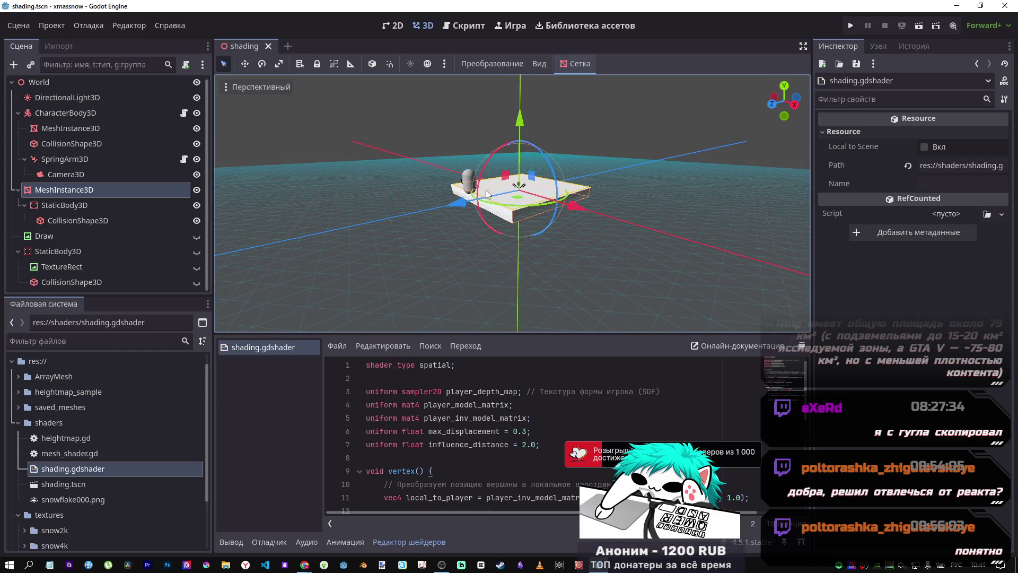
{"action": "left_click", "coordinate": [81, 115]}
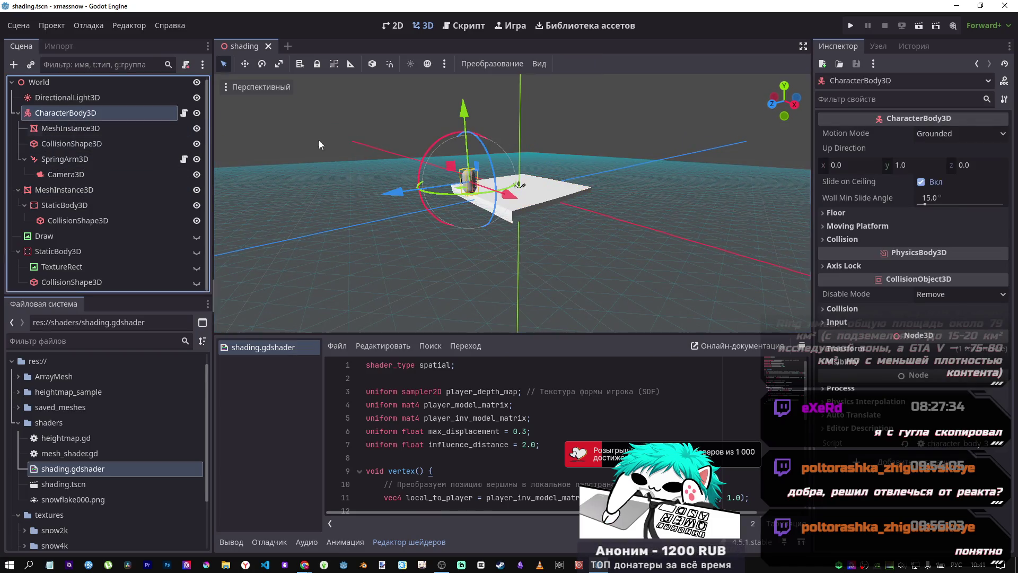
{"action": "left_click_drag", "start_coordinate": [395, 194], "coordinate": [404, 198]}
{"action": "scroll", "coordinate": [494, 197], "scroll_direction": "up", "scroll_amount": 5}
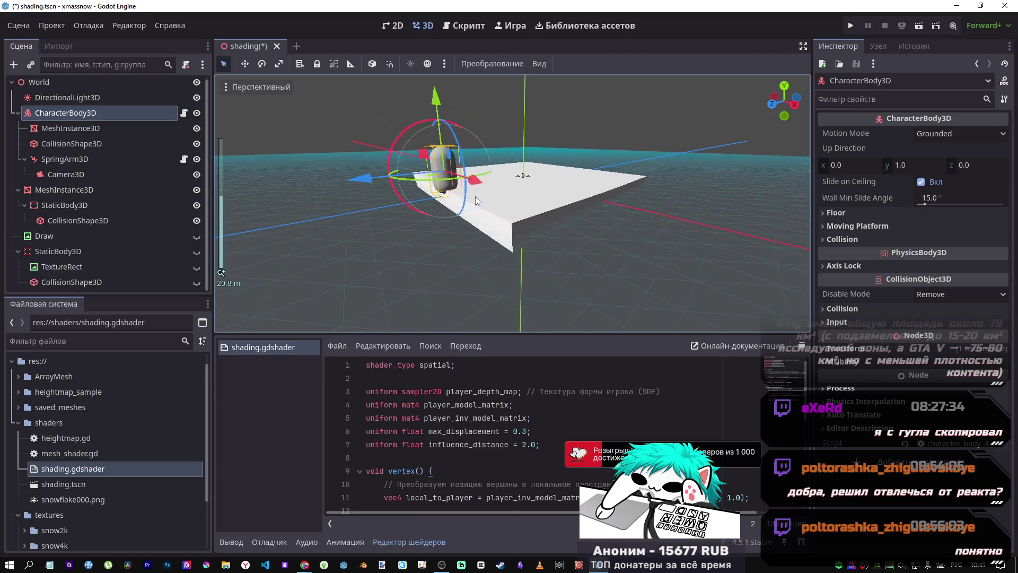
{"action": "scroll", "coordinate": [494, 196], "scroll_direction": "up", "scroll_amount": 2}
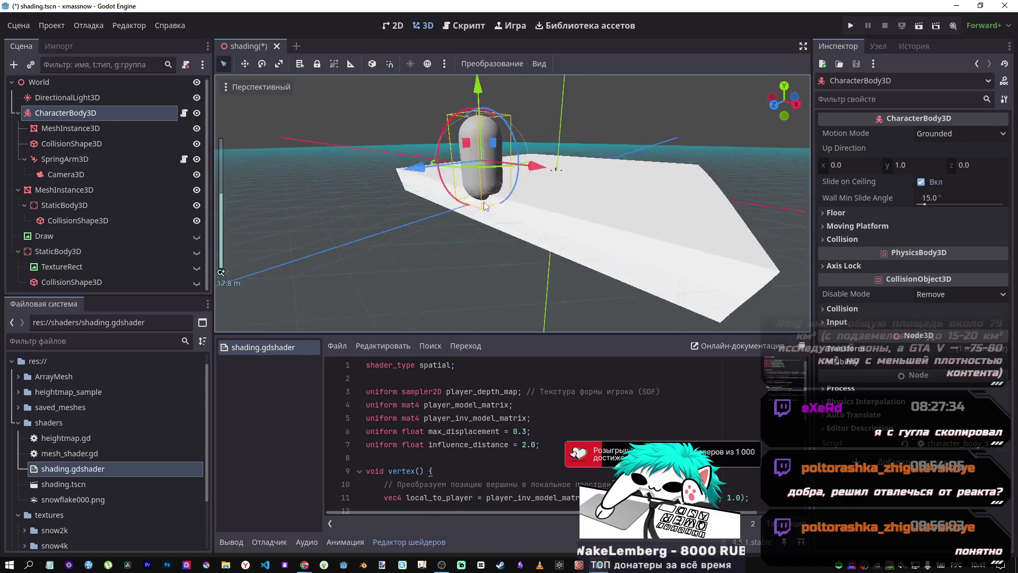
{"action": "mouse_move", "coordinate": [482, 196]}
{"action": "left_mouse_down"}
{"action": "mouse_move", "coordinate": [389, 149]}
{"action": "mouse_move", "coordinate": [354, 173]}
{"action": "left_mouse_up"}
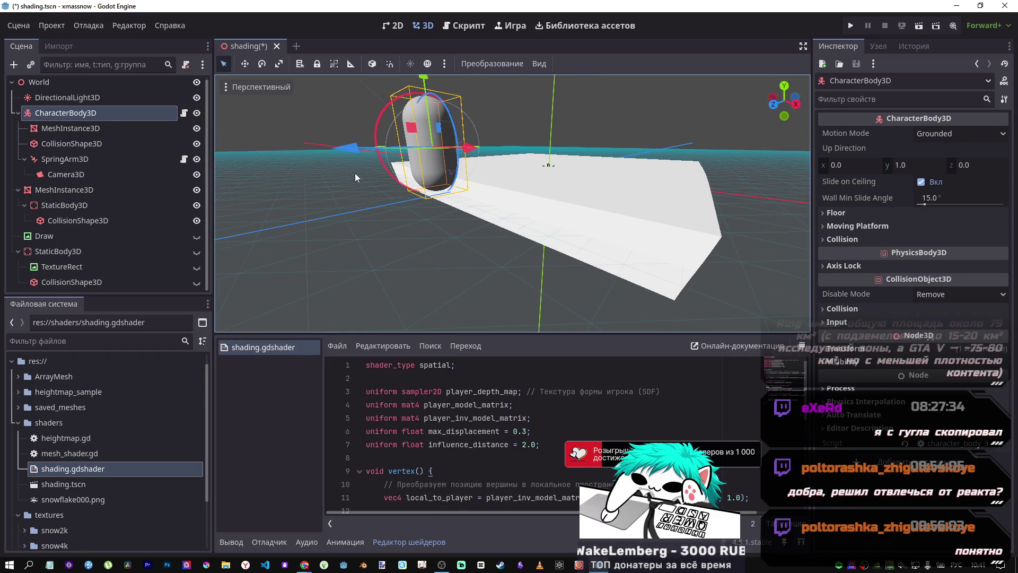
{"action": "key", "text": "alt+Tab"}
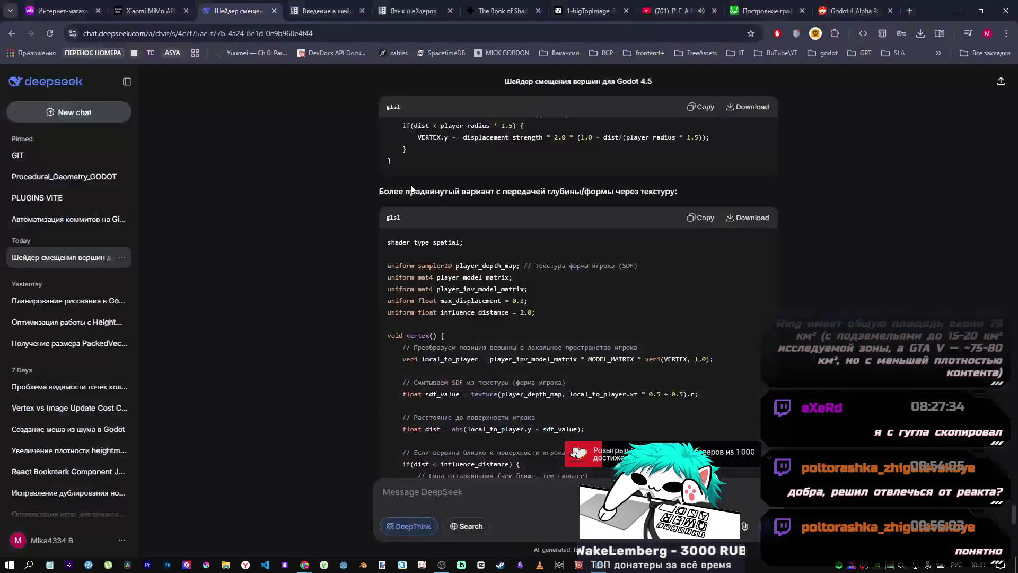
{"action": "scroll", "coordinate": [531, 323], "scroll_direction": "down", "scroll_amount": 5}
{"action": "scroll", "coordinate": [530, 323], "scroll_direction": "down", "scroll_amount": 6}
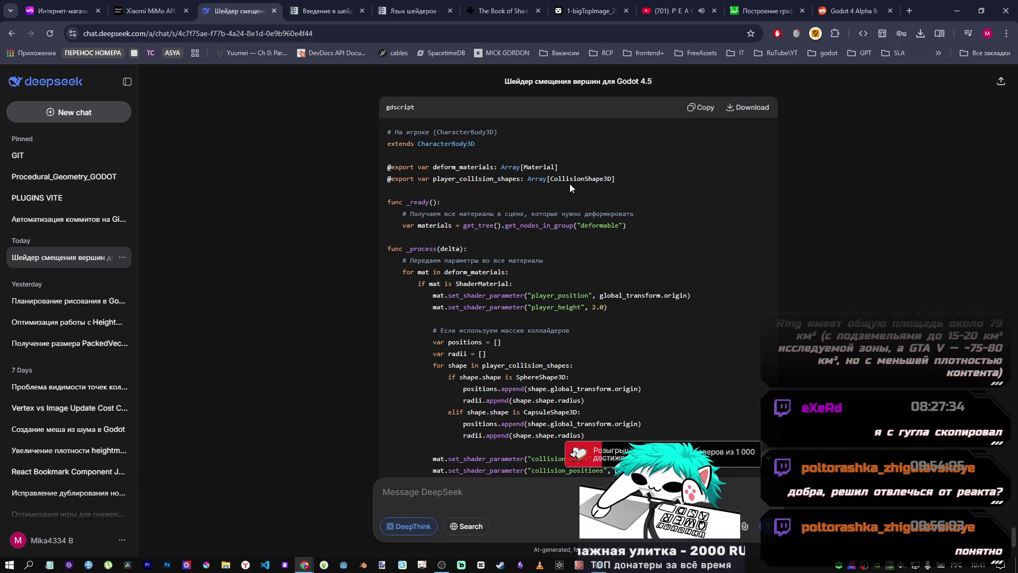
{"action": "left_click_drag", "start_coordinate": [616, 179], "coordinate": [389, 170]}
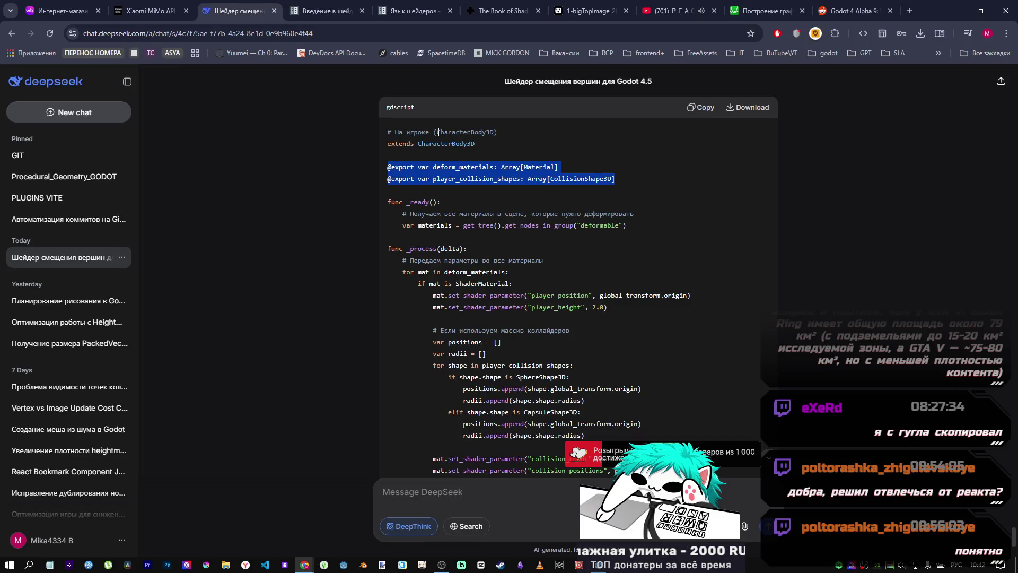
{"action": "left_click", "coordinate": [632, 205]}
{"action": "left_click_drag", "start_coordinate": [631, 227], "coordinate": [384, 174]}
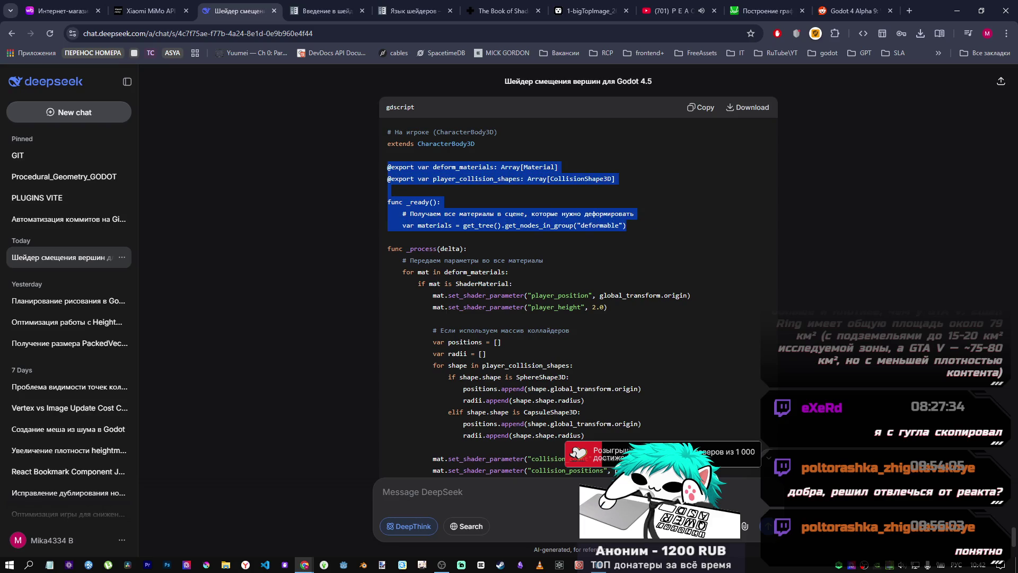
{"action": "key", "text": "alt+Tab"}
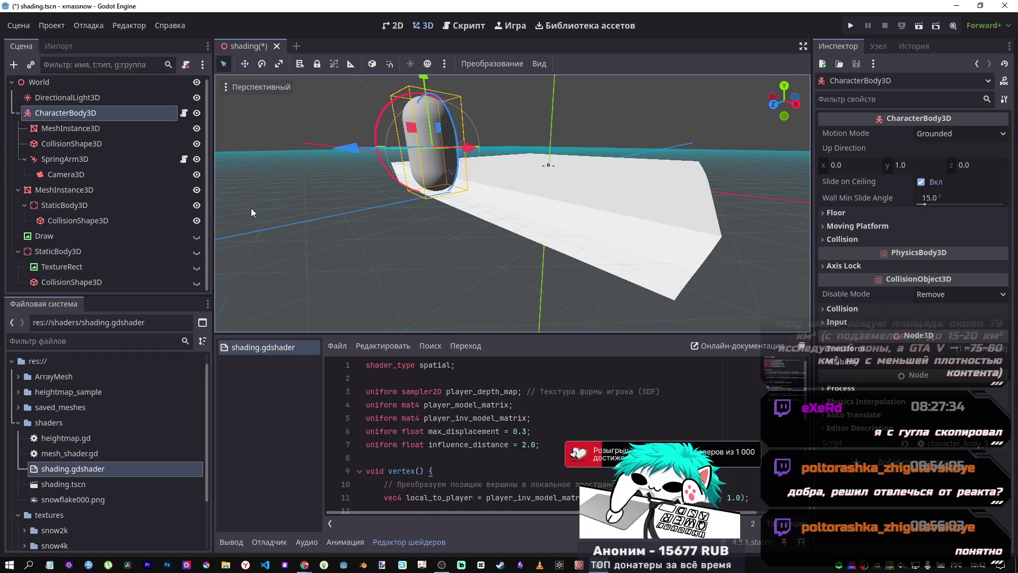
{"action": "key", "text": "alt+Tab"}
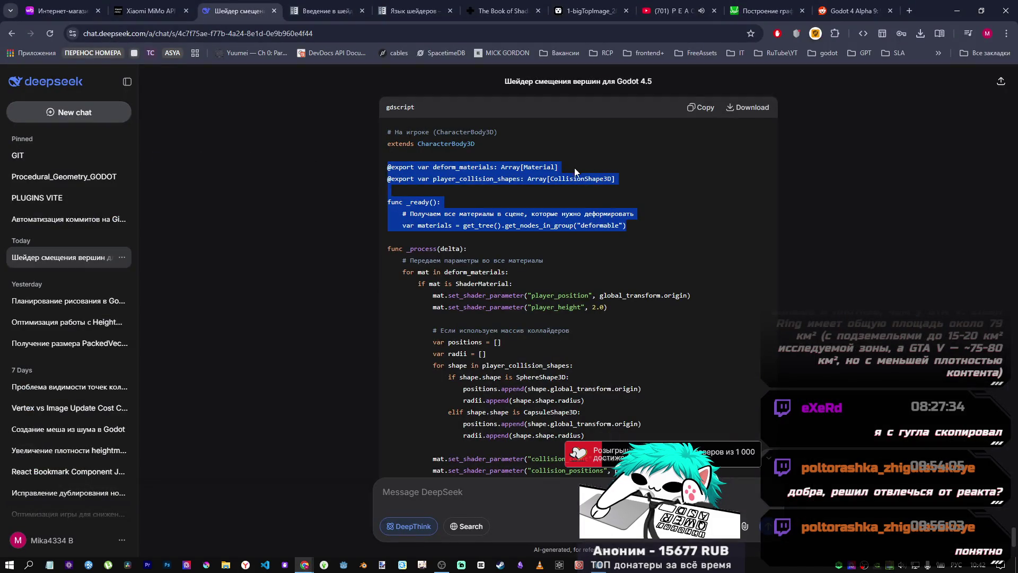
Step: Reselect just the deform_materials and player_collision_shapes lines, then the get_nodes_in_group line
{"action": "left_click_drag", "start_coordinate": [628, 181], "coordinate": [353, 166]}
{"action": "key", "text": "ctrl+c"}
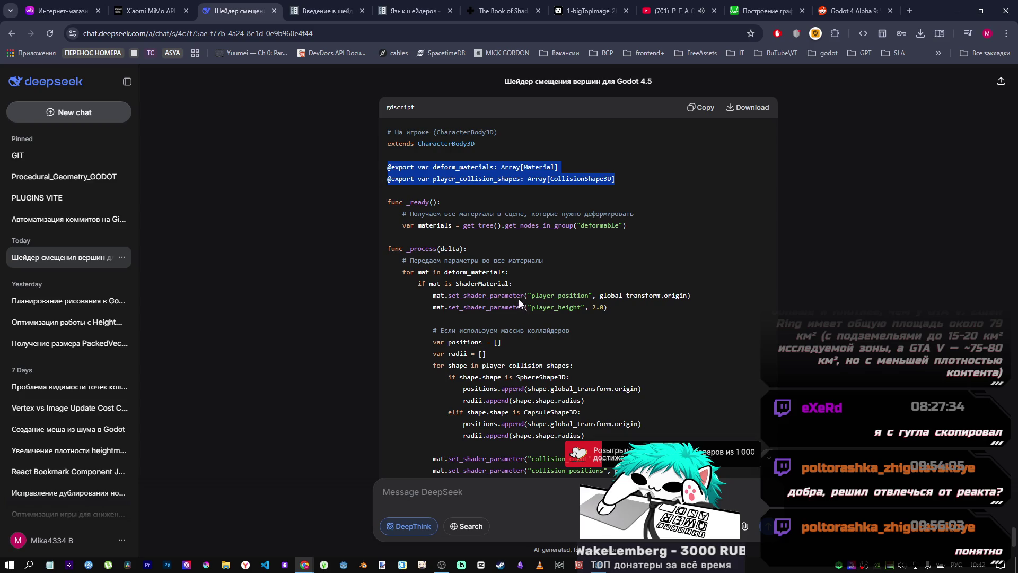
{"action": "scroll", "coordinate": [520, 300], "scroll_direction": "down", "scroll_amount": 1}
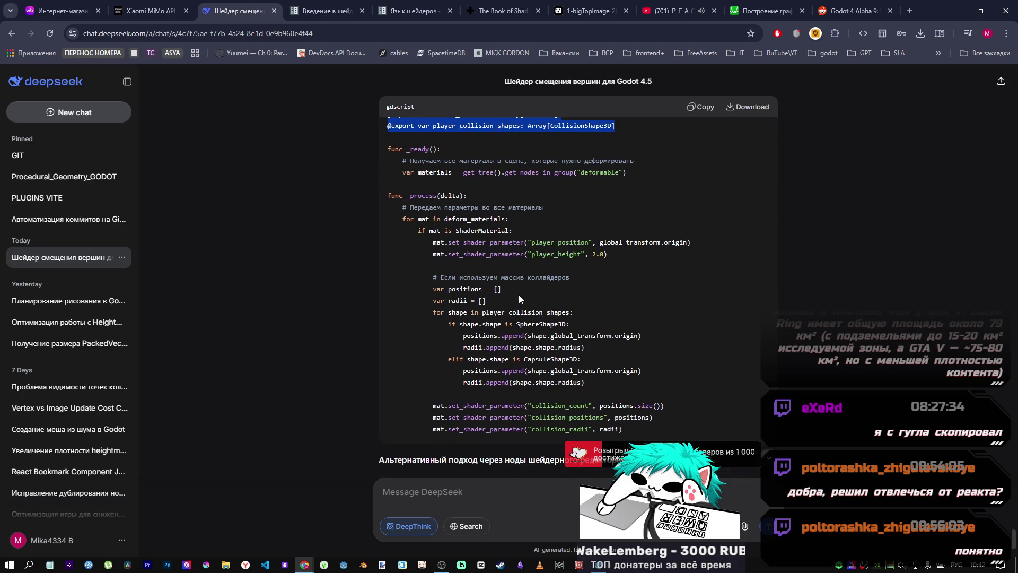
{"action": "scroll", "coordinate": [519, 296], "scroll_direction": "down", "scroll_amount": 1}
{"action": "scroll", "coordinate": [519, 294], "scroll_direction": "up", "scroll_amount": 1}
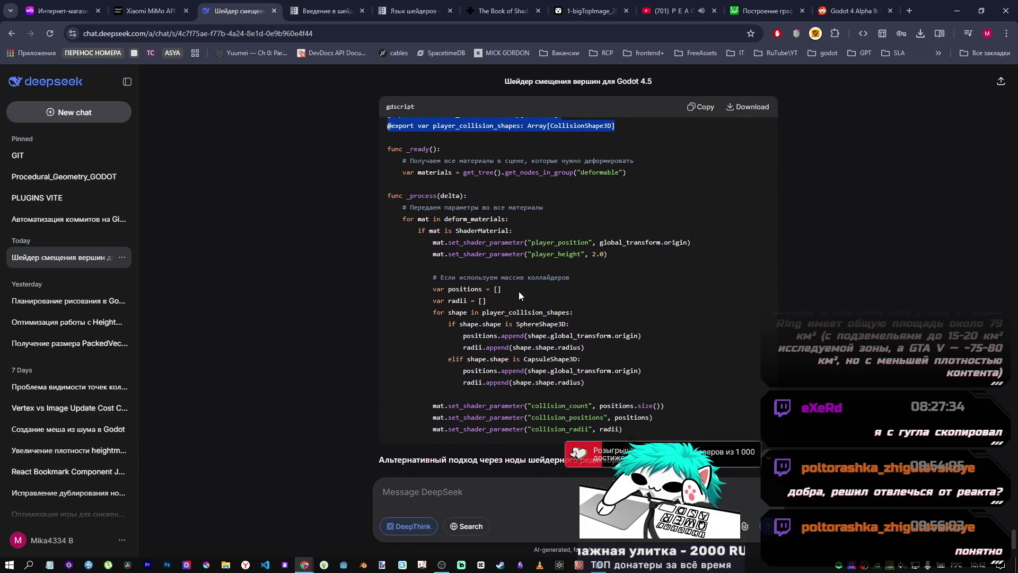
{"action": "scroll", "coordinate": [519, 292], "scroll_direction": "up", "scroll_amount": 1}
{"action": "left_click_drag", "start_coordinate": [626, 226], "coordinate": [402, 223]}
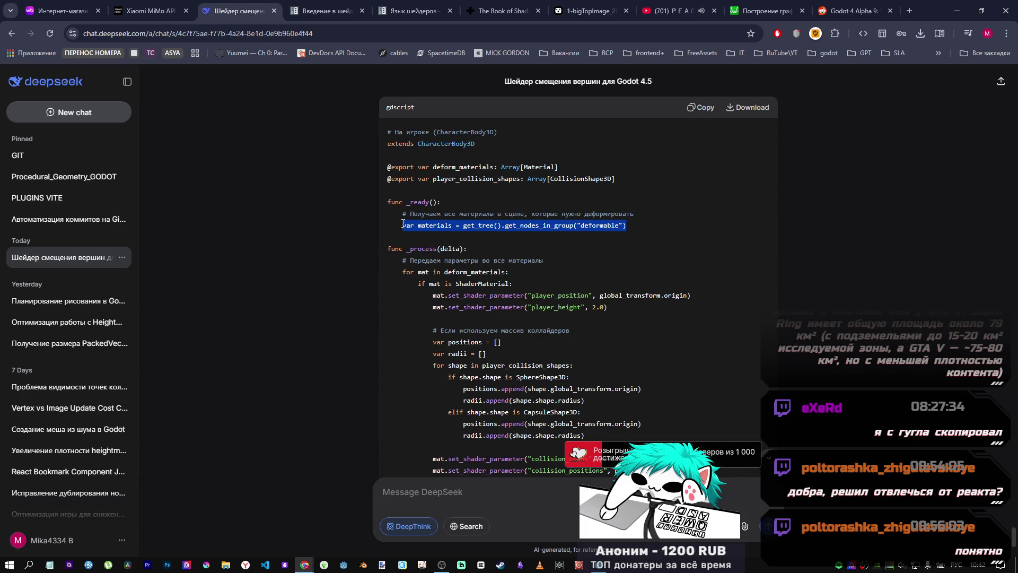
{"action": "key", "text": "alt+Tab"}
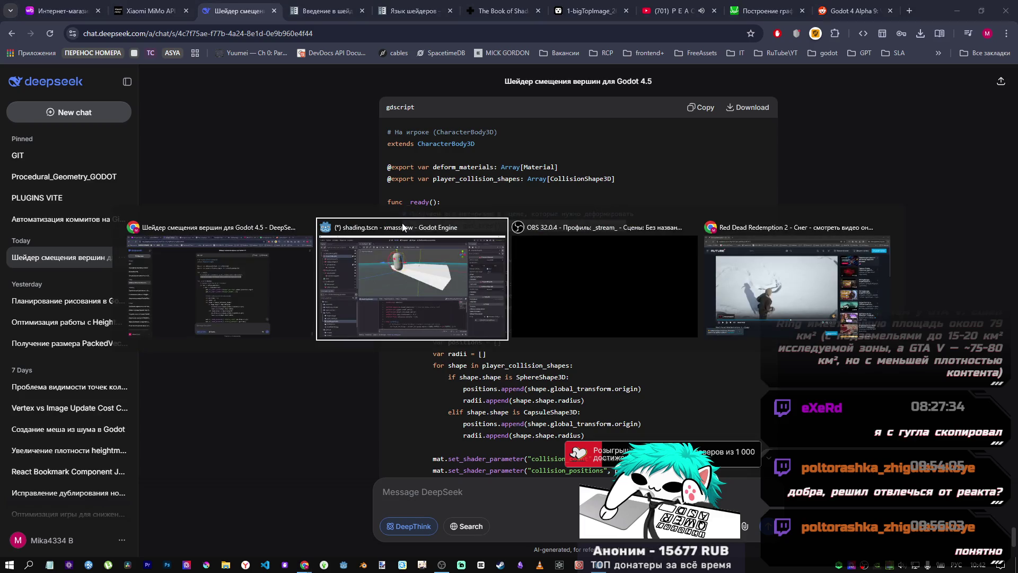
{"action": "left_click", "coordinate": [183, 112]}
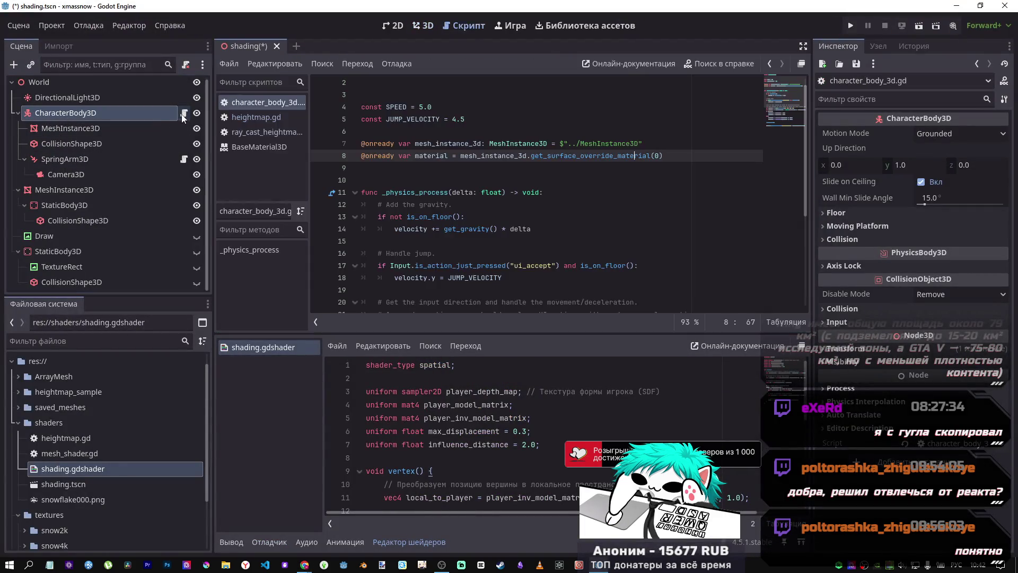
{"action": "left_click", "coordinate": [664, 159]}
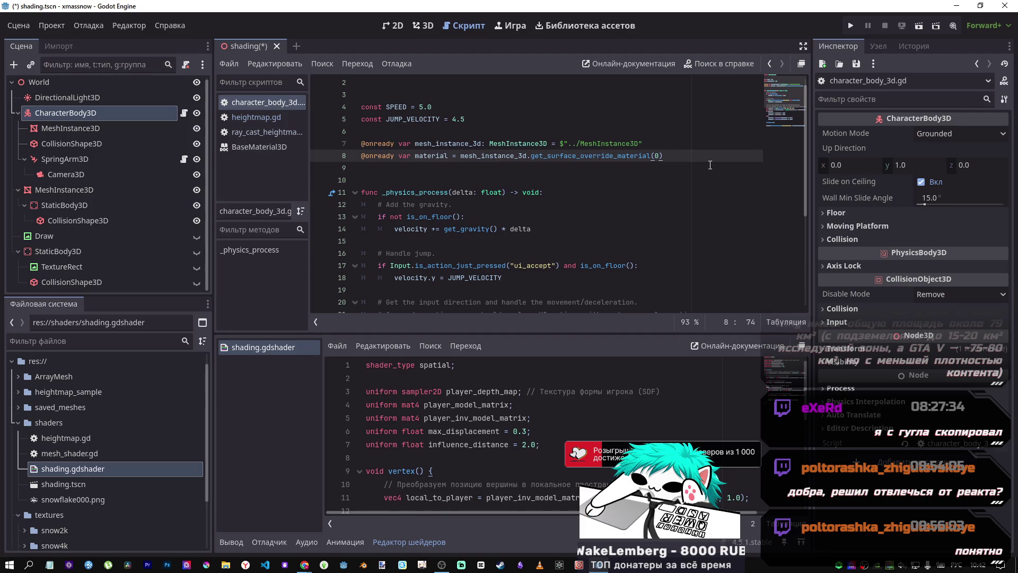
{"action": "key", "text": "Return"}
{"action": "key", "text": "Return"}
{"action": "key", "text": "ctrl+v"}
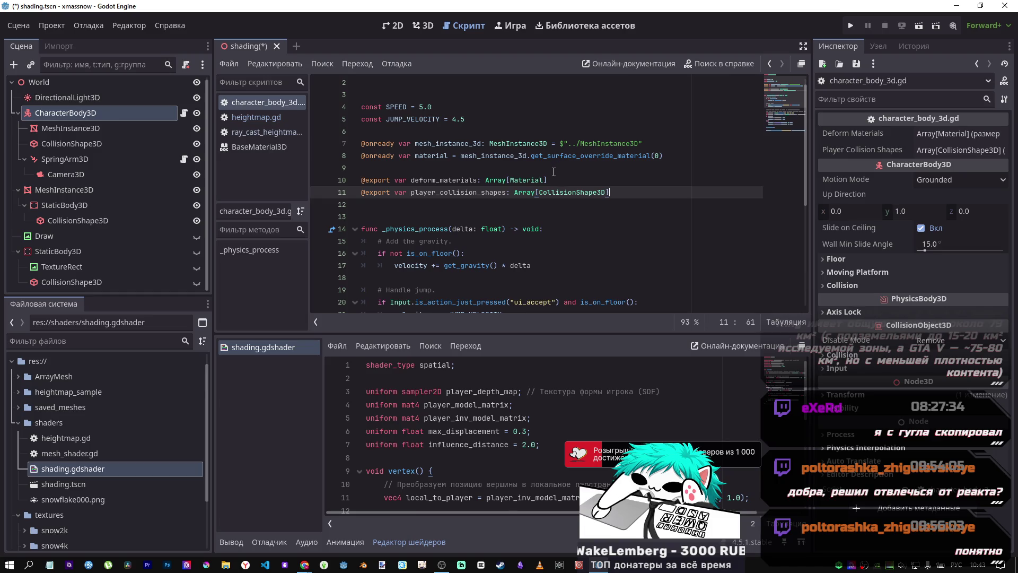
{"action": "left_click_drag", "start_coordinate": [444, 180], "coordinate": [477, 180]}
{"action": "left_click", "coordinate": [520, 180]}
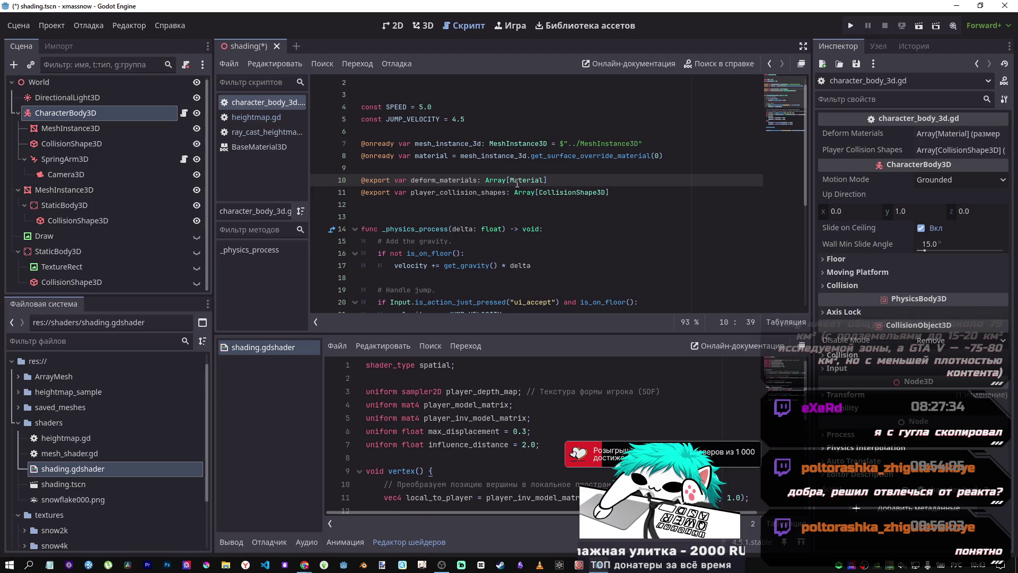
{"action": "key", "text": "alt+Tab"}
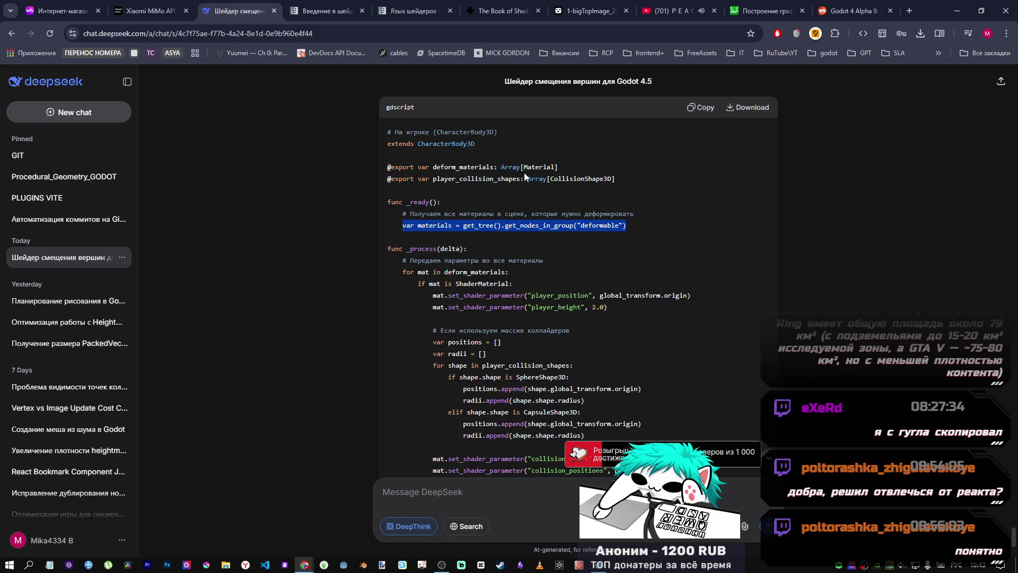
Step: Try adding a slot to the player's Deform Materials array, then delete it so the array stays empty
{"action": "key", "text": "alt+Tab"}
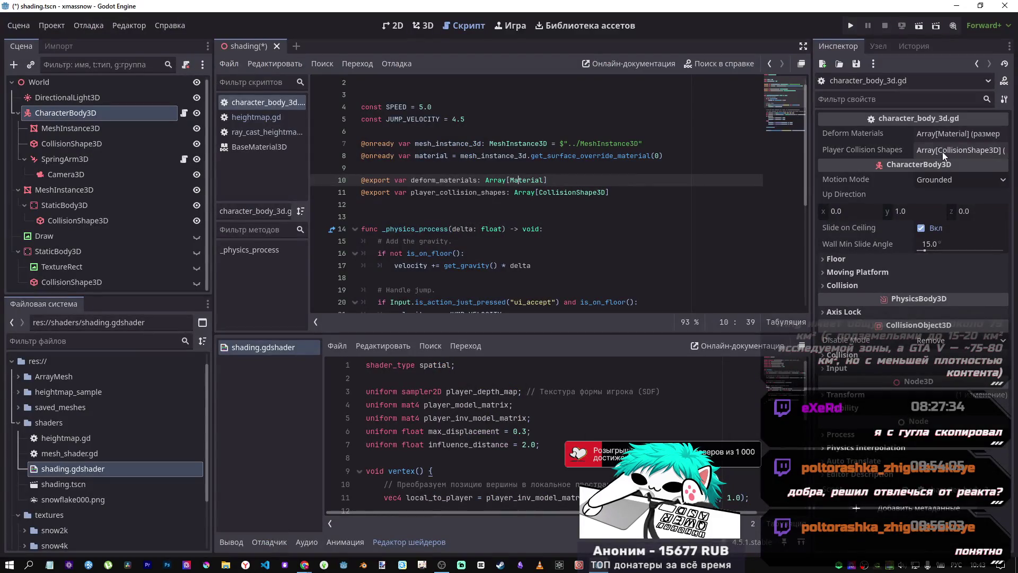
{"action": "left_click", "coordinate": [947, 151]}
{"action": "left_click", "coordinate": [943, 133]}
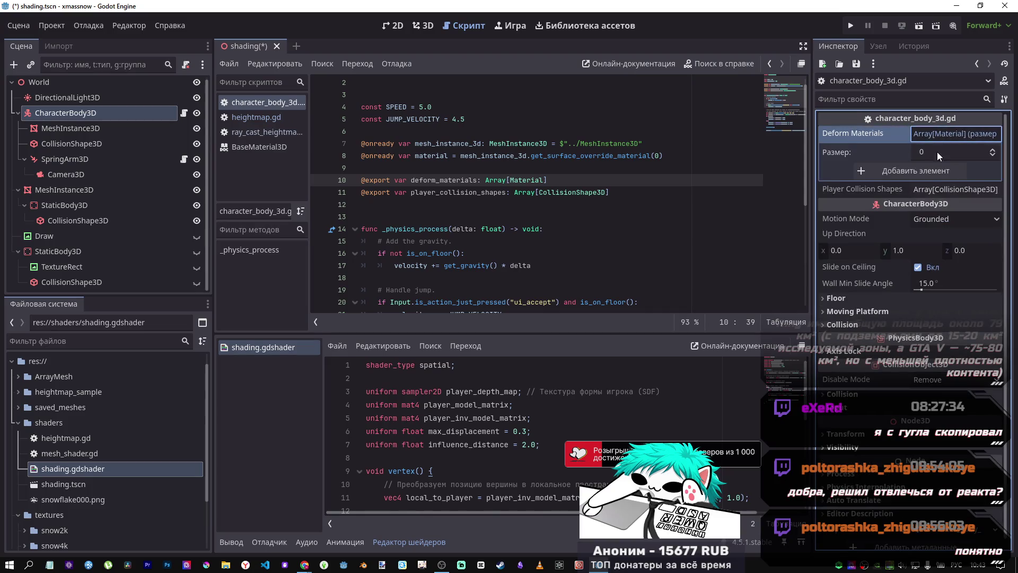
{"action": "left_click", "coordinate": [928, 172]}
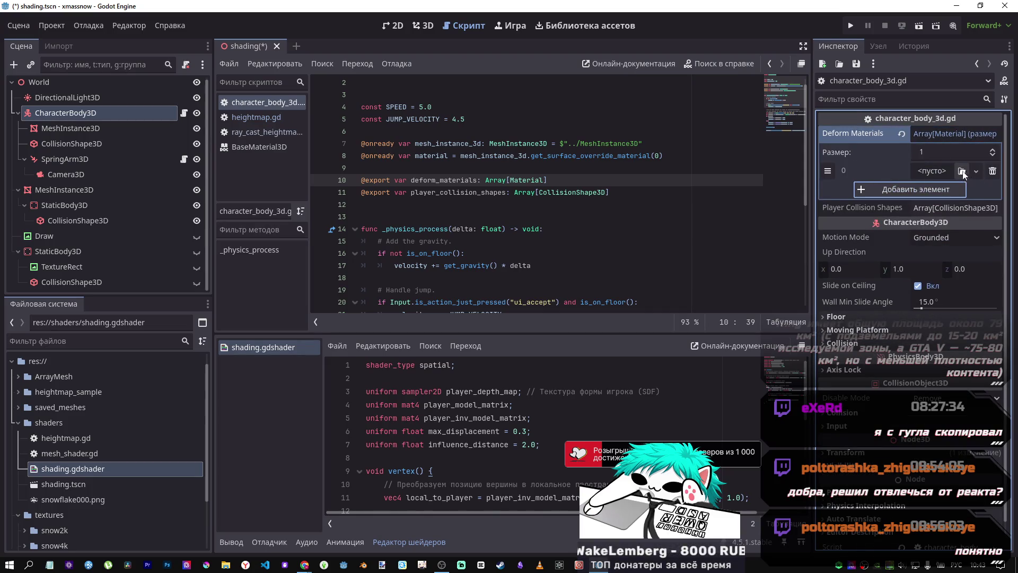
{"action": "left_click", "coordinate": [924, 168]}
{"action": "left_click", "coordinate": [924, 167]}
{"action": "left_click", "coordinate": [993, 171]}
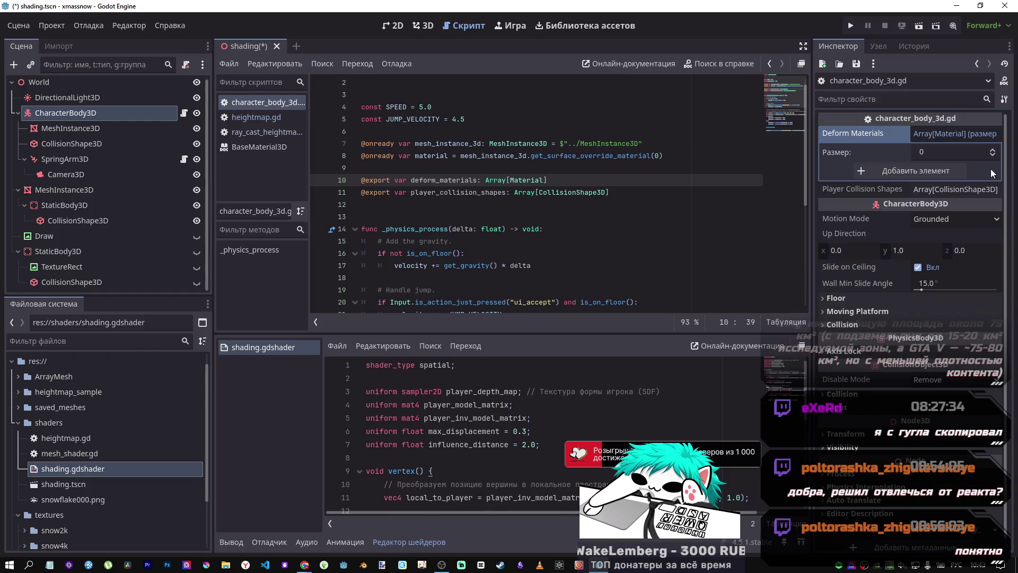
{"action": "left_click", "coordinate": [954, 134]}
{"action": "key", "text": "alt+Tab"}
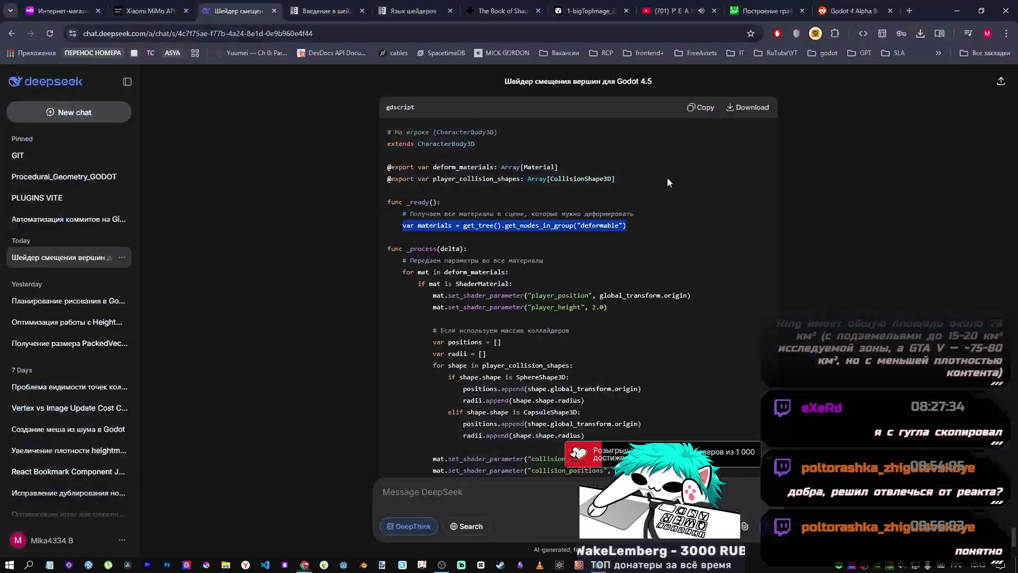
{"action": "scroll", "coordinate": [508, 184], "scroll_direction": "down", "scroll_amount": 4}
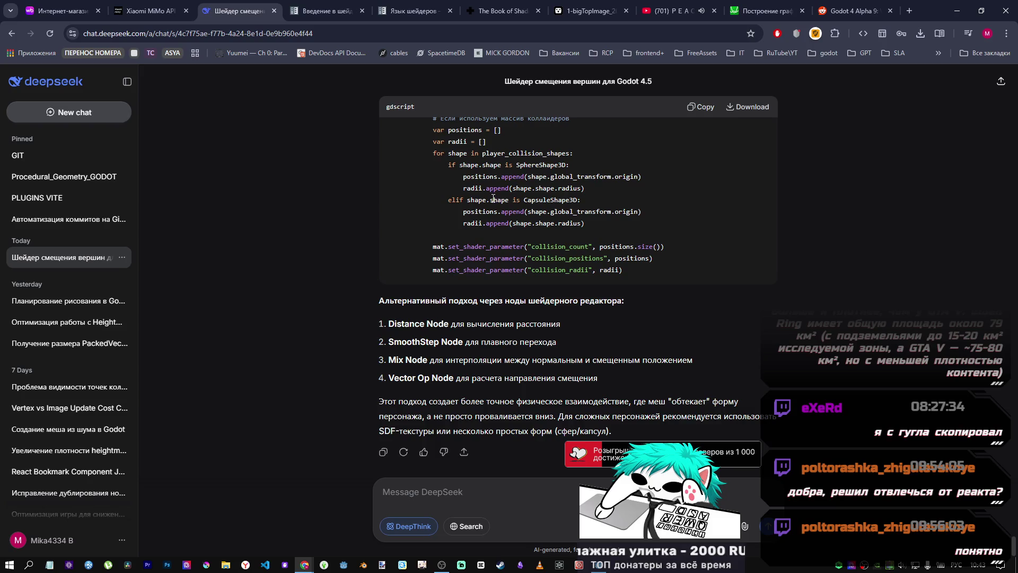
{"action": "scroll", "coordinate": [493, 199], "scroll_direction": "up", "scroll_amount": 5}
{"action": "scroll", "coordinate": [520, 256], "scroll_direction": "up", "scroll_amount": 2}
{"action": "scroll", "coordinate": [513, 250], "scroll_direction": "down", "scroll_amount": 3}
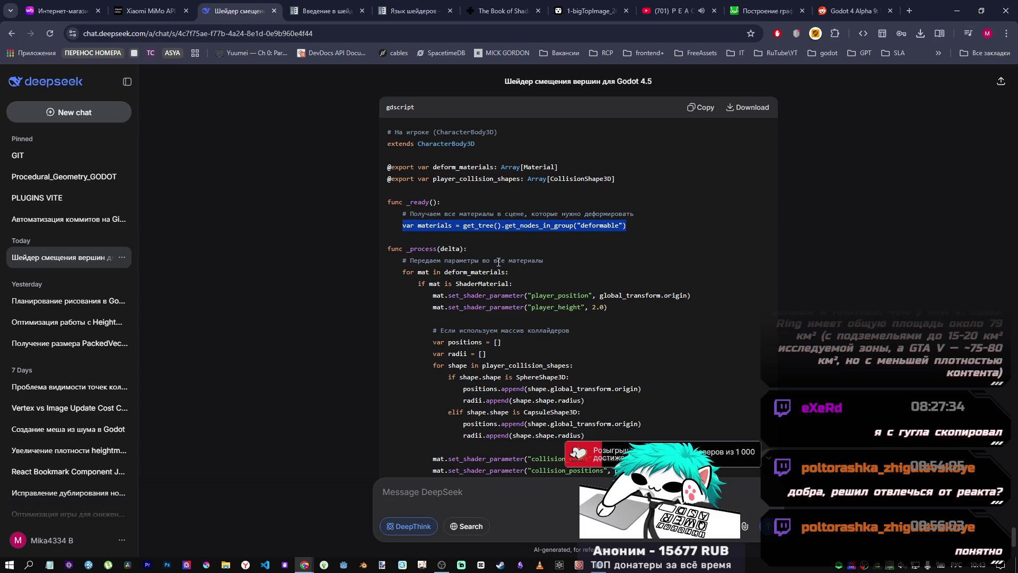
{"action": "scroll", "coordinate": [498, 262], "scroll_direction": "down", "scroll_amount": 1}
{"action": "scroll", "coordinate": [492, 262], "scroll_direction": "up", "scroll_amount": 2}
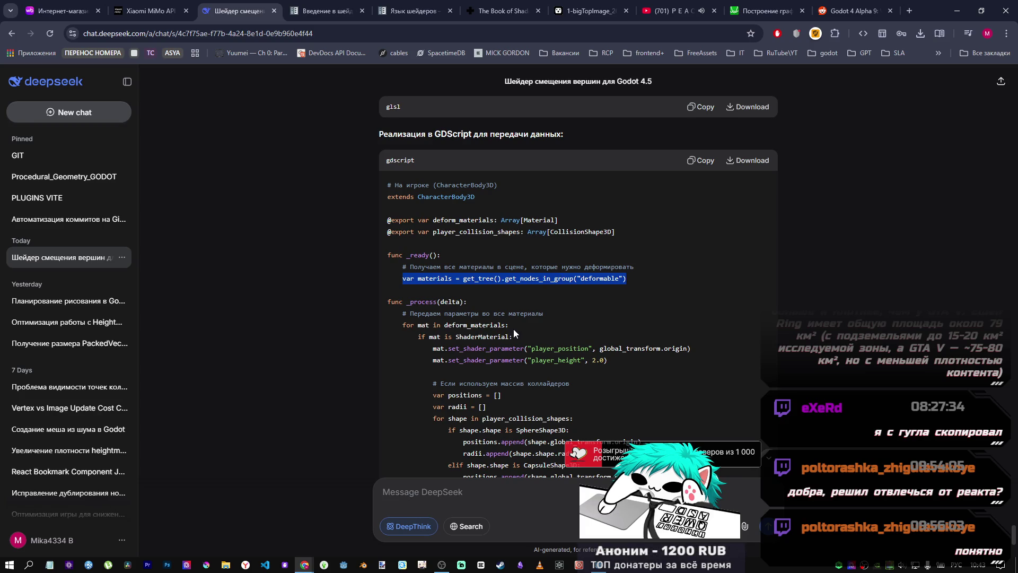
Step: Add one element to Deform Materials and drop shading.gdshader into it
{"action": "key", "text": "alt+Tab"}
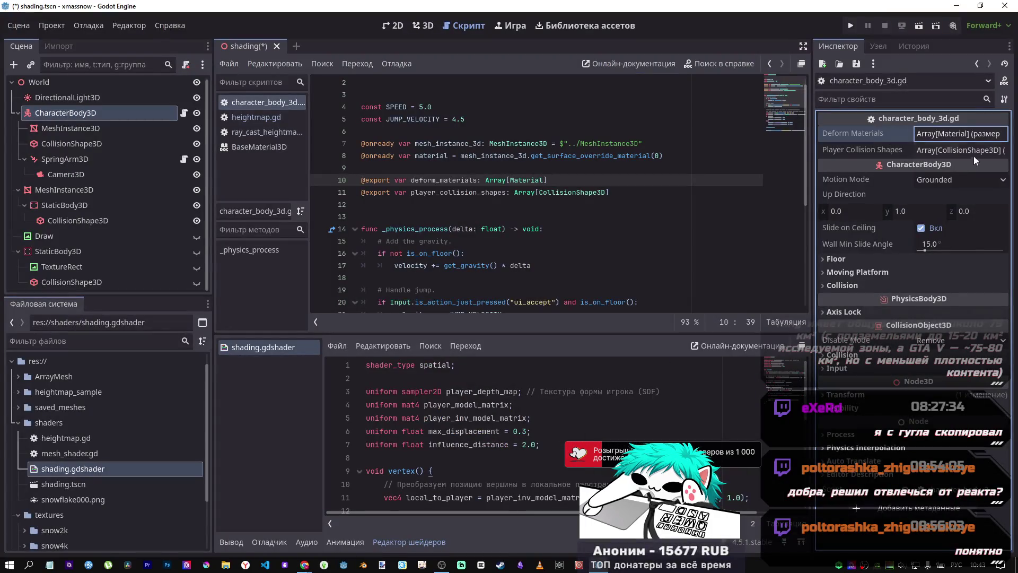
{"action": "left_click", "coordinate": [947, 133]}
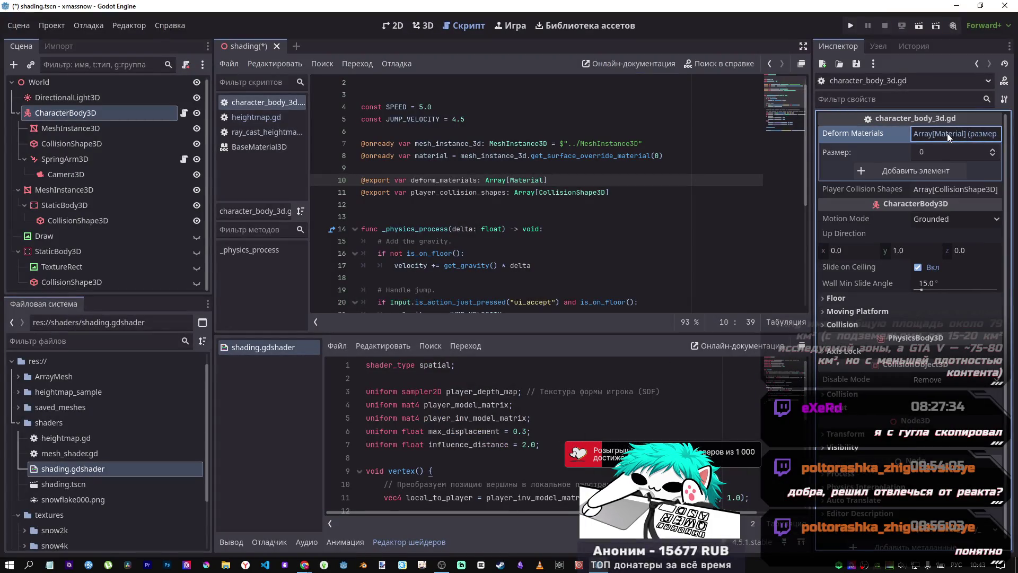
{"action": "left_click", "coordinate": [936, 165]}
{"action": "left_click", "coordinate": [974, 170]}
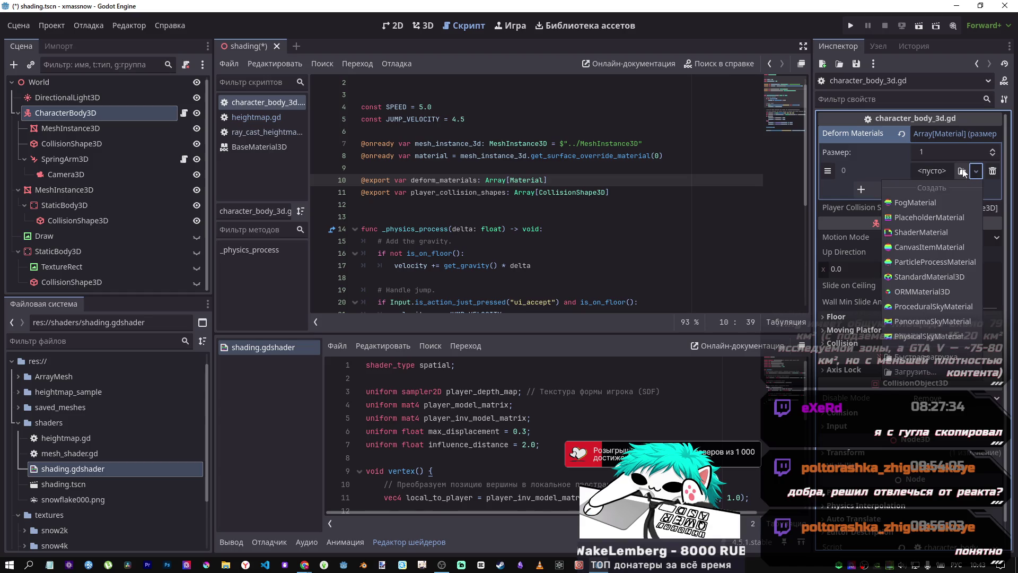
{"action": "left_click", "coordinate": [961, 171]}
{"action": "left_click", "coordinate": [962, 170]}
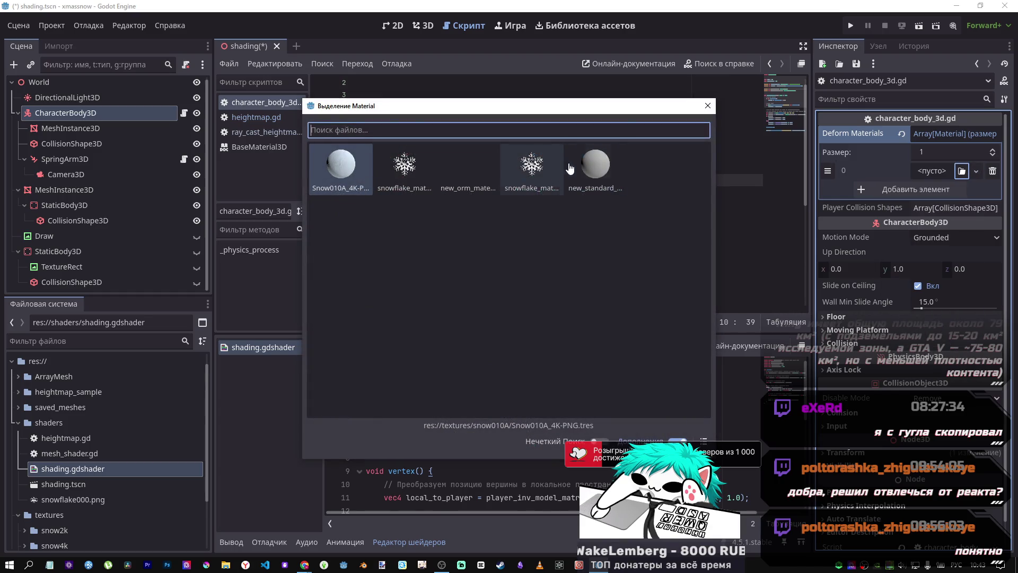
{"action": "double_click", "coordinate": [577, 173]}
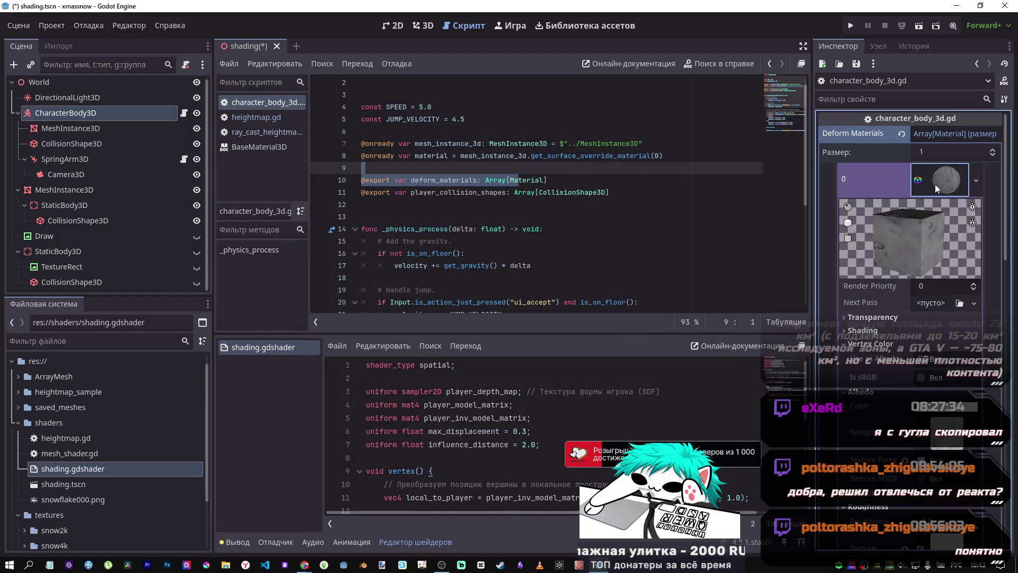
{"action": "left_click", "coordinate": [997, 185]}
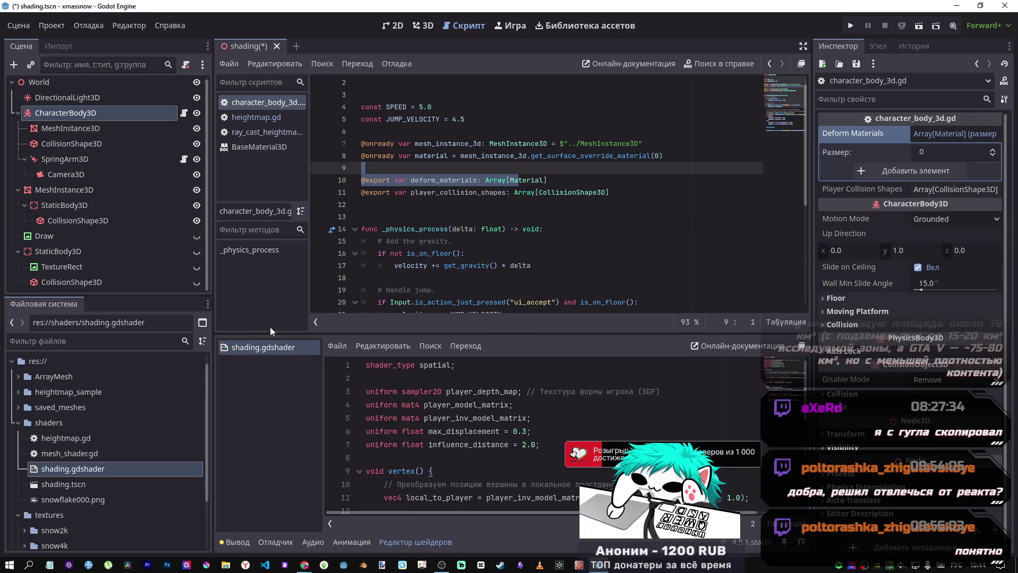
{"action": "left_click", "coordinate": [916, 170]}
{"action": "left_click_drag", "start_coordinate": [126, 469], "coordinate": [922, 176]}
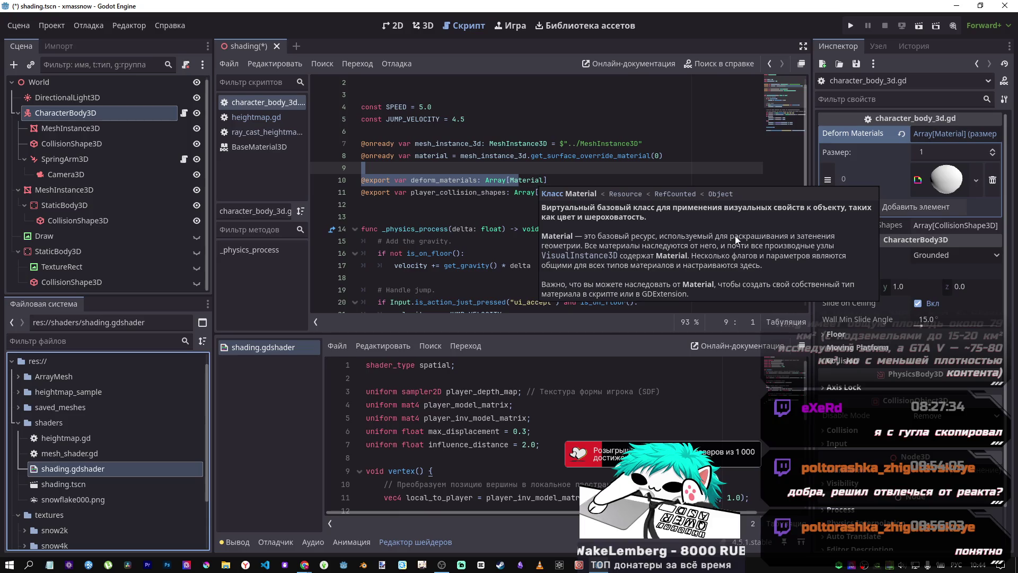
Step: Drag the player's CollisionShape3D into Player Collision Shapes and find the player_collision_shapes export line
{"action": "key", "text": "alt+Tab"}
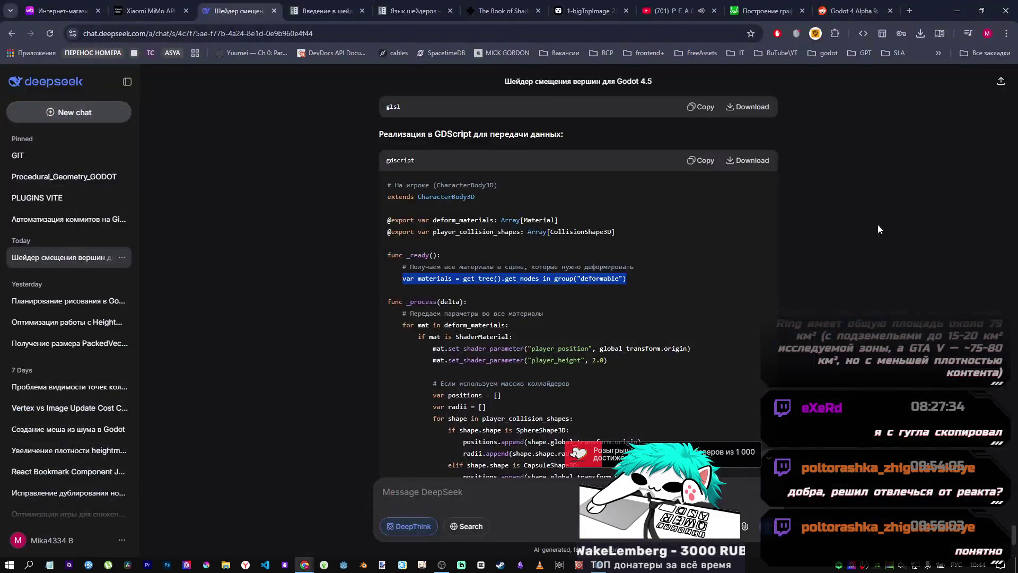
{"action": "key", "text": "alt+Tab"}
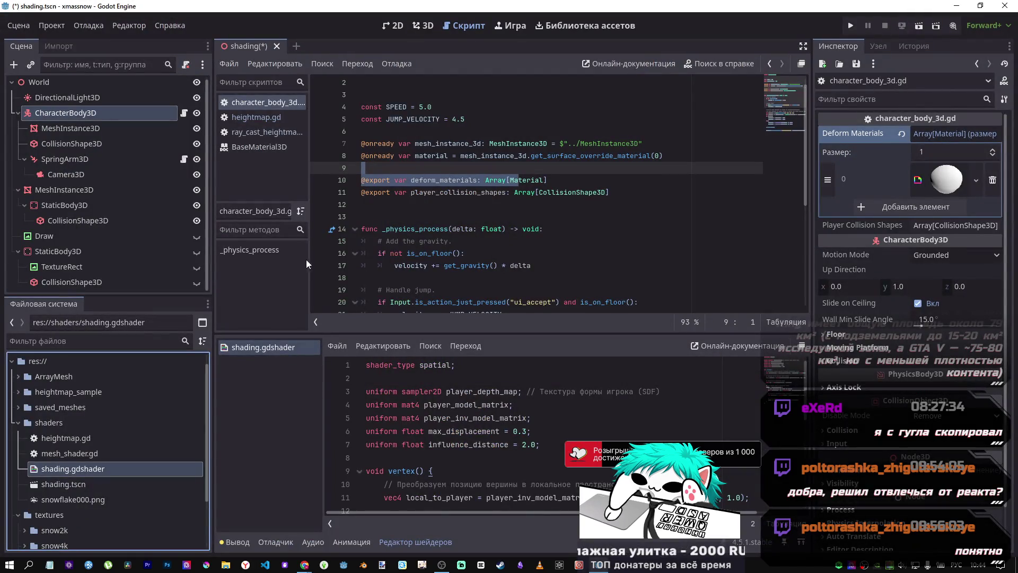
{"action": "left_click", "coordinate": [932, 226]}
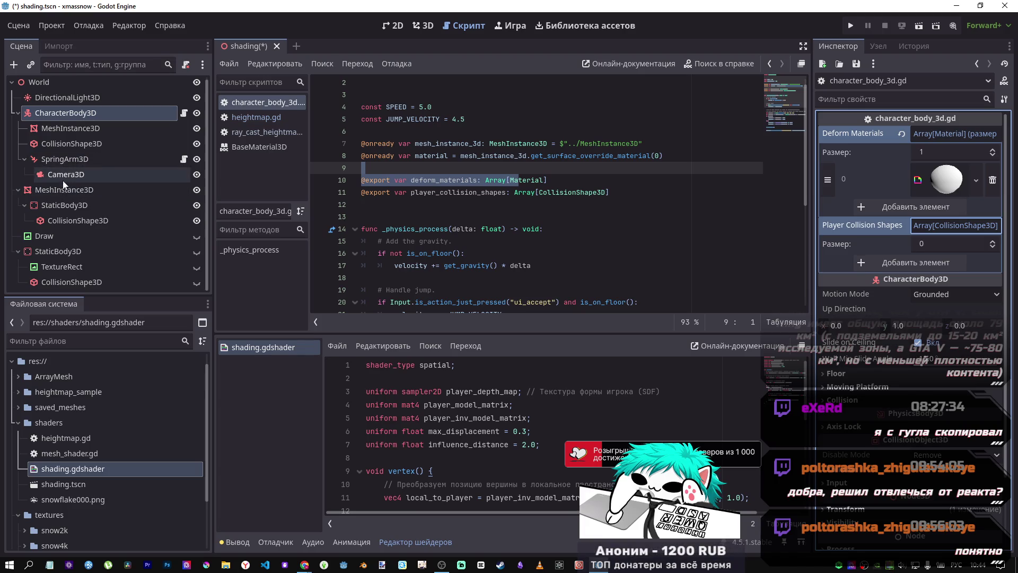
{"action": "mouse_move", "coordinate": [75, 145]}
{"action": "left_mouse_down"}
{"action": "mouse_move", "coordinate": [782, 235]}
{"action": "mouse_move", "coordinate": [955, 228]}
{"action": "mouse_move", "coordinate": [917, 268]}
{"action": "left_mouse_up"}
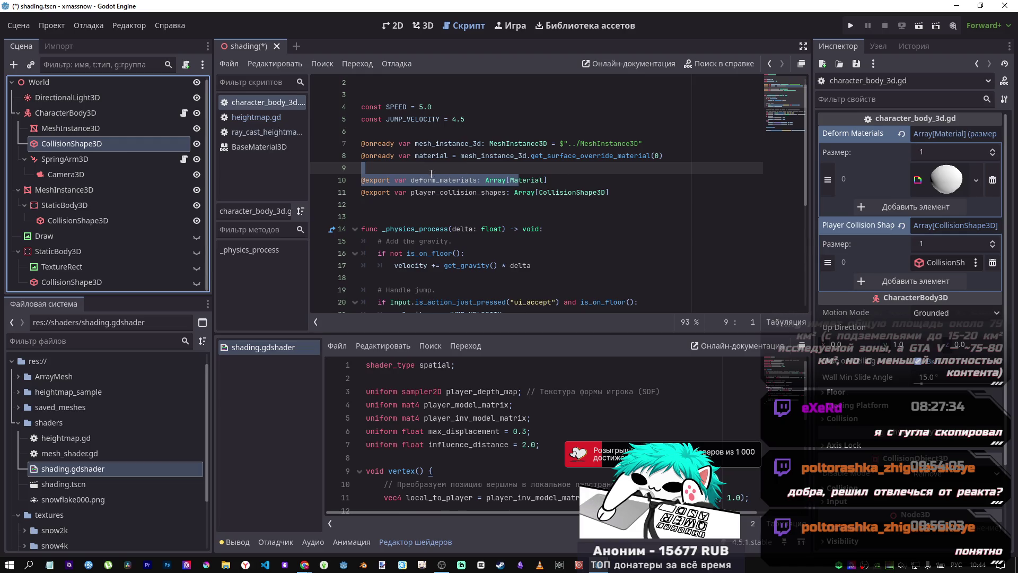
{"action": "left_click", "coordinate": [585, 196]}
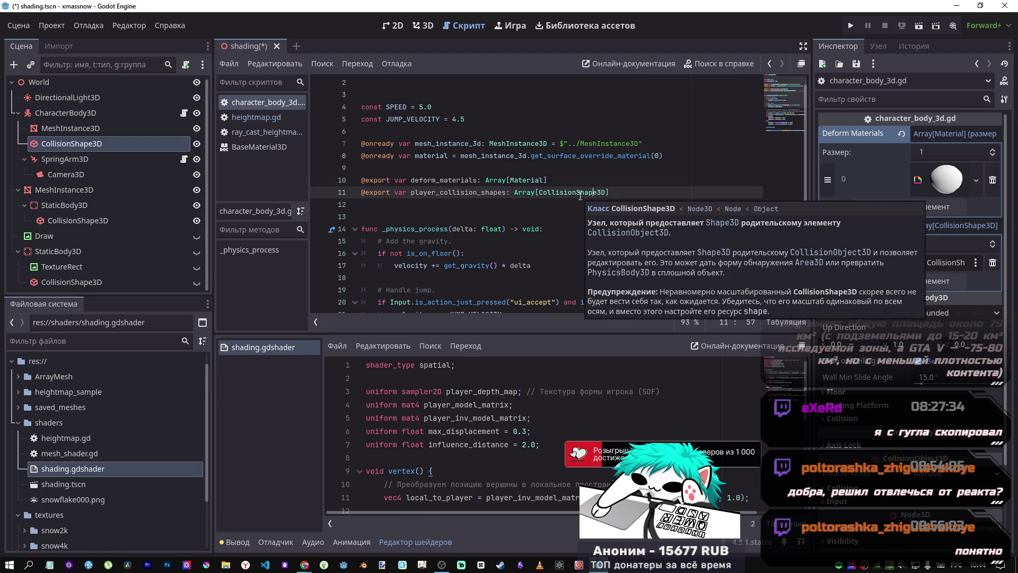
{"action": "left_click", "coordinate": [481, 197]}
{"action": "scroll", "coordinate": [555, 215], "scroll_direction": "down", "scroll_amount": 3}
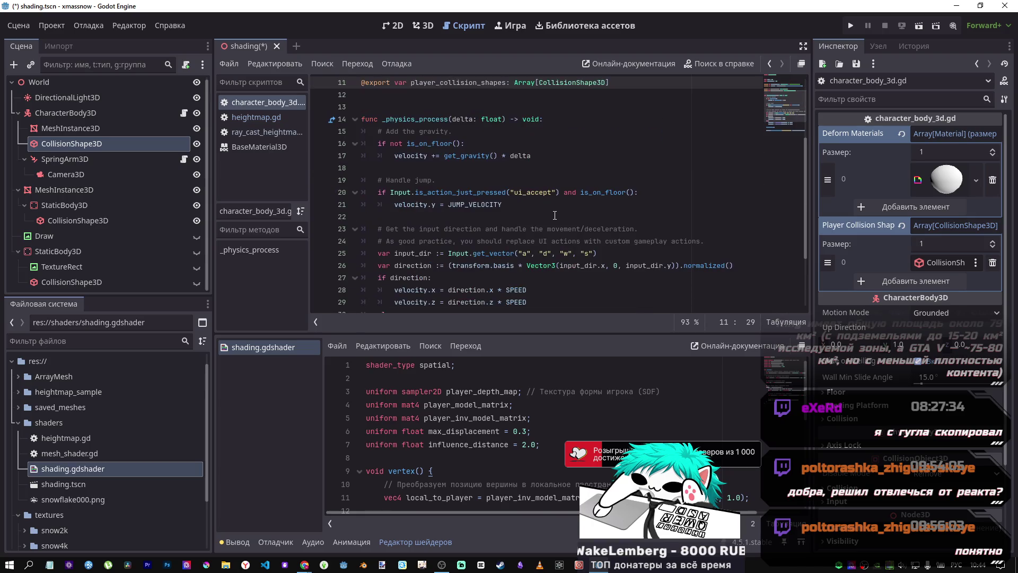
Step: Paste DeepSeek's suggested _ready function above _physics_process and save the script
{"action": "key", "text": "alt+Tab"}
{"action": "key", "text": "alt+Tab"}
{"action": "key", "text": "alt+Tab"}
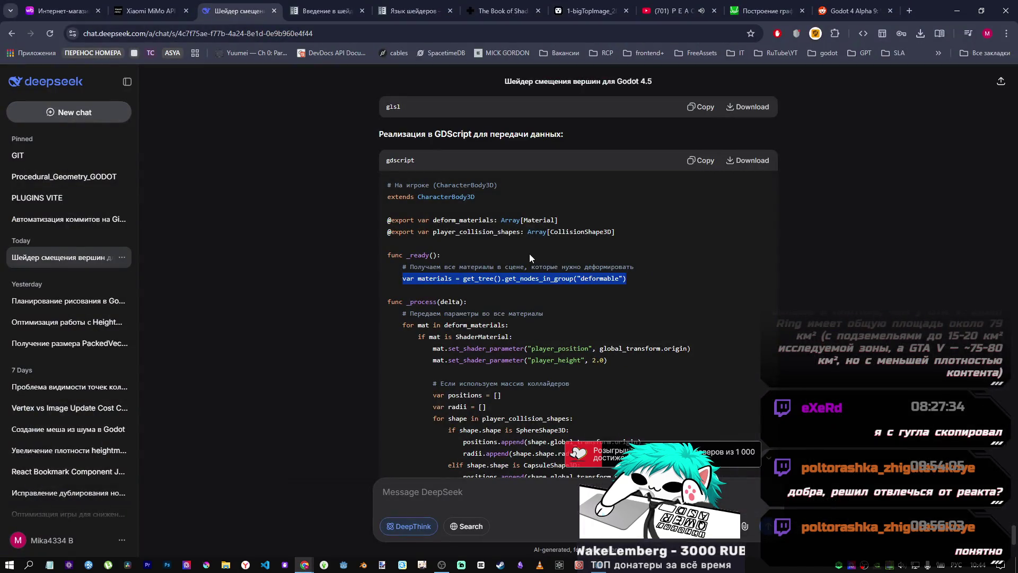
{"action": "mouse_move", "coordinate": [636, 278]}
{"action": "left_mouse_down"}
{"action": "mouse_move", "coordinate": [647, 273]}
{"action": "mouse_move", "coordinate": [344, 263]}
{"action": "left_mouse_up"}
{"action": "key", "text": "ctrl+c"}
{"action": "key", "text": "alt+Tab"}
{"action": "scroll", "coordinate": [391, 195], "scroll_direction": "up", "scroll_amount": 2}
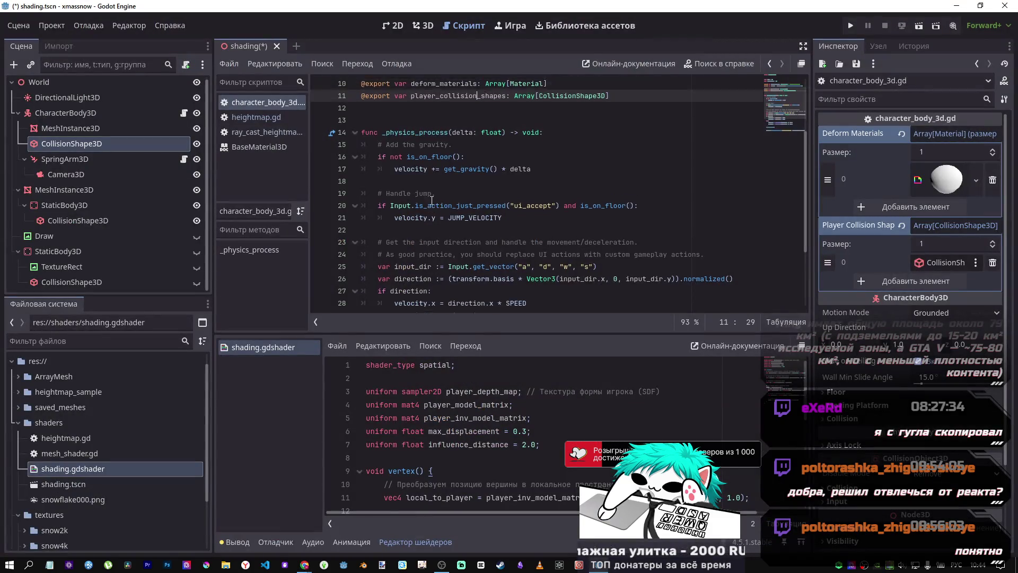
{"action": "key", "text": "Down"}
{"action": "key", "text": "Down"}
{"action": "key", "text": "Return"}
{"action": "key", "text": "Return"}
{"action": "key", "text": "Up"}
{"action": "key", "text": "ctrl+v"}
{"action": "key", "text": "ctrl+s"}
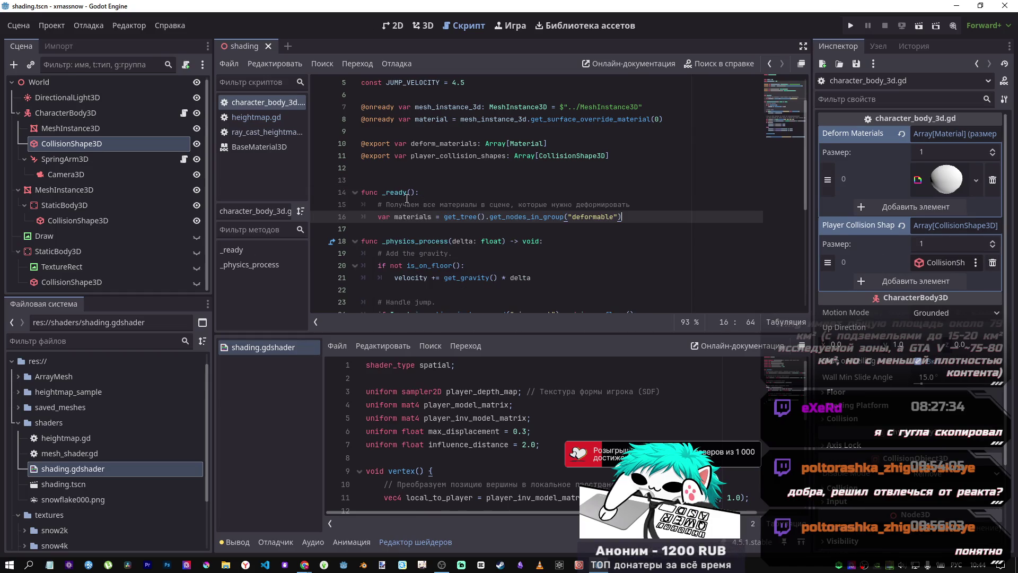
Step: Replace the old player_position parameter line with the loop feeding every deform material, then run the game
{"action": "key", "text": "alt+Tab"}
{"action": "scroll", "coordinate": [461, 241], "scroll_direction": "down", "scroll_amount": 5}
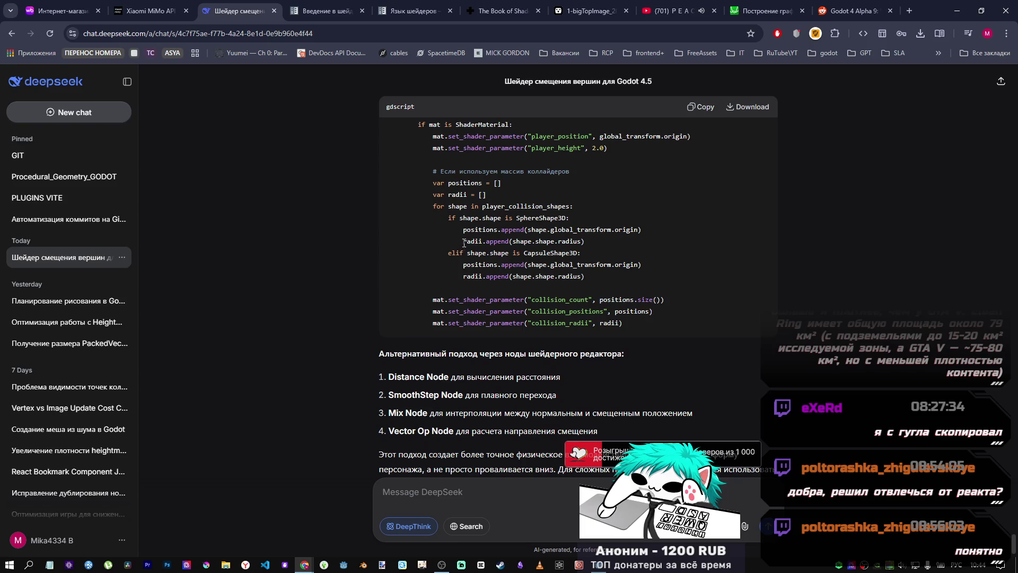
{"action": "mouse_move", "coordinate": [617, 340]}
{"action": "left_mouse_down"}
{"action": "mouse_move", "coordinate": [451, 207]}
{"action": "mouse_move", "coordinate": [403, 138]}
{"action": "mouse_move", "coordinate": [403, 272]}
{"action": "left_mouse_up"}
{"action": "key", "text": "ctrl+c"}
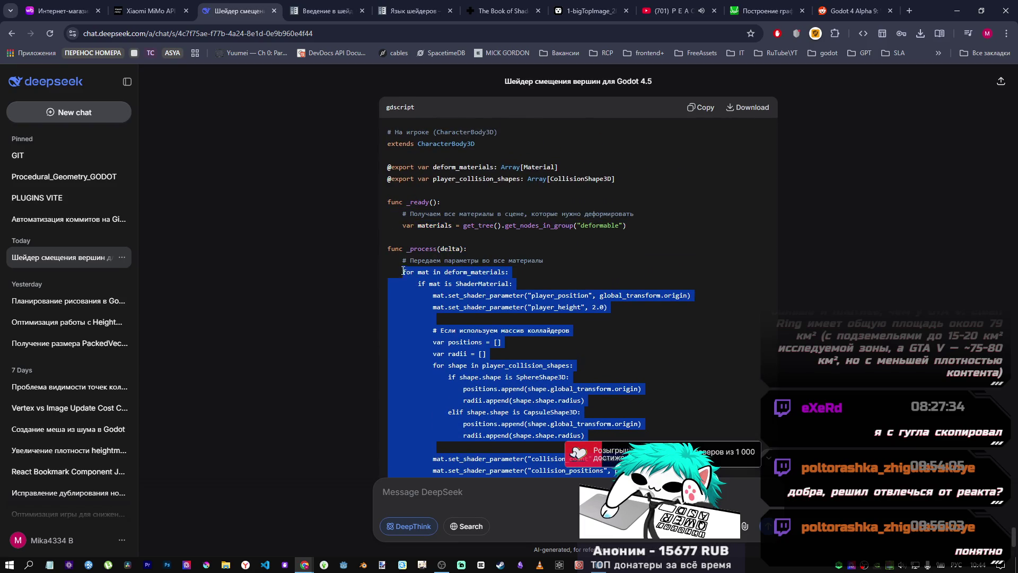
{"action": "key", "text": "alt+Tab"}
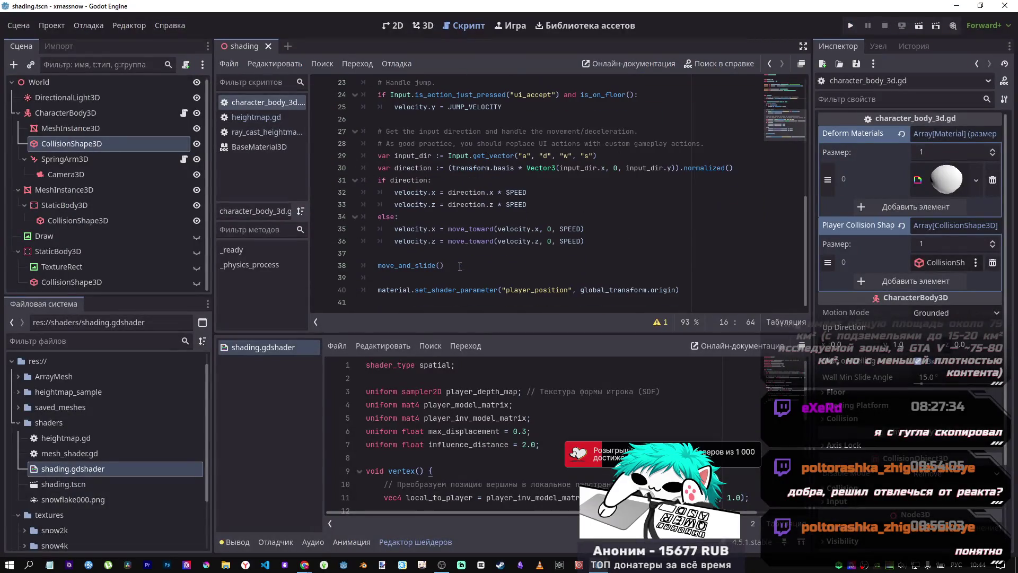
{"action": "scroll", "coordinate": [457, 266], "scroll_direction": "up", "scroll_amount": 4}
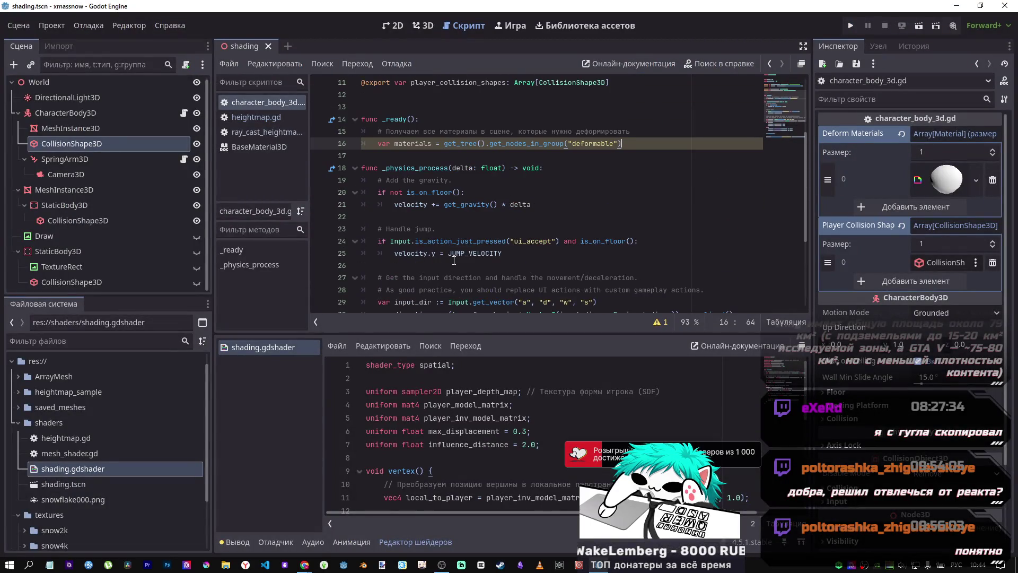
{"action": "scroll", "coordinate": [452, 261], "scroll_direction": "down", "scroll_amount": 4}
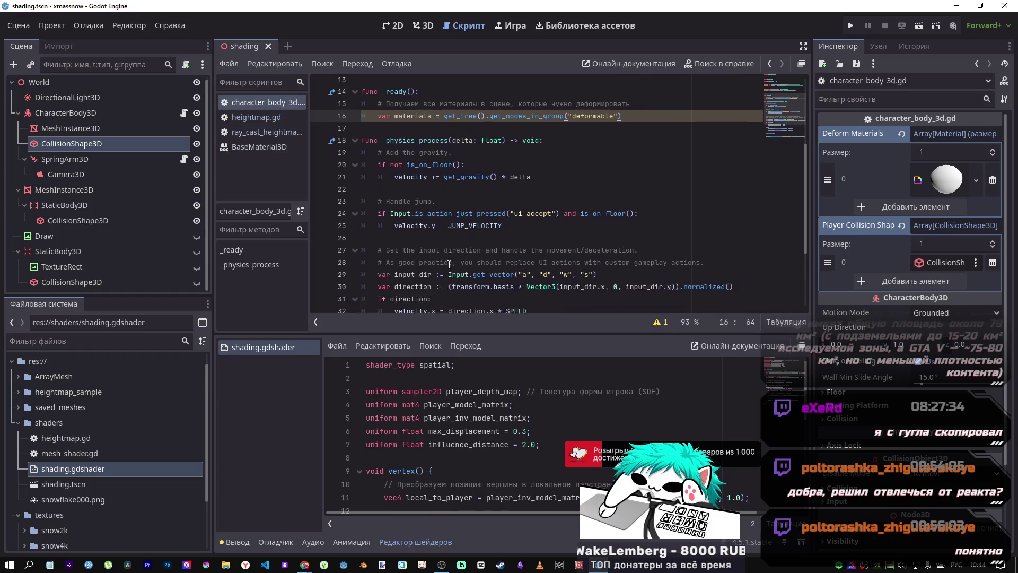
{"action": "left_click_drag", "start_coordinate": [440, 305], "coordinate": [372, 287]}
{"action": "key", "text": "Return"}
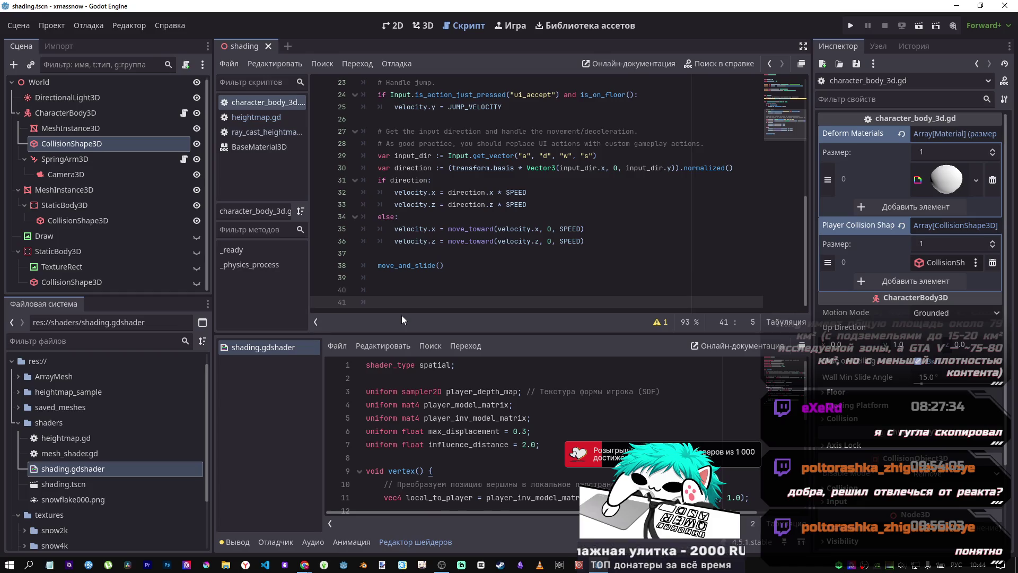
{"action": "key", "text": "ctrl+v"}
{"action": "scroll", "coordinate": [416, 243], "scroll_direction": "up", "scroll_amount": 4}
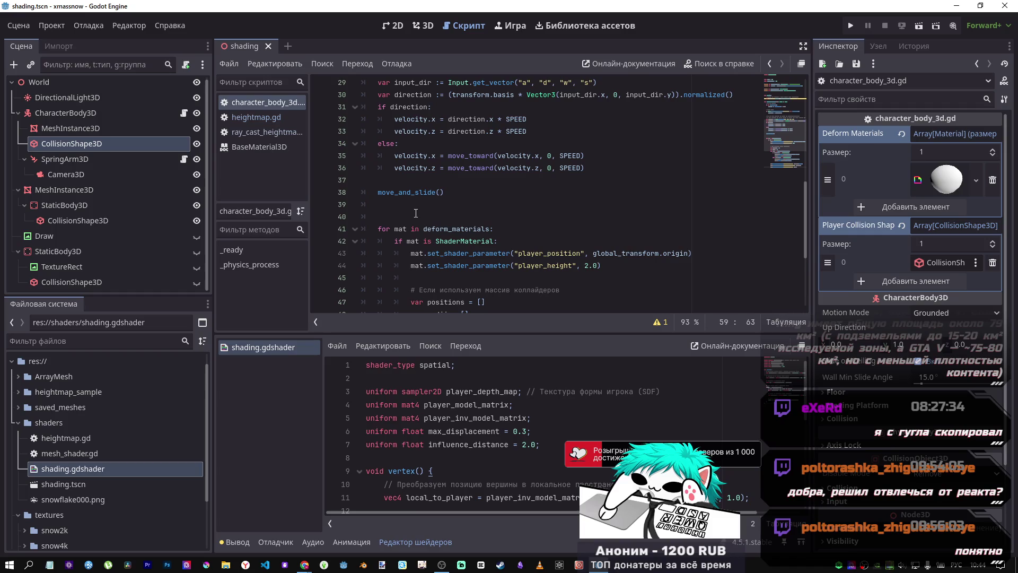
{"action": "scroll", "coordinate": [529, 228], "scroll_direction": "down", "scroll_amount": 5}
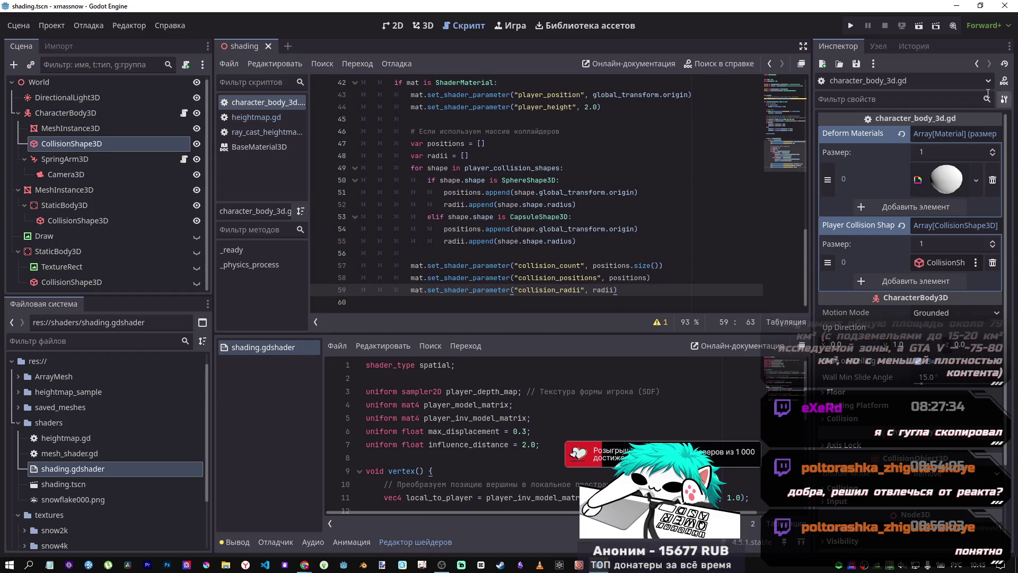
{"action": "left_click", "coordinate": [919, 27]}
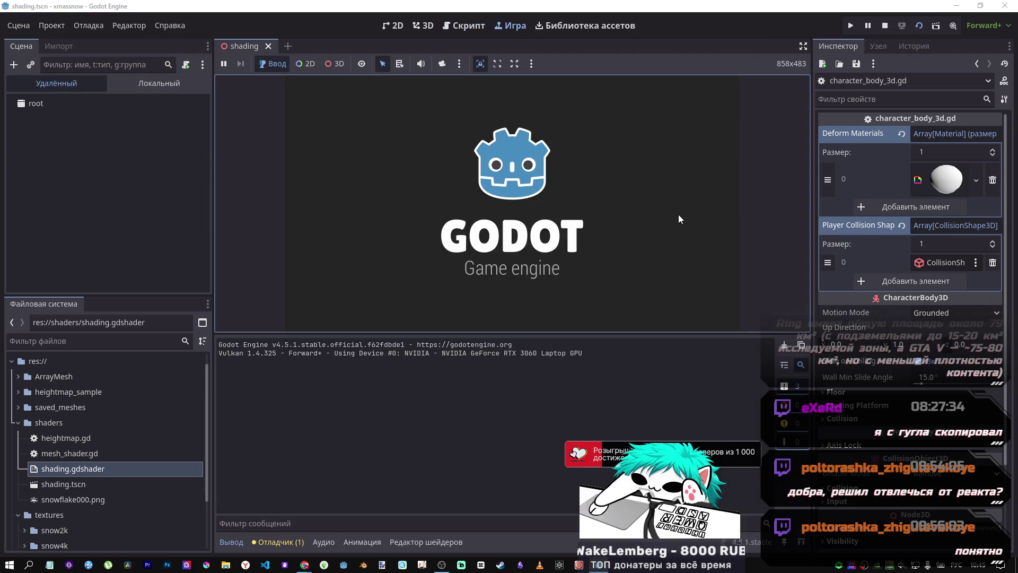
{"action": "mouse_move", "coordinate": [677, 213]}
{"action": "left_mouse_down"}
{"action": "mouse_move", "coordinate": [667, 187]}
{"action": "mouse_move", "coordinate": [686, 184]}
{"action": "mouse_move", "coordinate": [643, 197]}
{"action": "mouse_move", "coordinate": [674, 193]}
{"action": "left_mouse_up"}
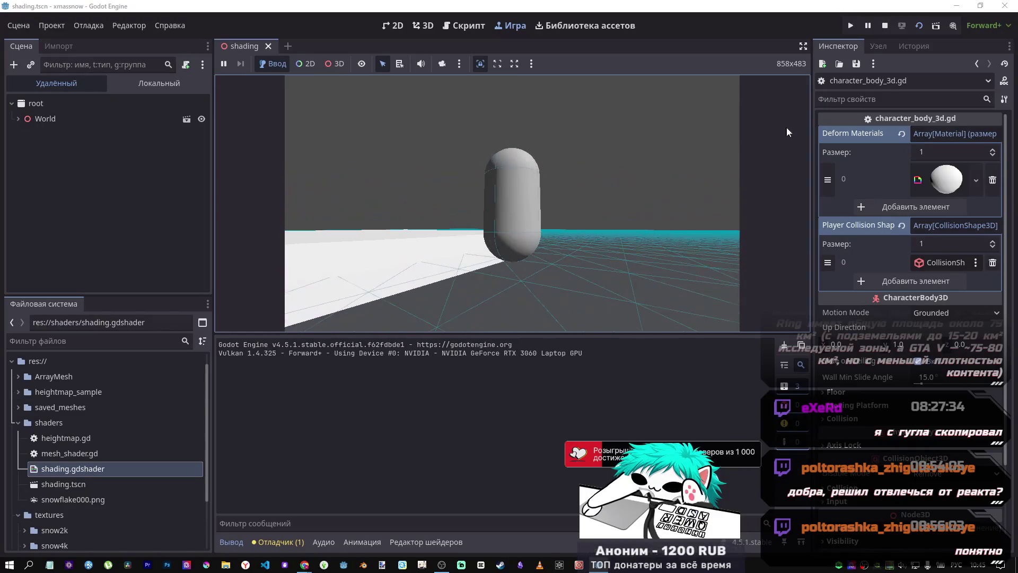
{"action": "left_click", "coordinate": [885, 25]}
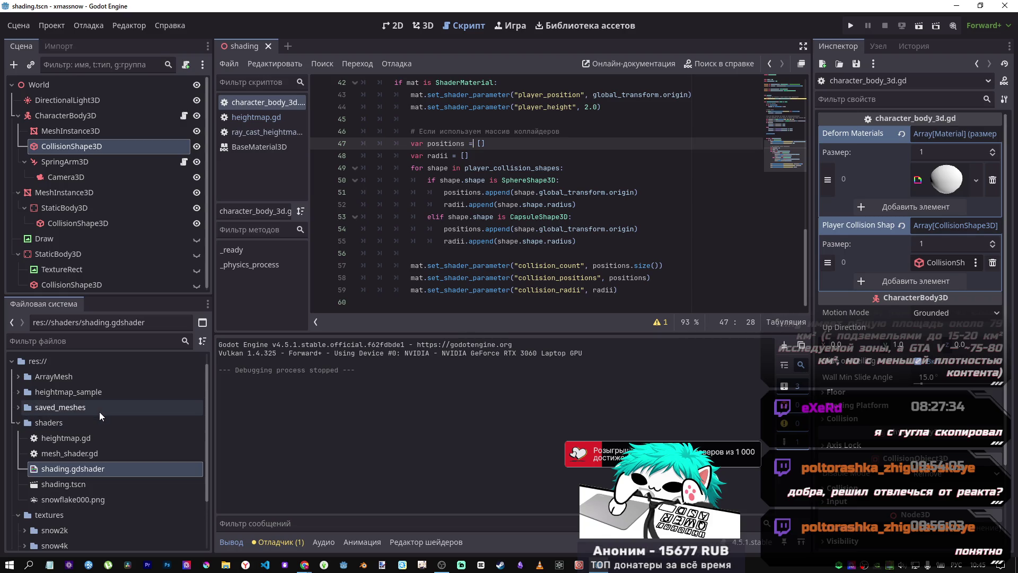
Step: Scroll through DeepSeek's shader answer to its usage notes on max_displacement, radius and falloff
{"action": "key", "text": "alt+Tab"}
{"action": "key", "text": "alt+Tab"}
{"action": "key", "text": "alt+Tab"}
{"action": "scroll", "coordinate": [539, 403], "scroll_direction": "up", "scroll_amount": 8}
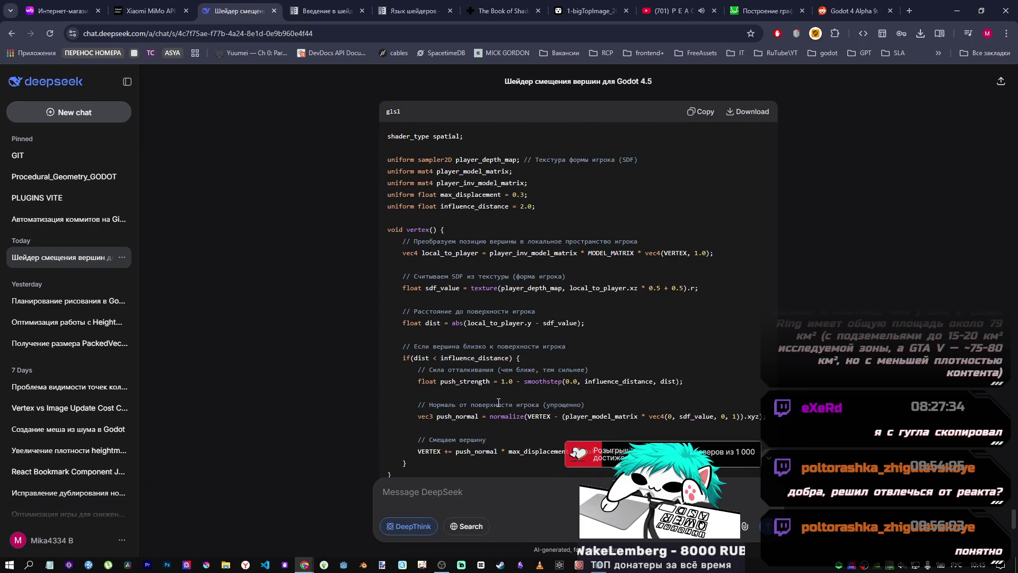
{"action": "scroll", "coordinate": [498, 403], "scroll_direction": "down", "scroll_amount": 3}
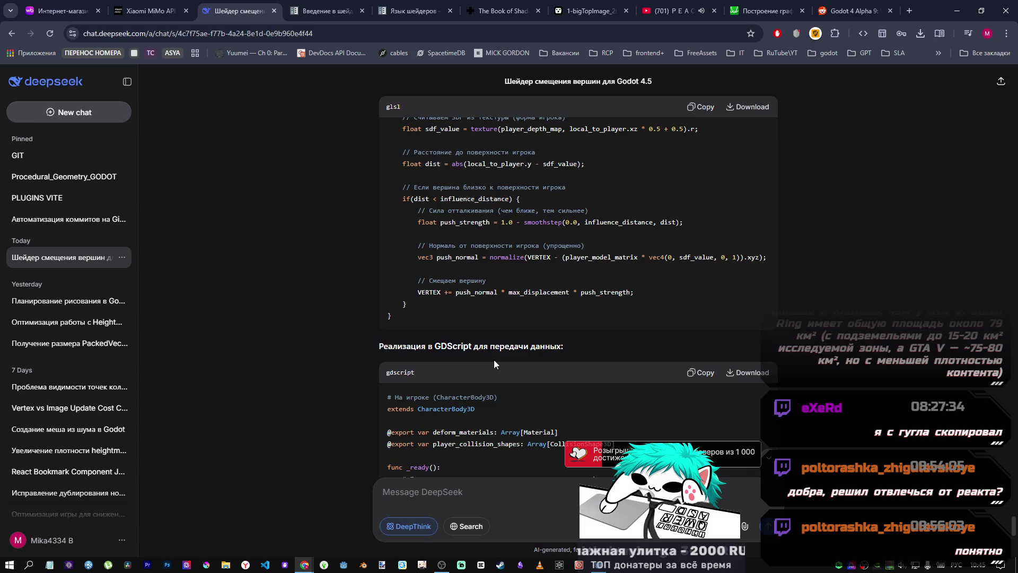
{"action": "scroll", "coordinate": [494, 362], "scroll_direction": "up", "scroll_amount": 5}
{"action": "scroll", "coordinate": [473, 327], "scroll_direction": "up", "scroll_amount": 10}
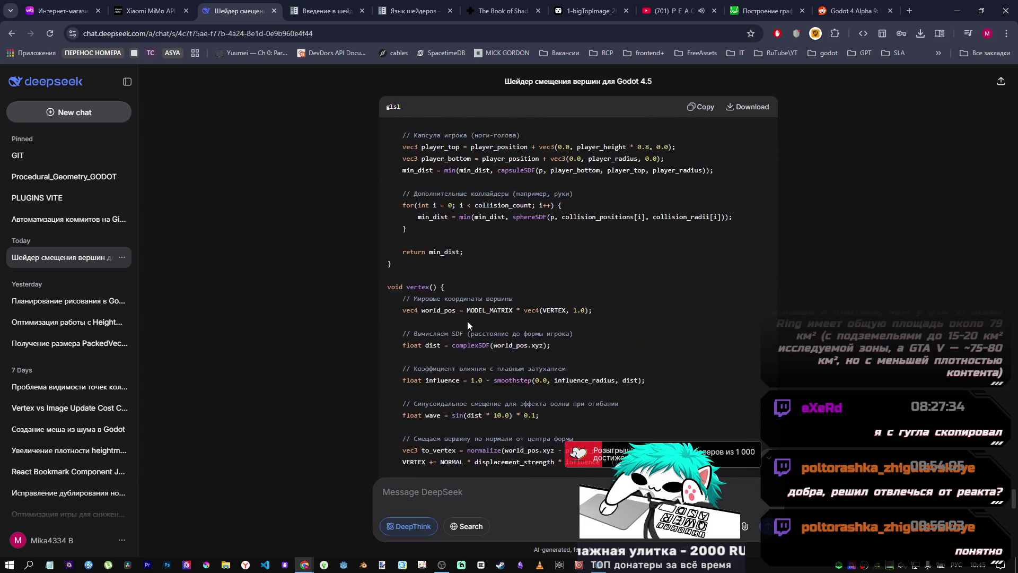
{"action": "scroll", "coordinate": [477, 319], "scroll_direction": "up", "scroll_amount": 10}
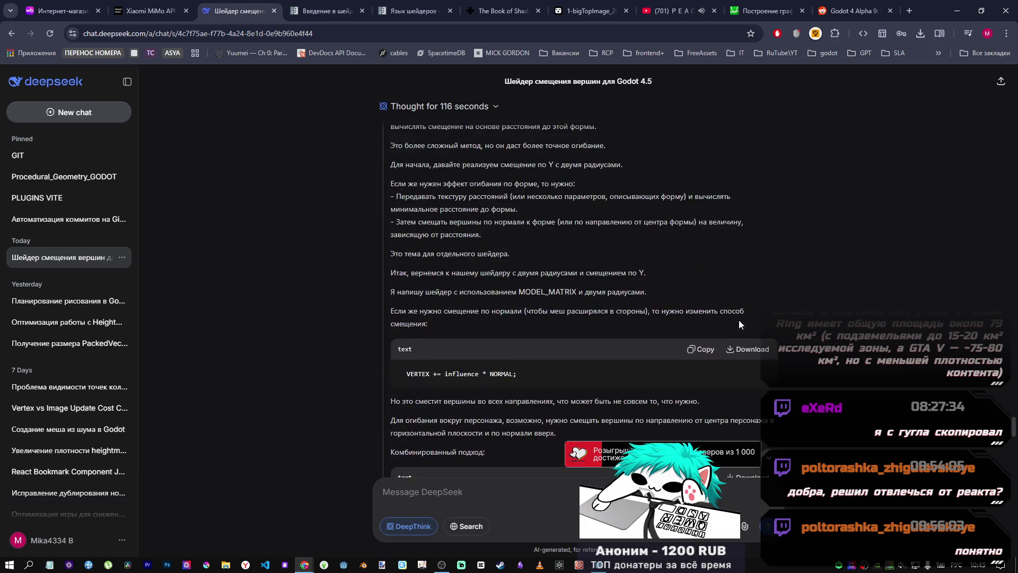
{"action": "mouse_move", "coordinate": [1014, 197]}
{"action": "left_mouse_down"}
{"action": "mouse_move", "coordinate": [1013, 207]}
{"action": "mouse_move", "coordinate": [1012, 185]}
{"action": "mouse_move", "coordinate": [1010, 265]}
{"action": "mouse_move", "coordinate": [1010, 159]}
{"action": "mouse_move", "coordinate": [1013, 309]}
{"action": "mouse_move", "coordinate": [1013, 281]}
{"action": "mouse_move", "coordinate": [1015, 294]}
{"action": "left_mouse_up"}
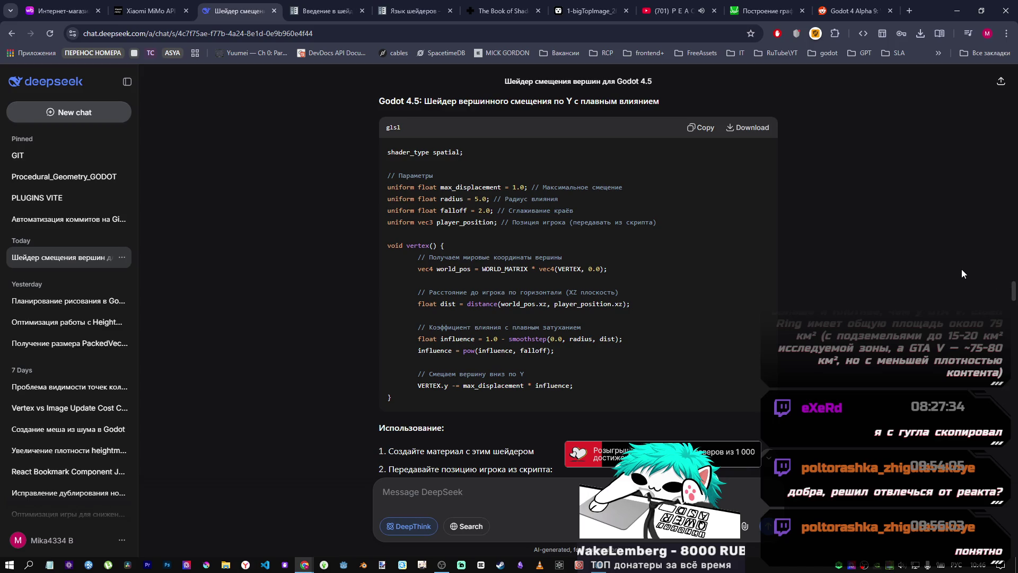
{"action": "scroll", "coordinate": [647, 243], "scroll_direction": "down", "scroll_amount": 10}
{"action": "scroll", "coordinate": [647, 243], "scroll_direction": "up", "scroll_amount": 4}
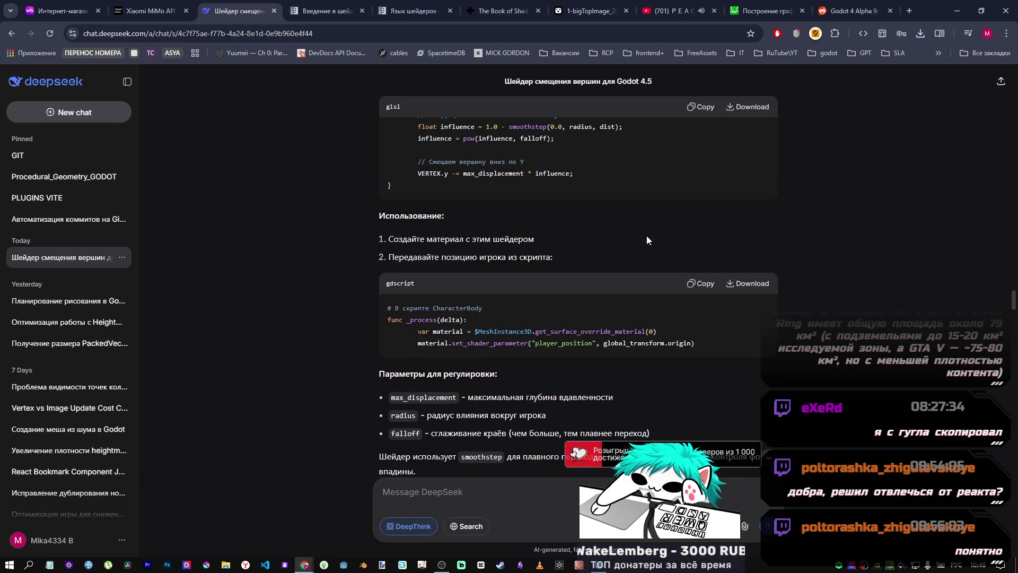
{"action": "scroll", "coordinate": [646, 233], "scroll_direction": "up", "scroll_amount": 5}
{"action": "scroll", "coordinate": [644, 233], "scroll_direction": "down", "scroll_amount": 6}
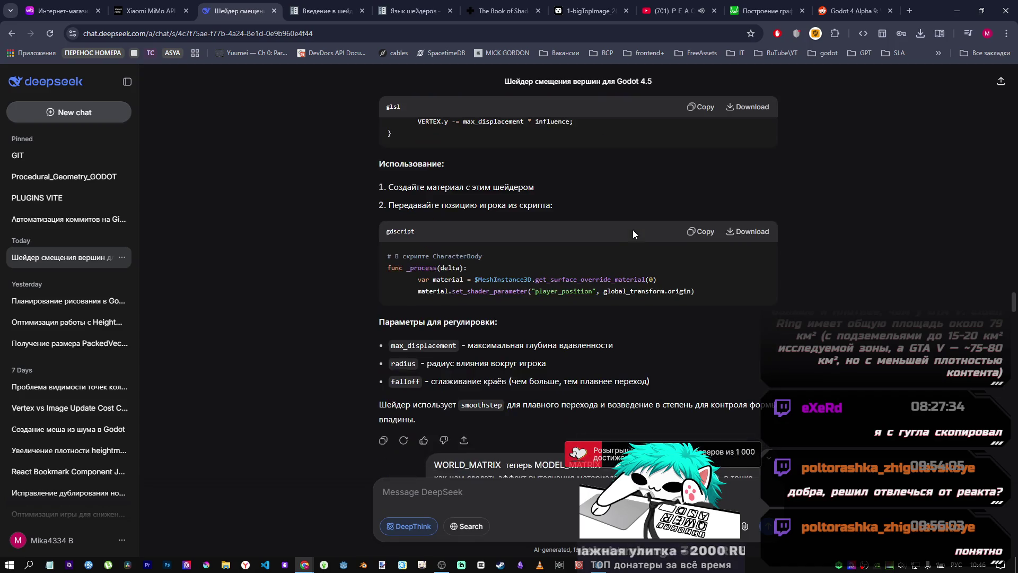
{"action": "scroll", "coordinate": [621, 217], "scroll_direction": "up", "scroll_amount": 4}
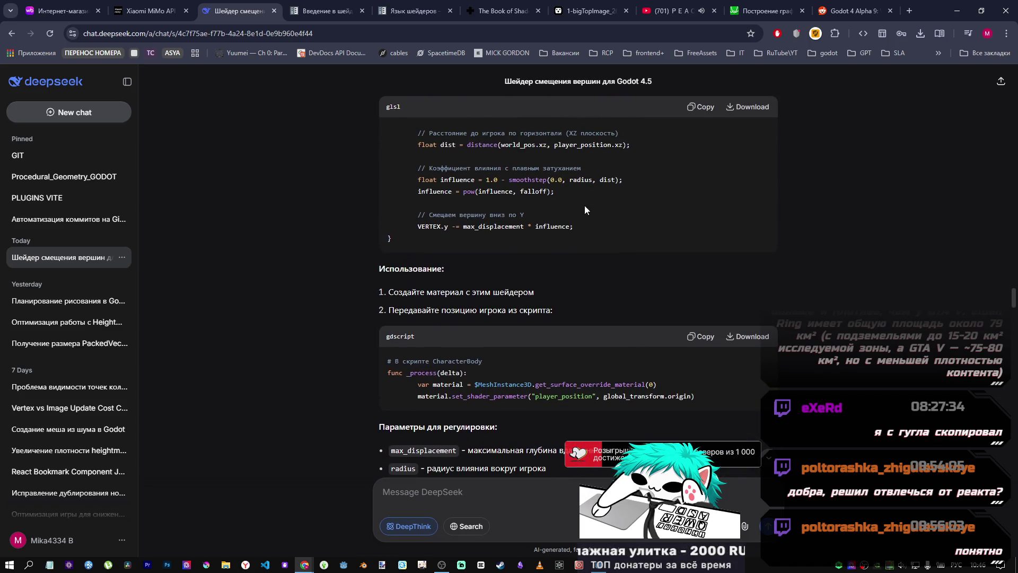
{"action": "scroll", "coordinate": [578, 203], "scroll_direction": "up", "scroll_amount": 2}
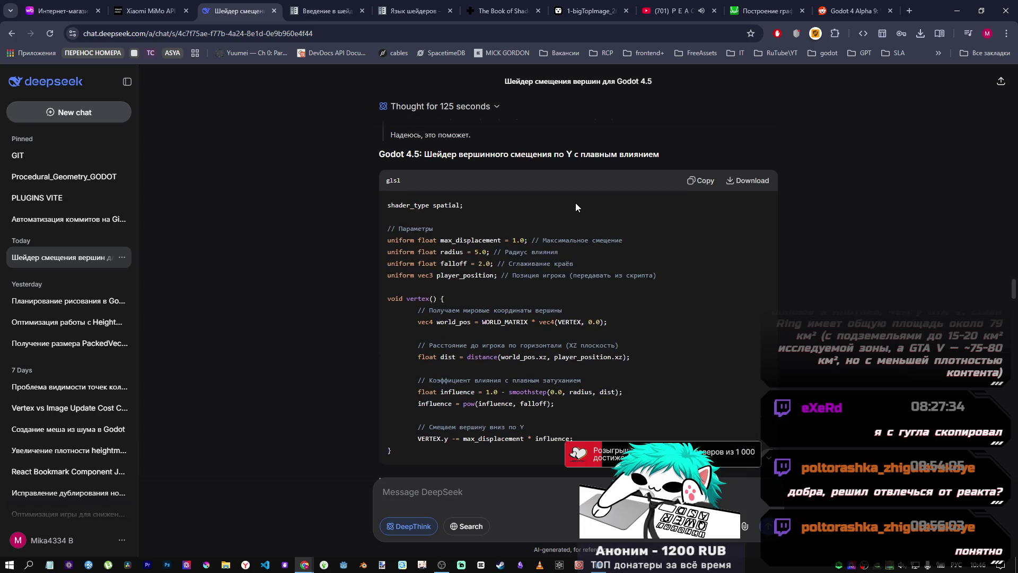
{"action": "scroll", "coordinate": [576, 207], "scroll_direction": "down", "scroll_amount": 6}
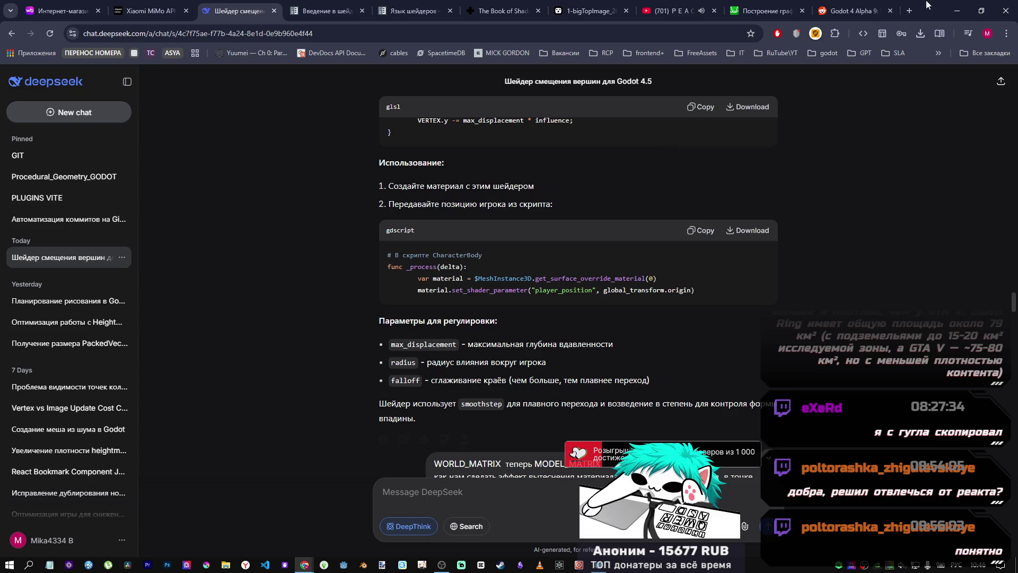
Step: Go from the reddit WORLD_MATRIX thread back to the Google results and close that tab
{"action": "key", "text": "ctrl+9"}
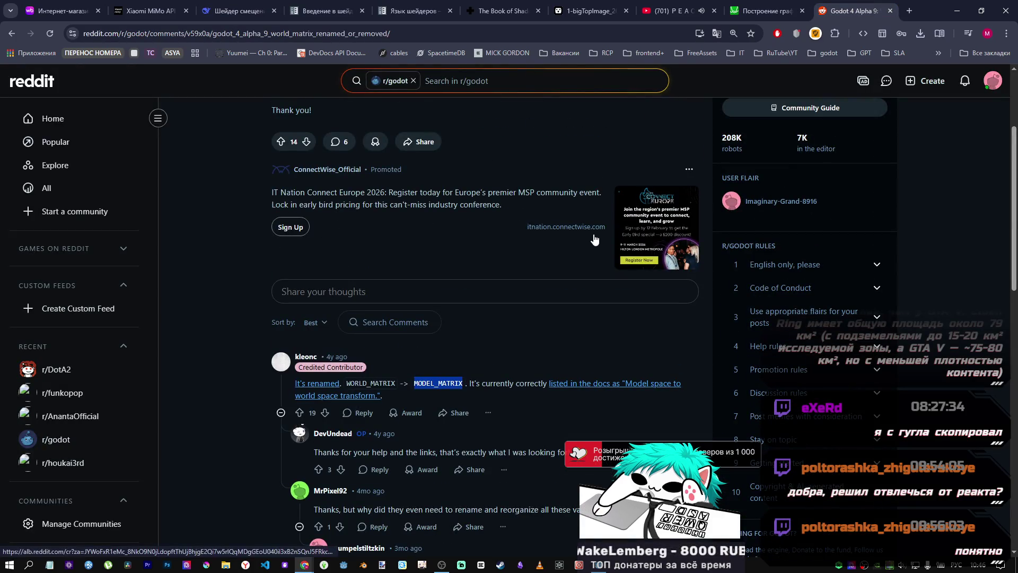
{"action": "left_click", "coordinate": [5, 37]}
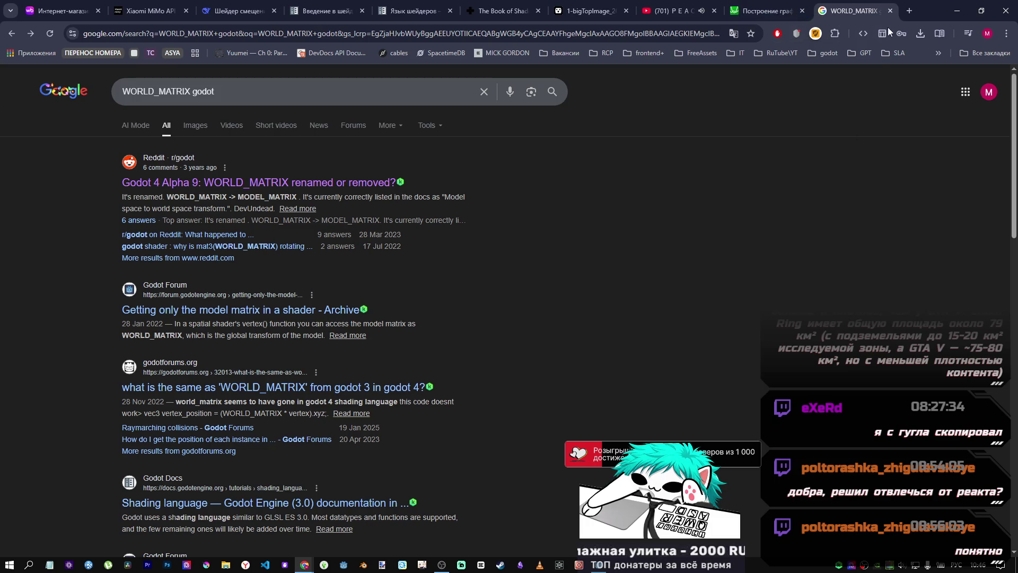
{"action": "middle_click", "coordinate": [873, 9]}
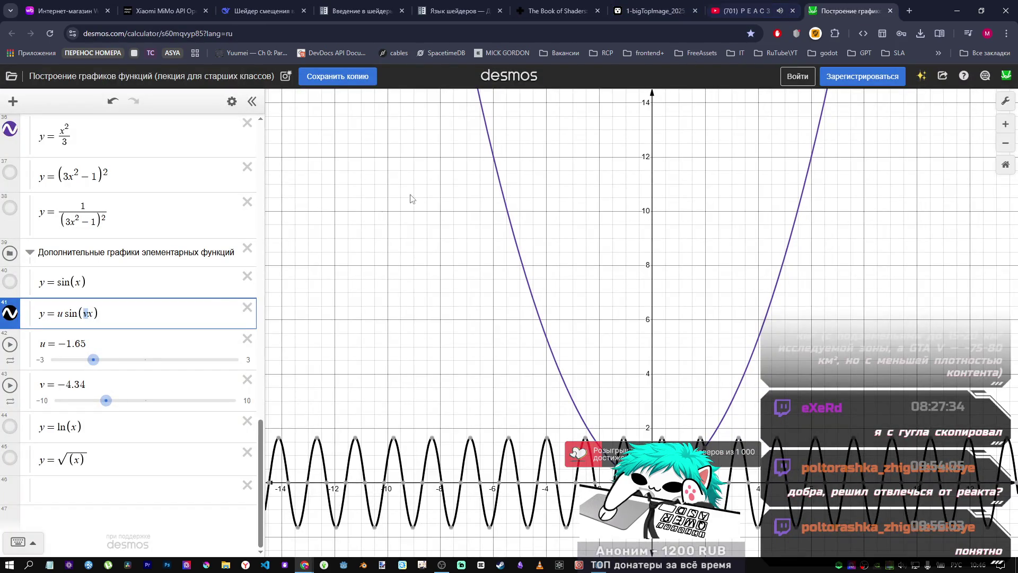
Step: Hide the u·sin(vx) curve and change the plain sine to y = sin(x) + 10
{"action": "scroll", "coordinate": [159, 249], "scroll_direction": "up", "scroll_amount": 2}
{"action": "left_click", "coordinate": [130, 243]}
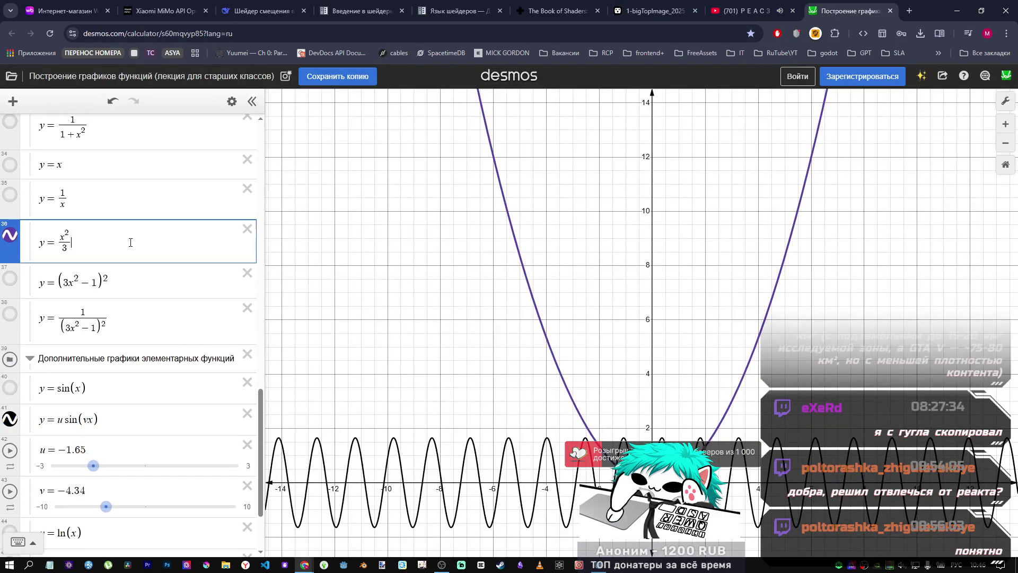
{"action": "scroll", "coordinate": [653, 280], "scroll_direction": "down", "scroll_amount": 4}
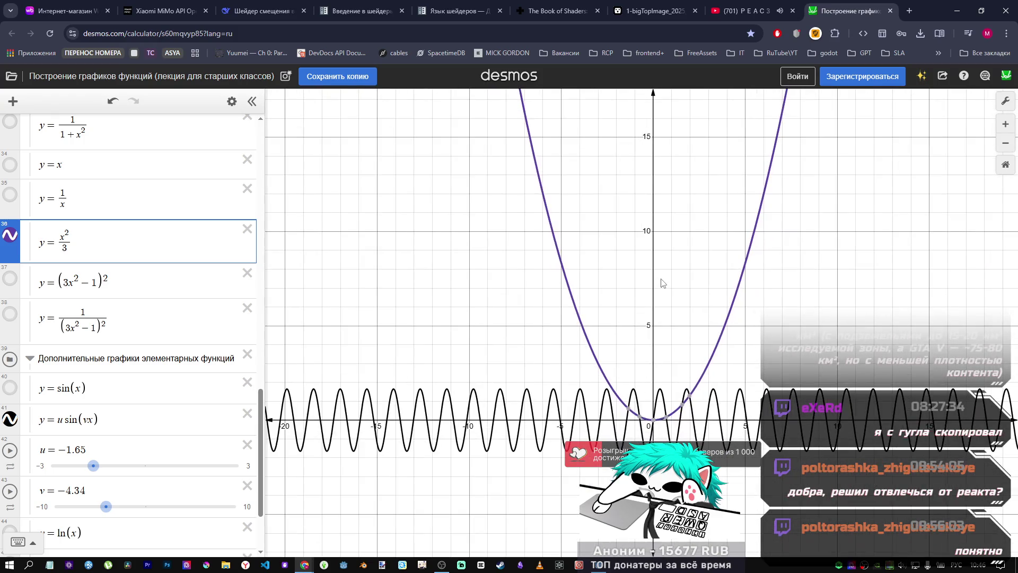
{"action": "left_click", "coordinate": [9, 419]}
{"action": "left_click", "coordinate": [7, 388]}
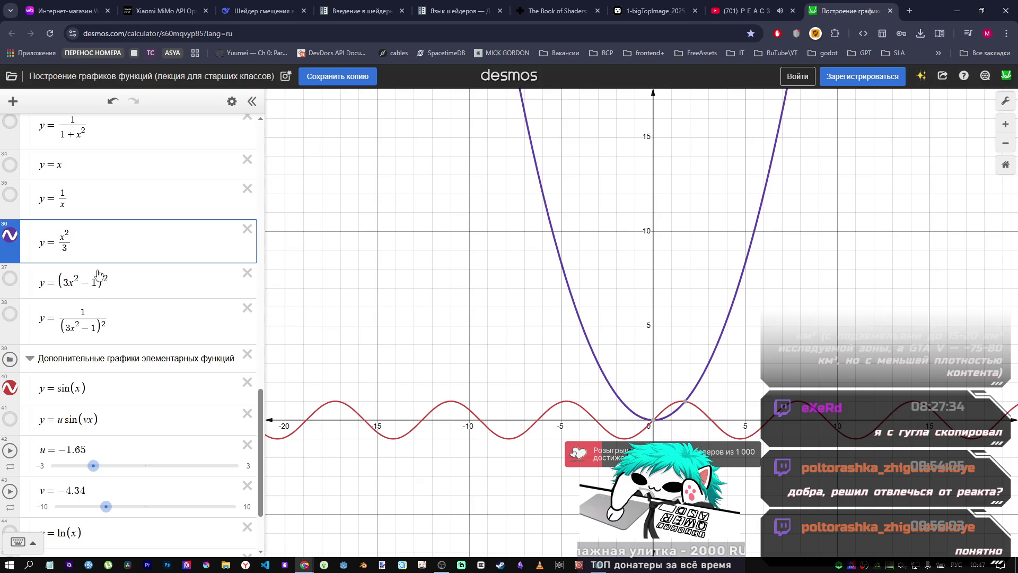
{"action": "left_click", "coordinate": [103, 390]}
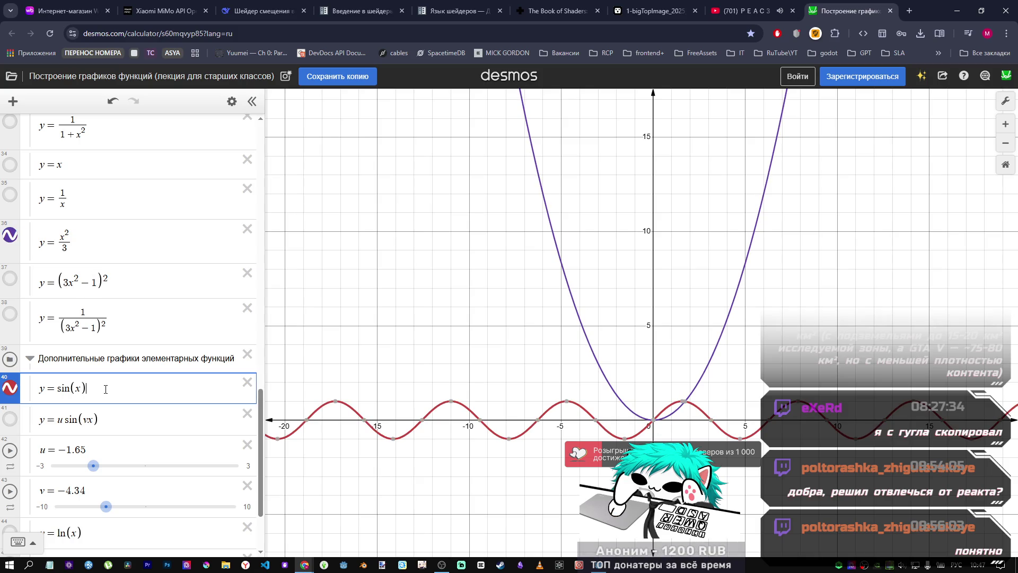
{"action": "type", "text": "+10"}
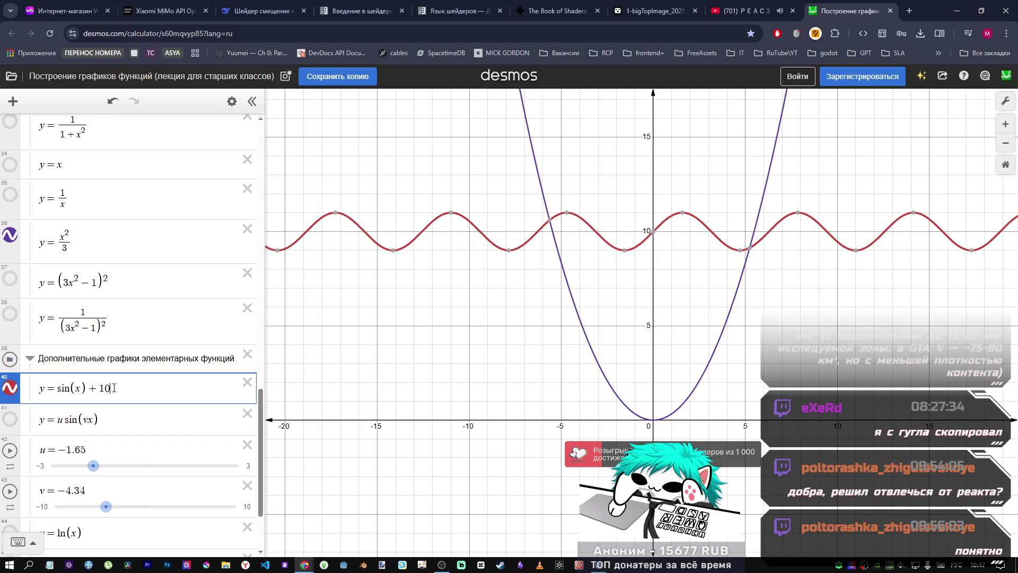
{"action": "left_click_drag", "start_coordinate": [104, 387], "coordinate": [101, 387]}
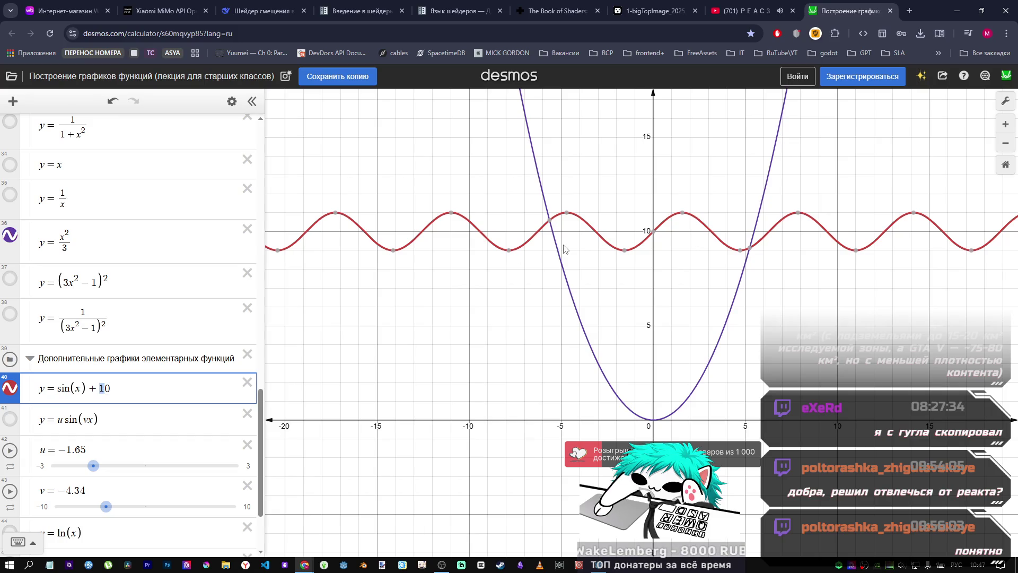
Step: Save the sine's intersection with y = x²/3 as point (−5.63924, 10.60035)
{"action": "left_click", "coordinate": [549, 220]}
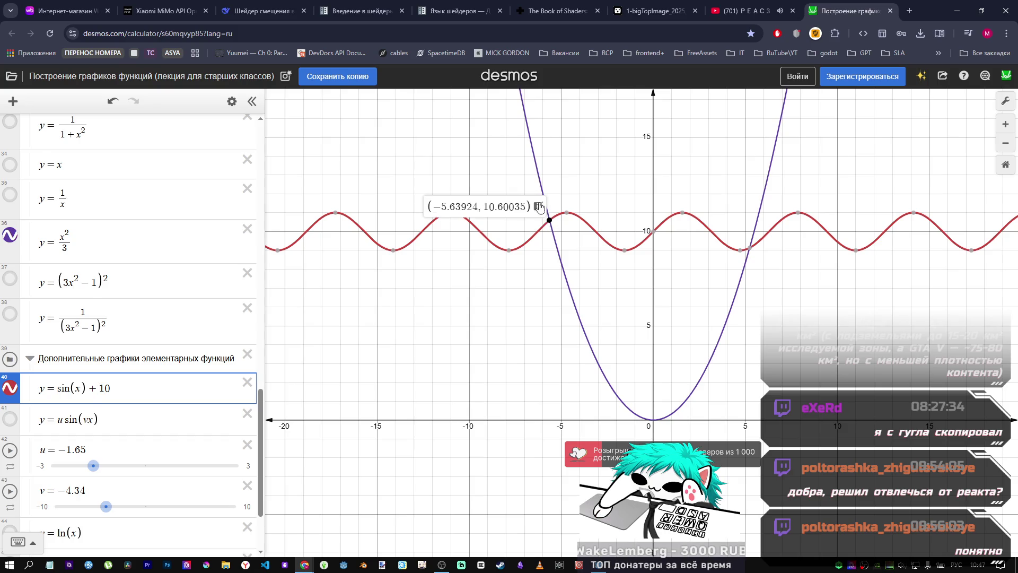
{"action": "left_click", "coordinate": [539, 206]}
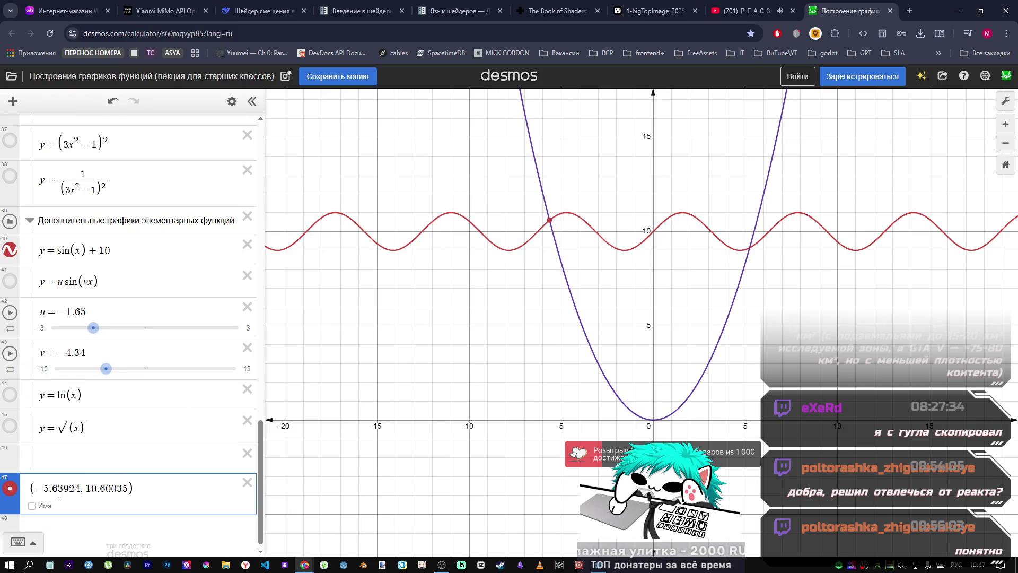
{"action": "left_click", "coordinate": [12, 488]}
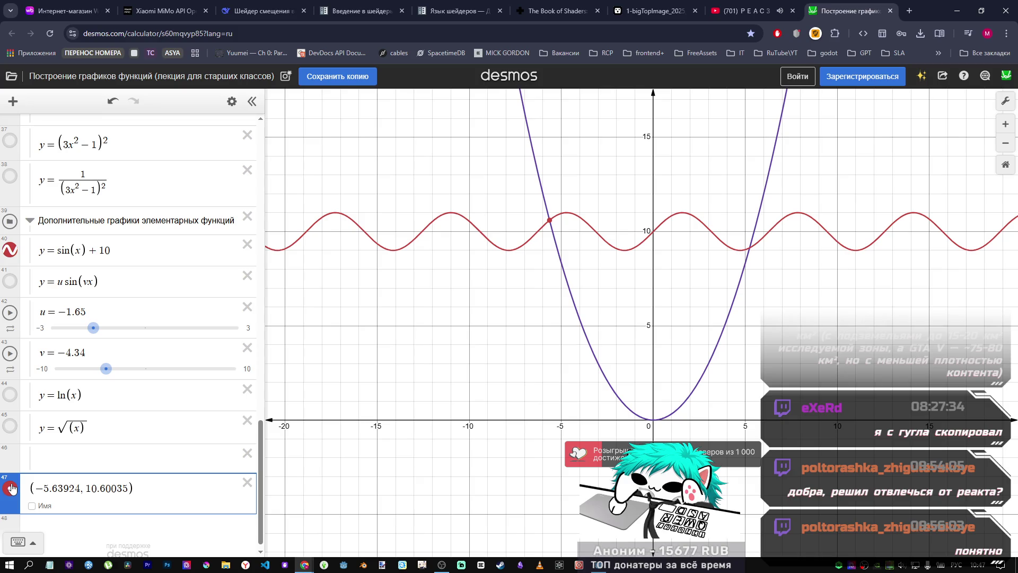
{"action": "left_click", "coordinate": [124, 245]}
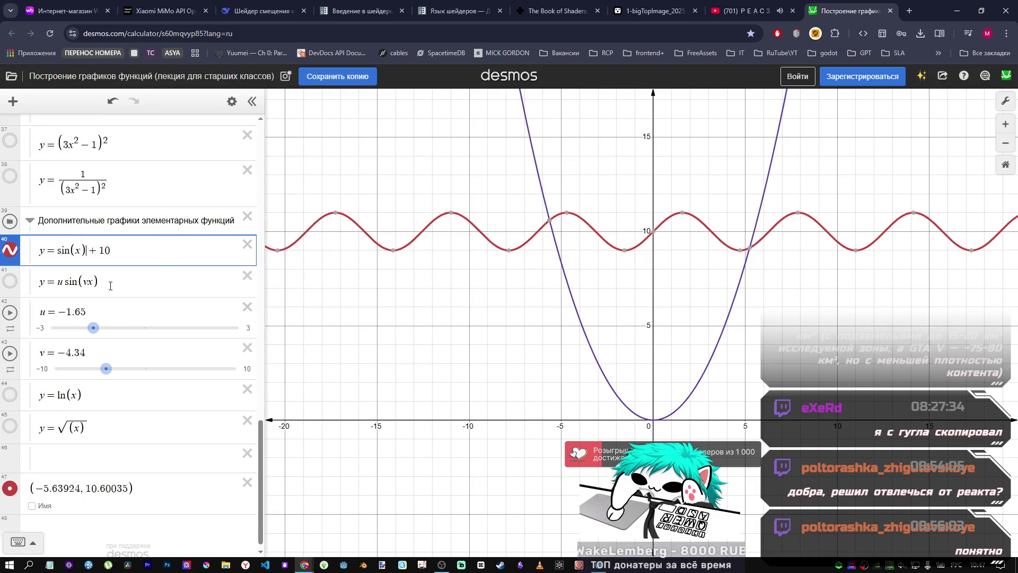
{"action": "type", "text": "*2"}
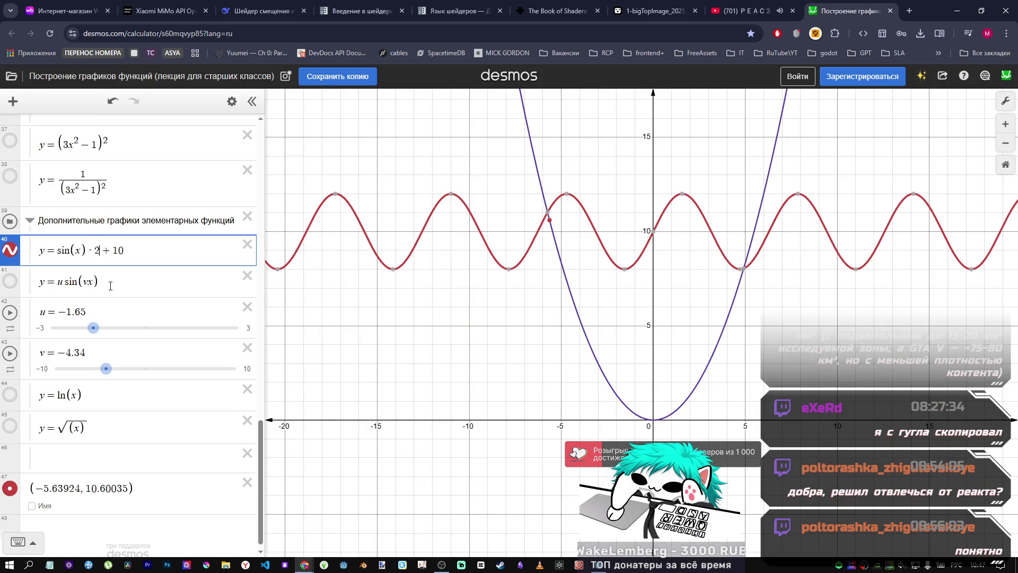
{"action": "key", "text": "BackSpace"}
{"action": "type", "text": "4"}
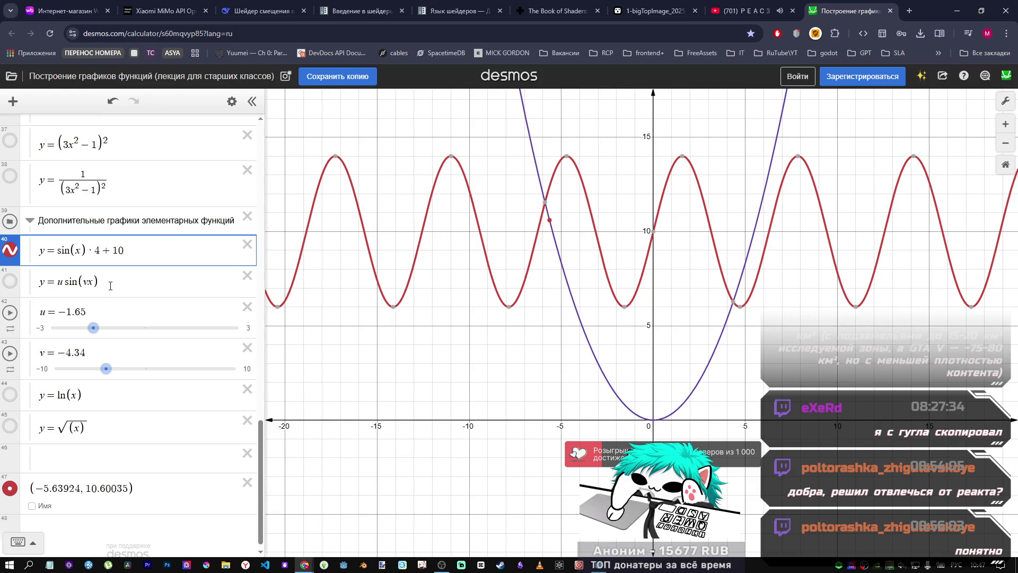
{"action": "scroll", "coordinate": [95, 297], "scroll_direction": "up", "scroll_amount": 2}
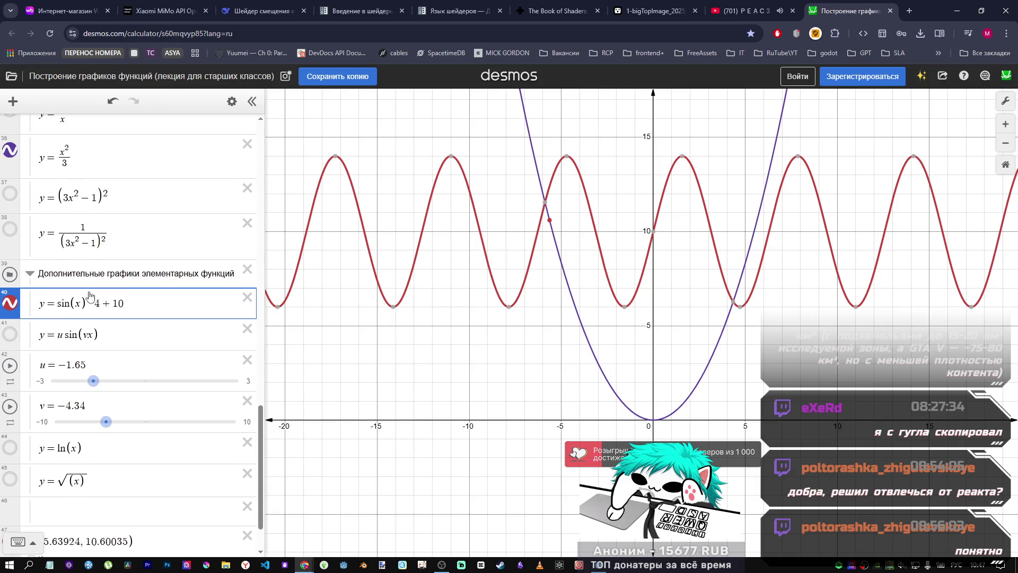
{"action": "left_click", "coordinate": [68, 303]}
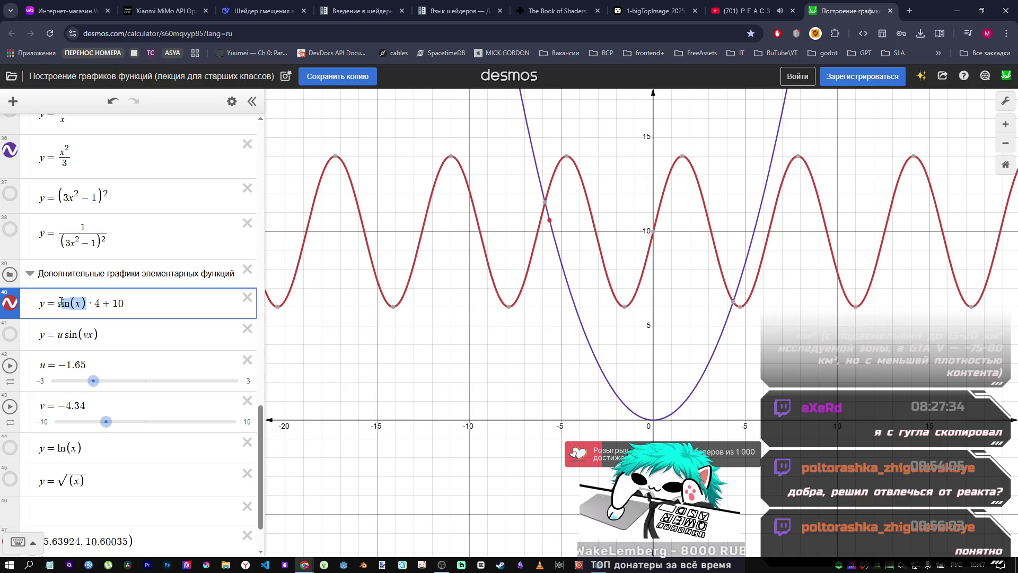
{"action": "left_click", "coordinate": [92, 159]}
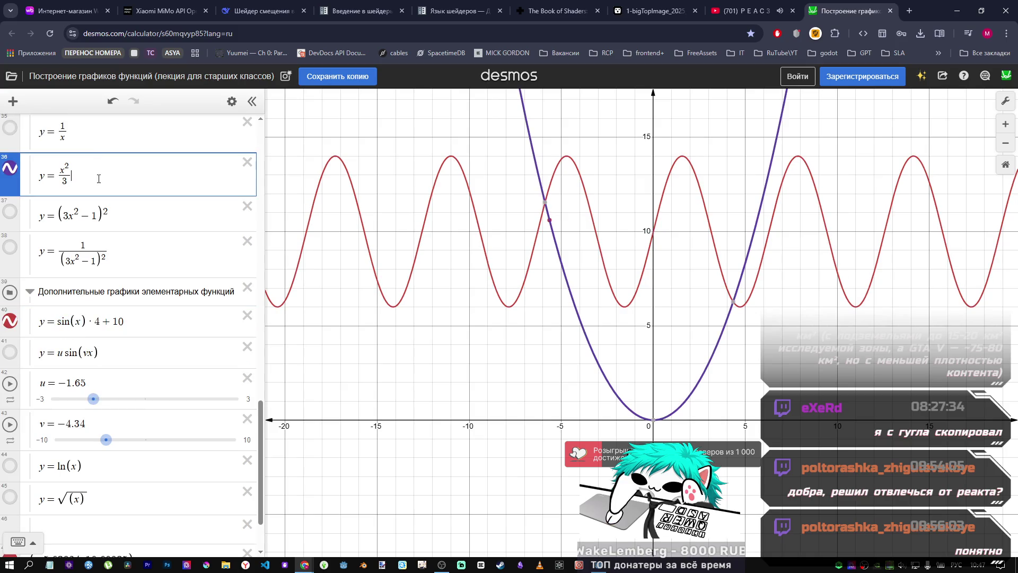
Step: Change the parabola expression to y = x²/3 · sin(x)
{"action": "type", "text": "+sin(x)"}
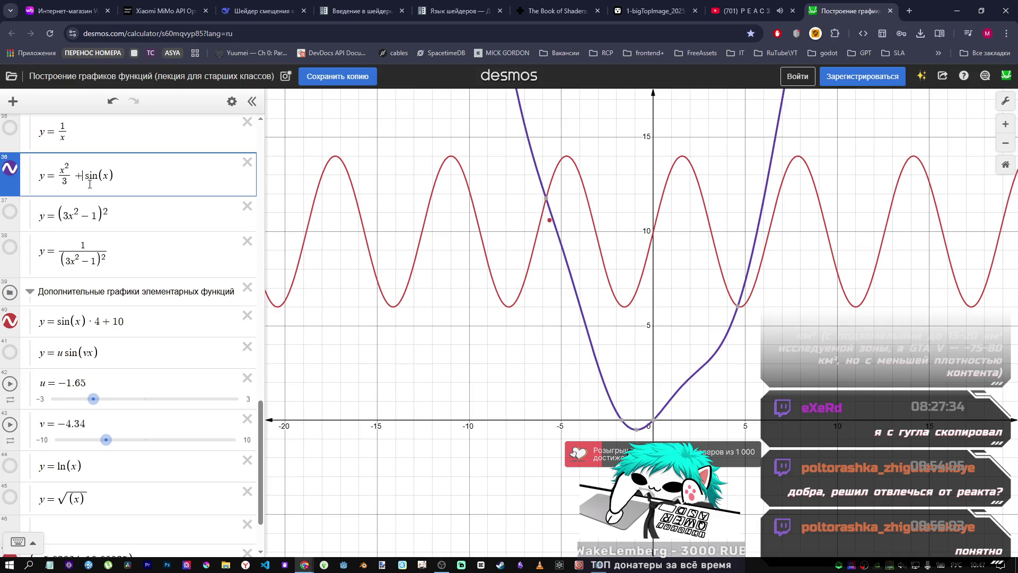
{"action": "key", "text": "BackSpace"}
{"action": "type", "text": "*"}
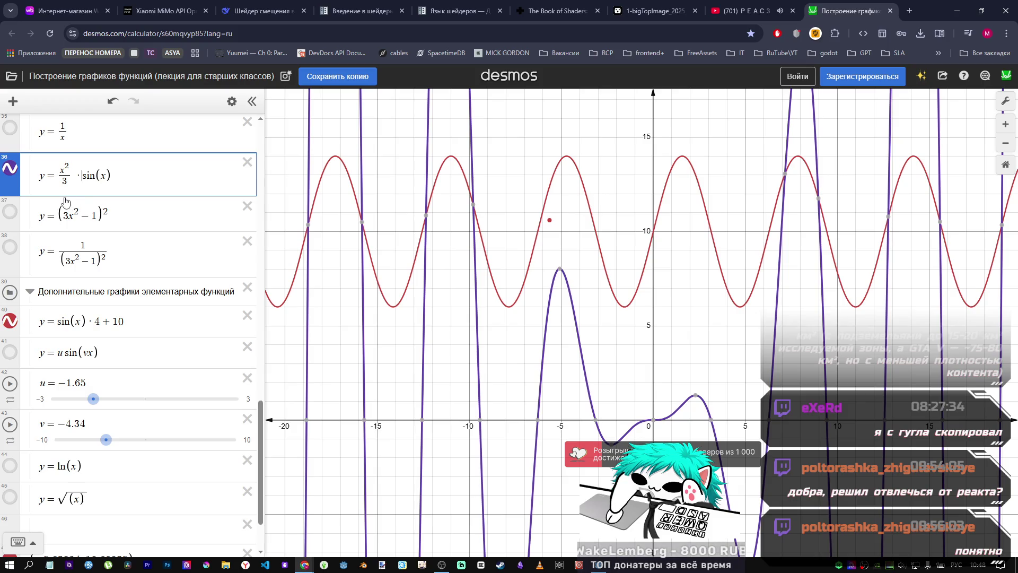
Step: Hide the red sin(x)·4+10 curve and its red point at (−5.63924, 10.60035)
{"action": "scroll", "coordinate": [594, 261], "scroll_direction": "down", "scroll_amount": 1}
{"action": "left_click", "coordinate": [11, 320]}
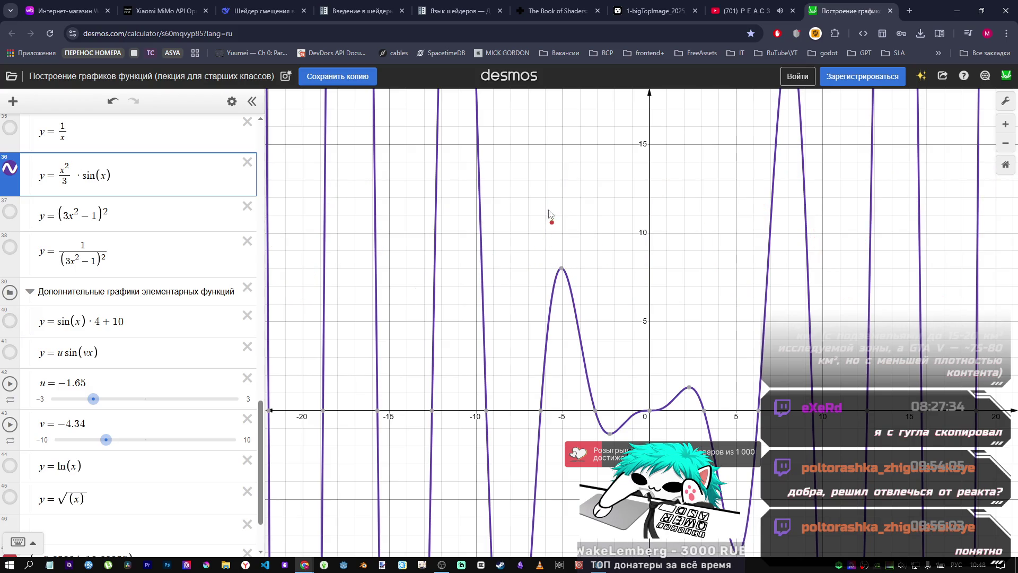
{"action": "scroll", "coordinate": [36, 483], "scroll_direction": "down", "scroll_amount": 1}
{"action": "scroll", "coordinate": [37, 483], "scroll_direction": "down", "scroll_amount": 1}
{"action": "left_click", "coordinate": [11, 478]}
{"action": "scroll", "coordinate": [159, 424], "scroll_direction": "up", "scroll_amount": 4}
{"action": "scroll", "coordinate": [235, 481], "scroll_direction": "down", "scroll_amount": 4}
{"action": "scroll", "coordinate": [81, 371], "scroll_direction": "up", "scroll_amount": 5}
Step: Negate the sine factor so the expression reads y = x²/3 · −sin(x)
{"action": "left_click", "coordinate": [80, 355]}
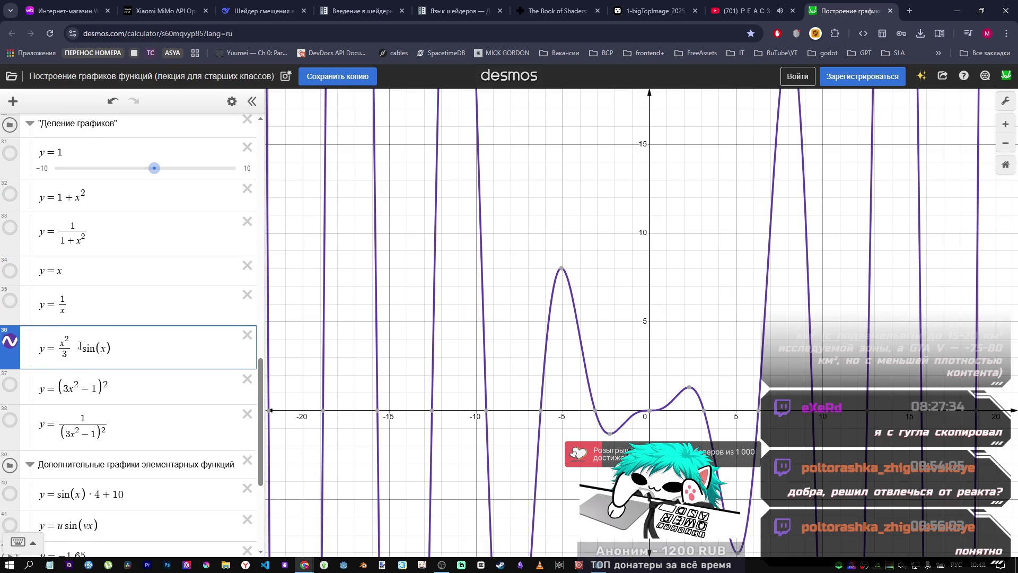
{"action": "type", "text": "1 +"}
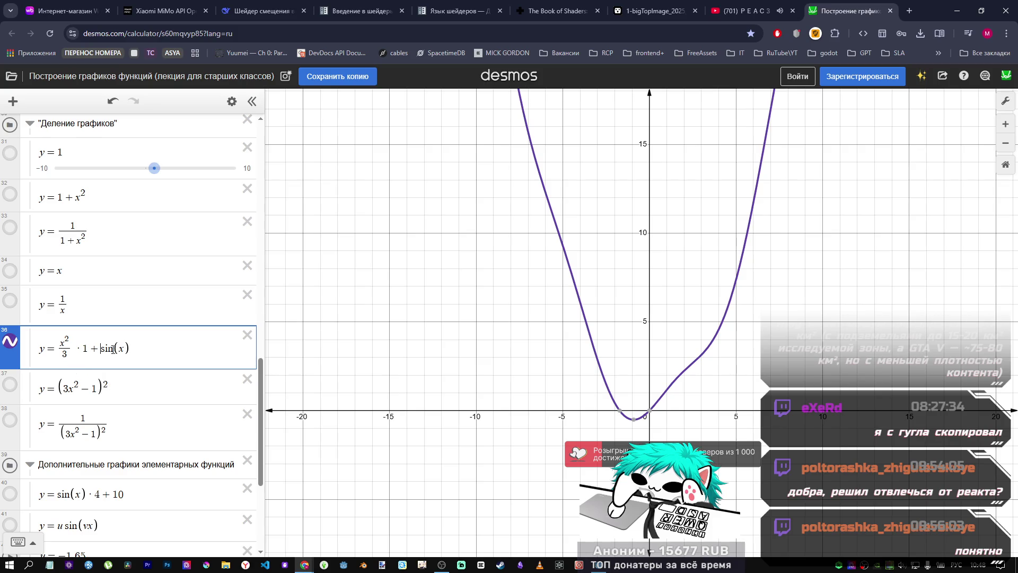
{"action": "key", "text": "BackSpace"}
{"action": "key", "text": "BackSpace"}
{"action": "type", "text": "-"}
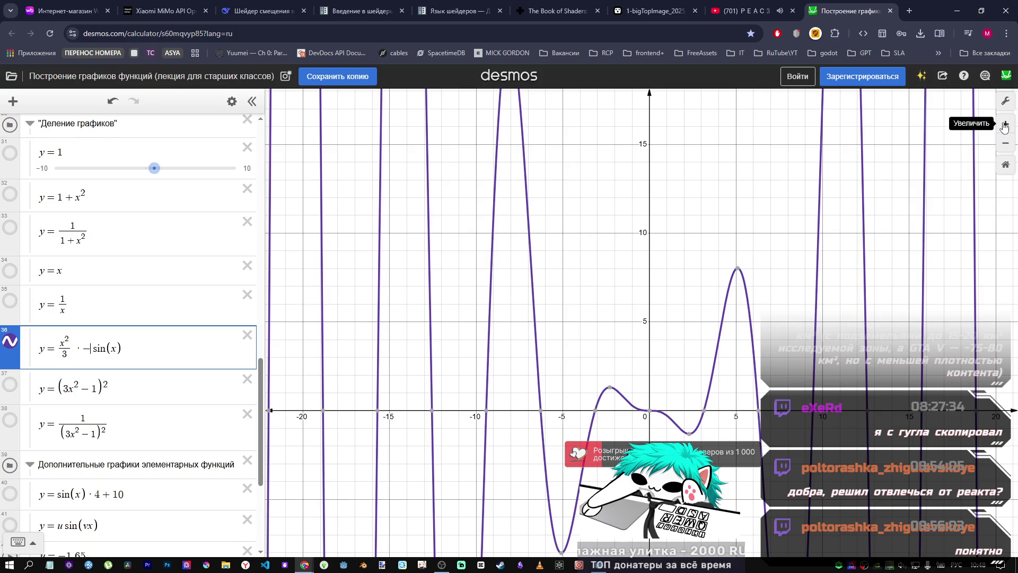
Step: In a new tab, search Google for 'определить функцию по линии' and skim the results
{"action": "key", "text": "ctrl+t"}
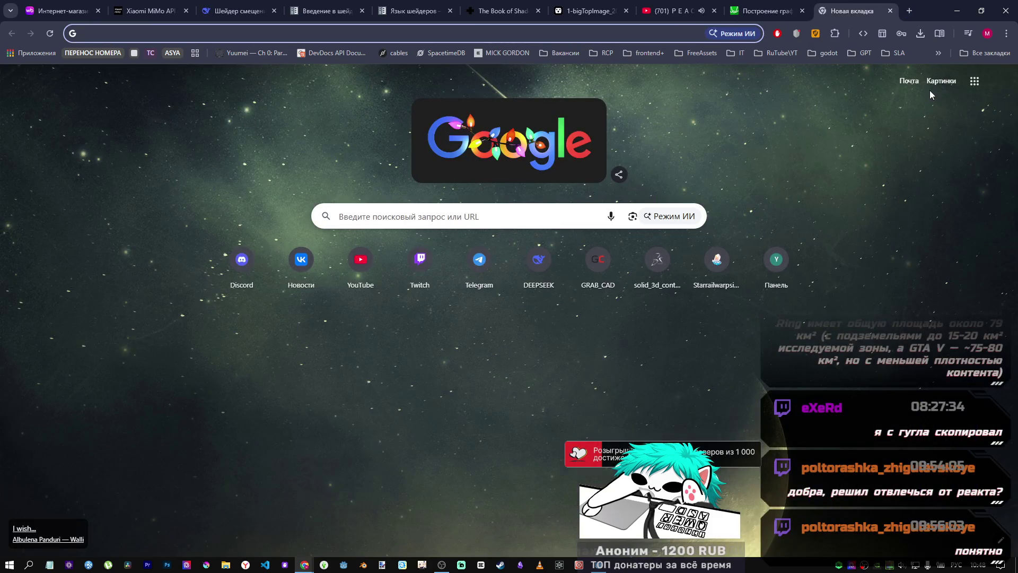
{"action": "type", "text": "шейд"}
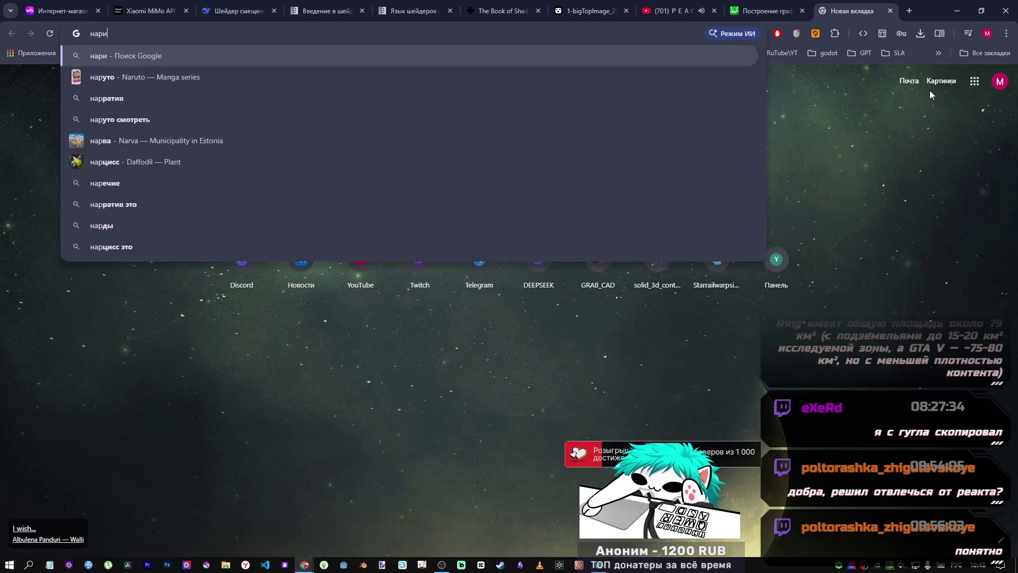
{"action": "key", "text": "BackSpace"}
{"action": "key", "text": "BackSpace"}
{"action": "key", "text": "BackSpace"}
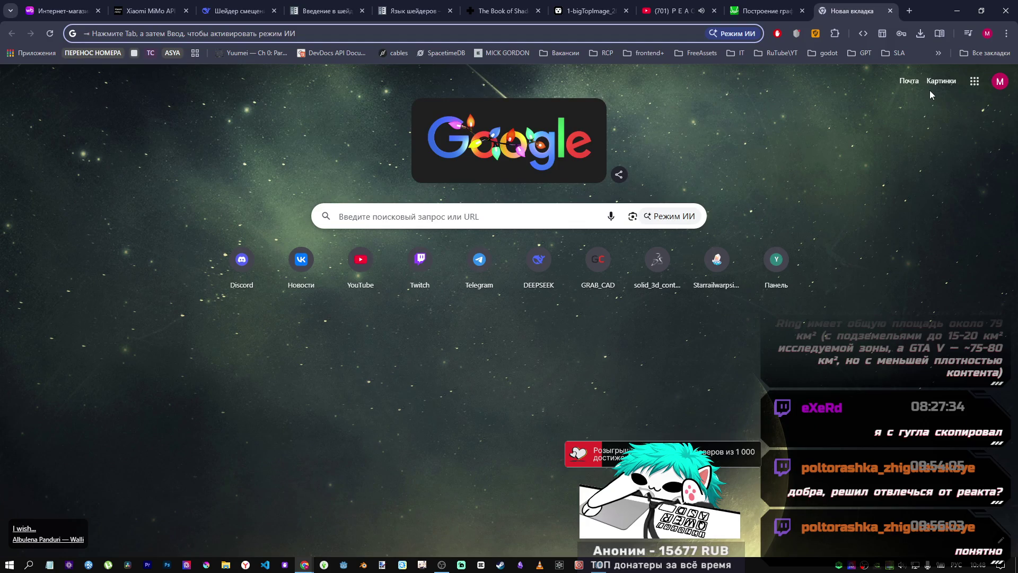
{"action": "type", "text": "определить функцию по"}
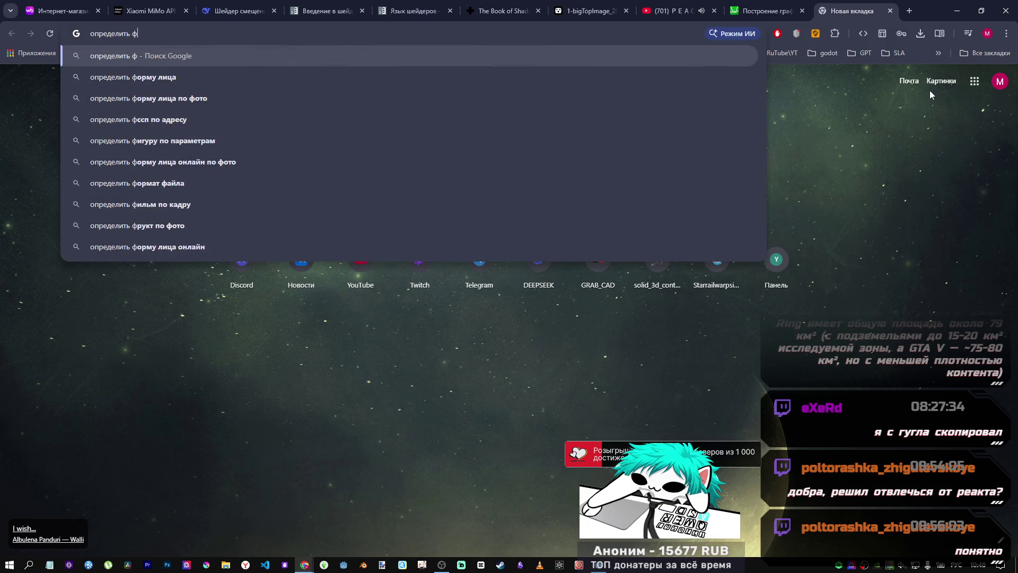
{"action": "type", "text": " линии"}
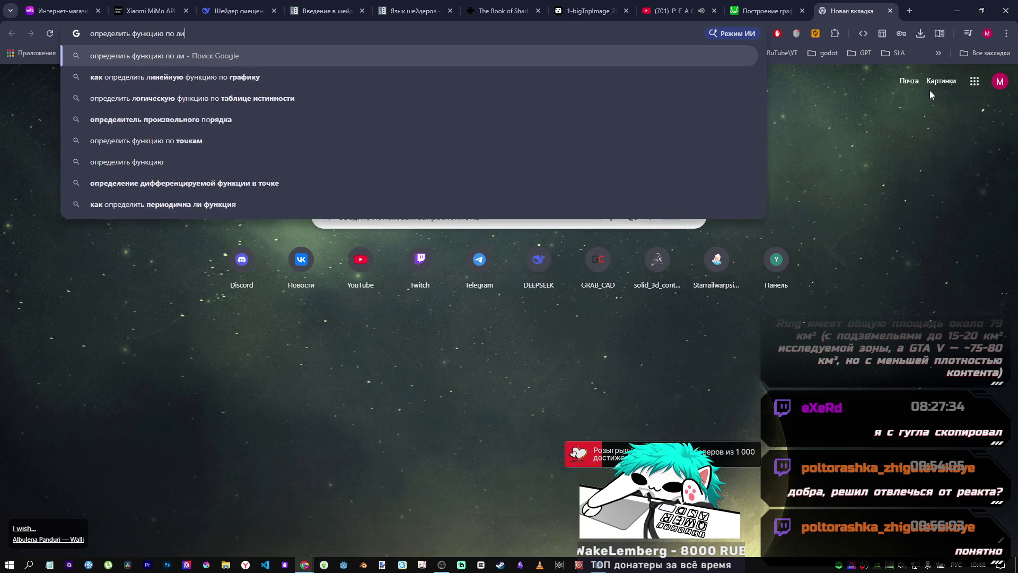
{"action": "key", "text": "Return"}
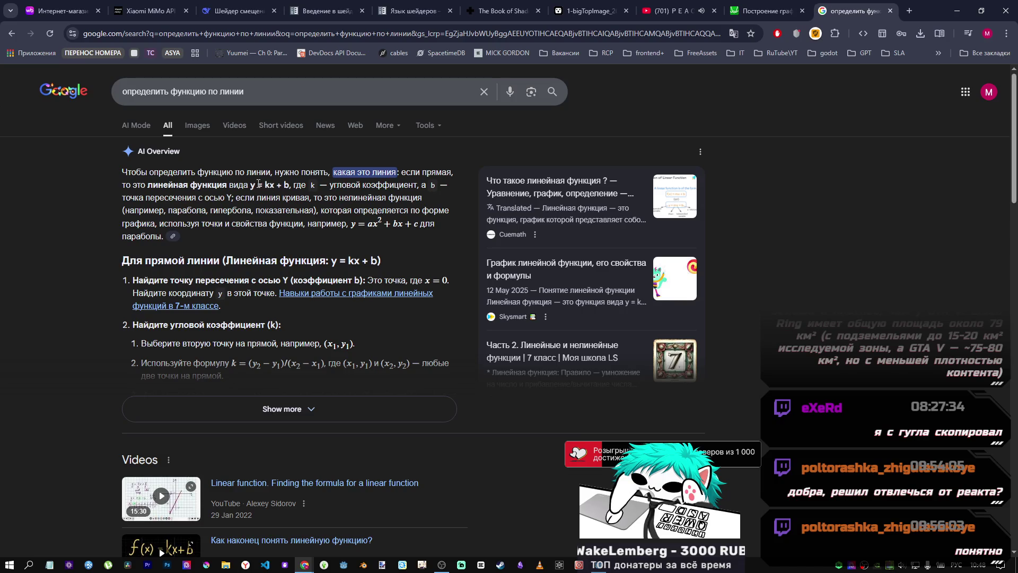
{"action": "scroll", "coordinate": [347, 239], "scroll_direction": "down", "scroll_amount": 7}
{"action": "scroll", "coordinate": [346, 233], "scroll_direction": "down", "scroll_amount": 5}
{"action": "scroll", "coordinate": [346, 234], "scroll_direction": "up", "scroll_amount": 3}
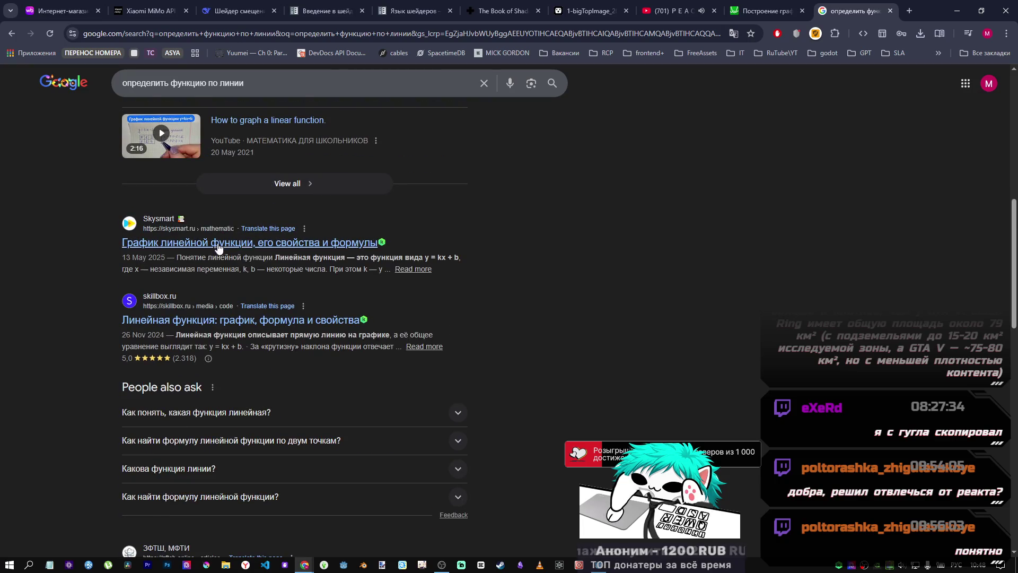
{"action": "scroll", "coordinate": [238, 268], "scroll_direction": "down", "scroll_amount": 6}
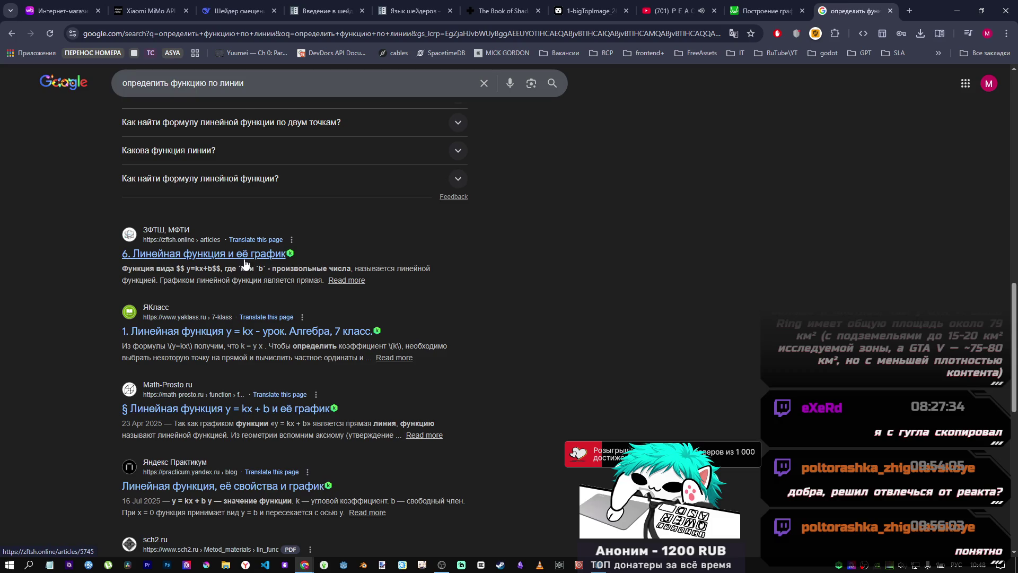
Step: Replace the query with 'функция по графику онлайн' and search again
{"action": "left_click_drag", "start_coordinate": [243, 82], "coordinate": [81, 91]}
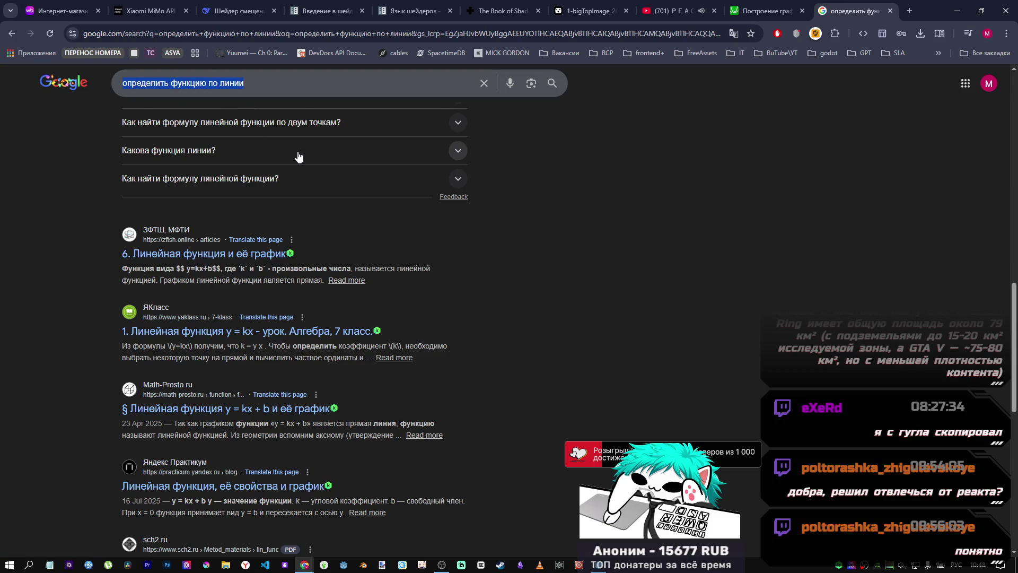
{"action": "type", "text": "функция по графику"}
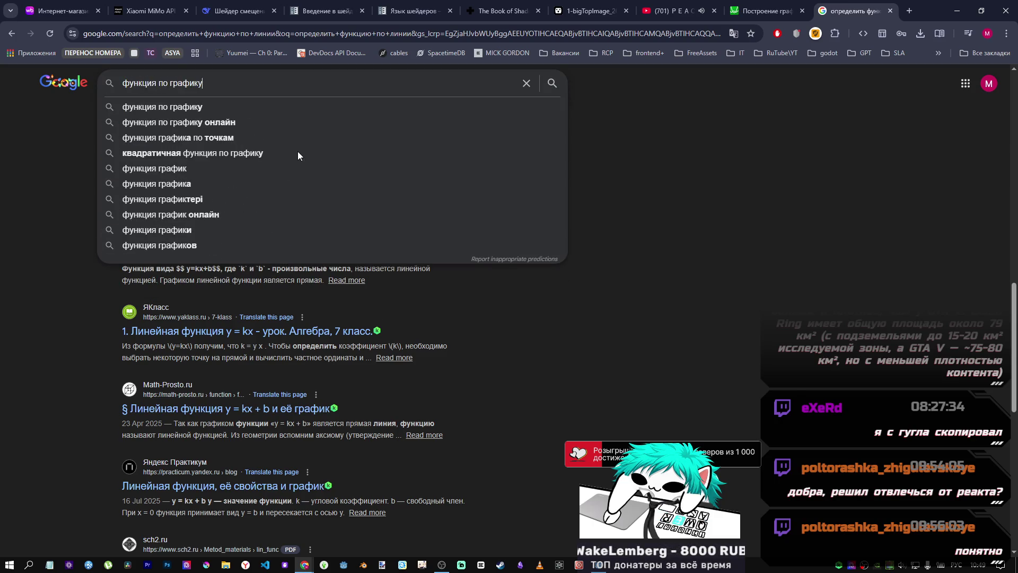
{"action": "type", "text": " онлайн"}
{"action": "key", "text": "Return"}
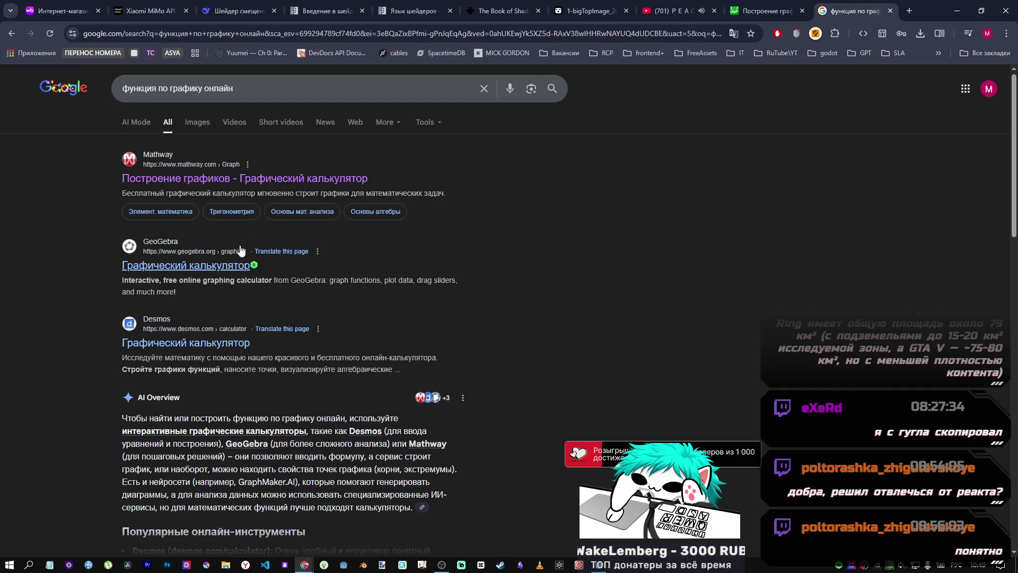
Step: Open the GeoGebra and Desmos calculator results in new tabs, ending on GeoGebra
{"action": "middle_click", "coordinate": [242, 250]}
{"action": "left_click", "coordinate": [850, 10]}
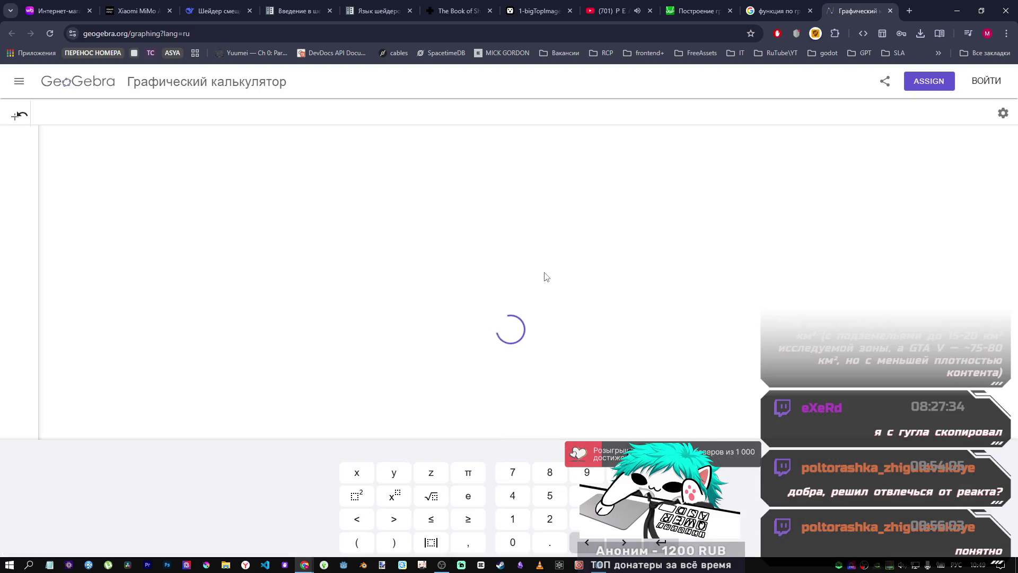
{"action": "left_click", "coordinate": [778, 11]}
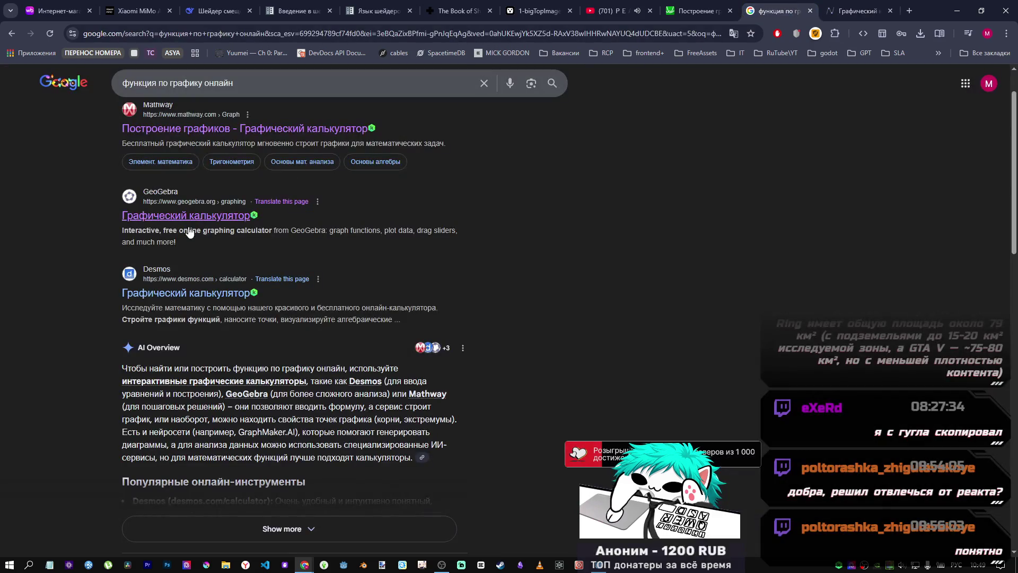
{"action": "middle_click", "coordinate": [179, 290]}
{"action": "scroll", "coordinate": [220, 333], "scroll_direction": "down", "scroll_amount": 5}
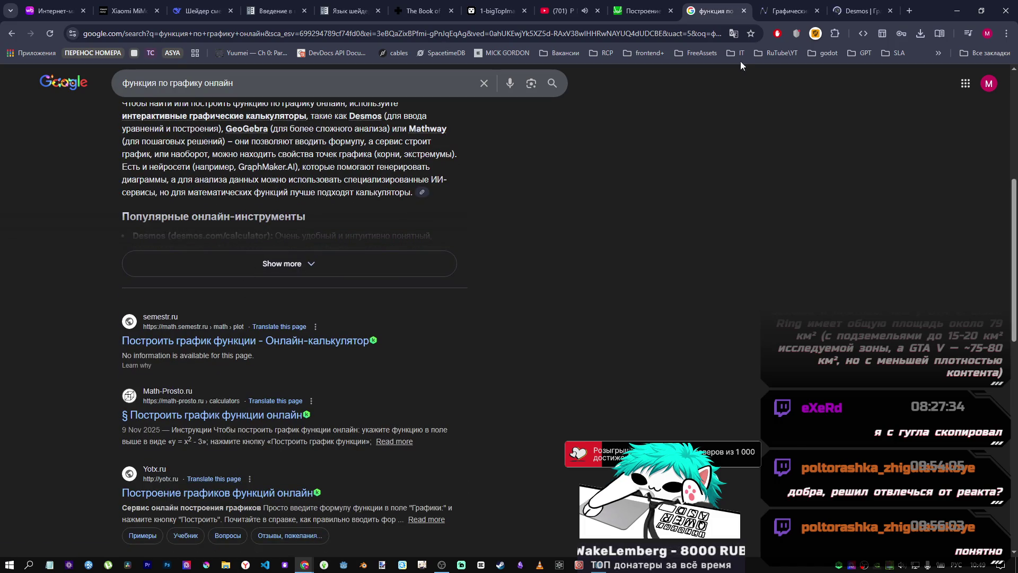
{"action": "left_click", "coordinate": [768, 16]}
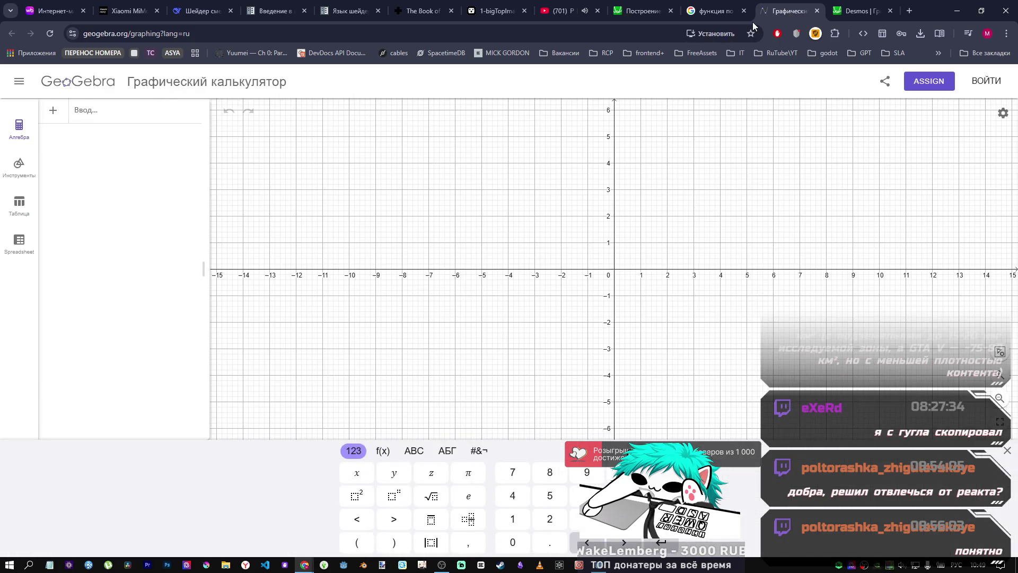
Step: Pan GeoGebra's graph, show the tools panel, and try the Создать список list tool
{"action": "mouse_move", "coordinate": [509, 311]}
{"action": "left_mouse_down"}
{"action": "mouse_move", "coordinate": [571, 211]}
{"action": "mouse_move", "coordinate": [437, 320]}
{"action": "mouse_move", "coordinate": [449, 330]}
{"action": "left_mouse_up"}
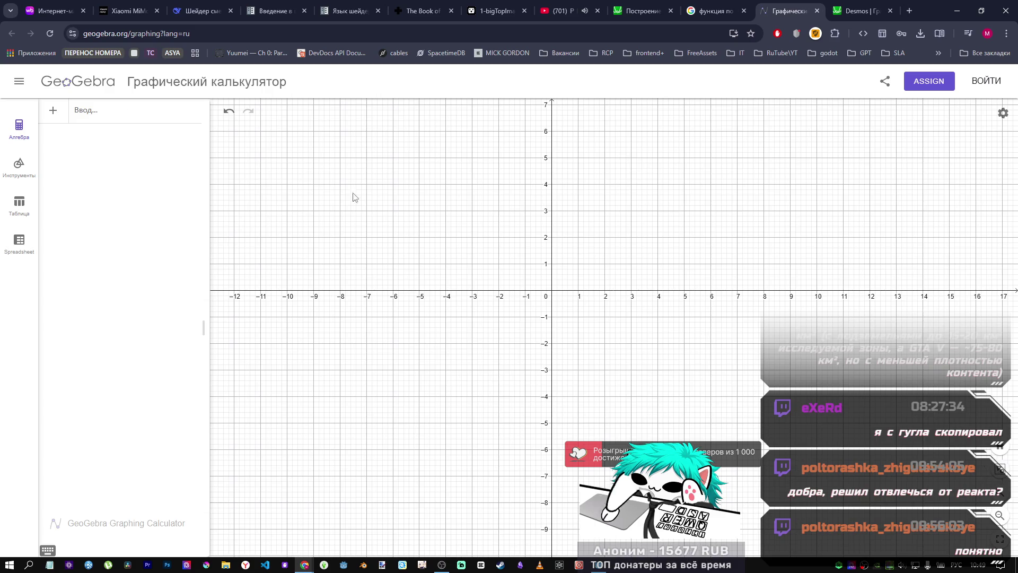
{"action": "left_click", "coordinate": [15, 169]}
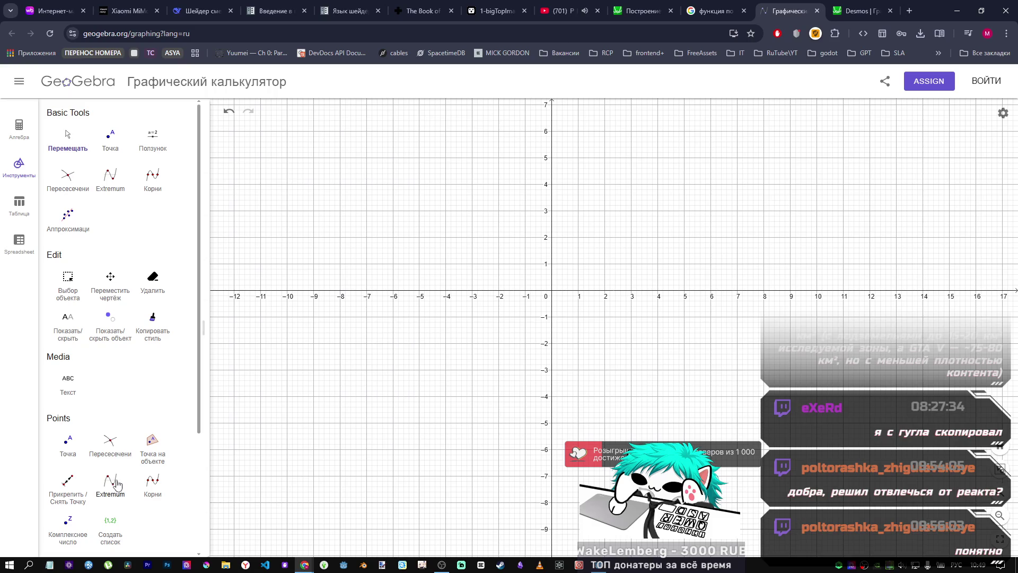
{"action": "scroll", "coordinate": [120, 467], "scroll_direction": "down", "scroll_amount": 2}
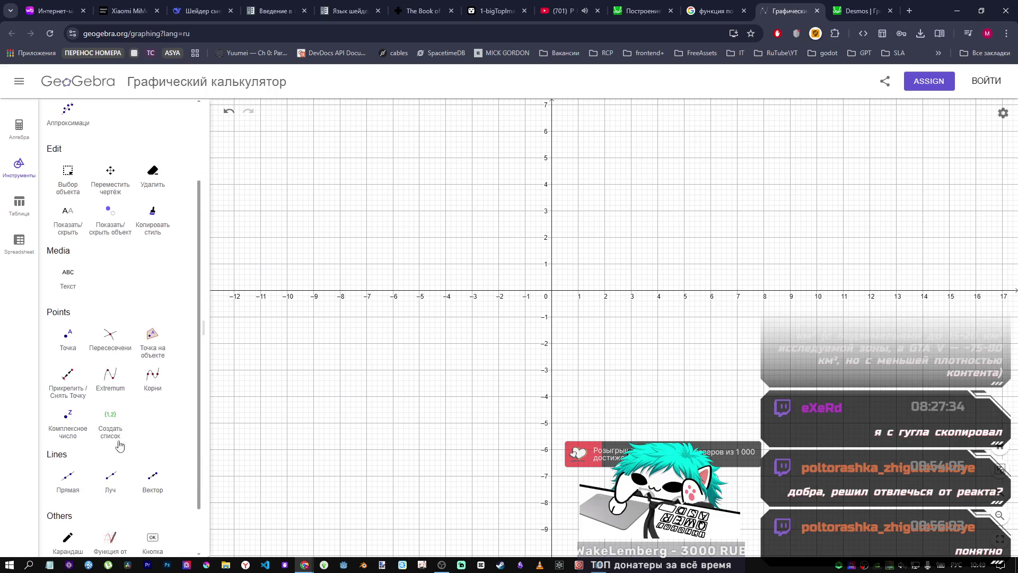
{"action": "left_click", "coordinate": [112, 427]}
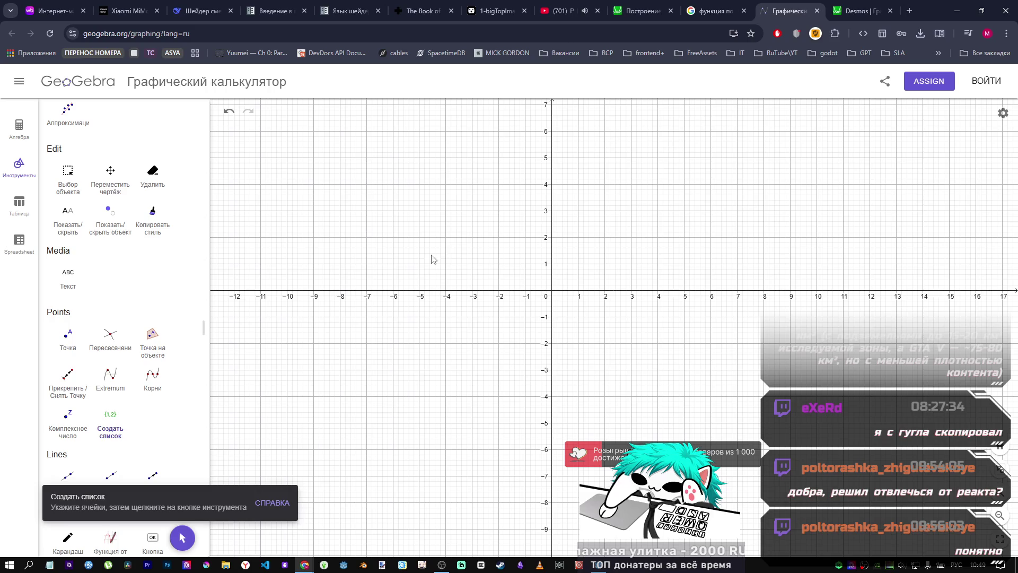
{"action": "scroll", "coordinate": [183, 541], "scroll_direction": "down", "scroll_amount": 1}
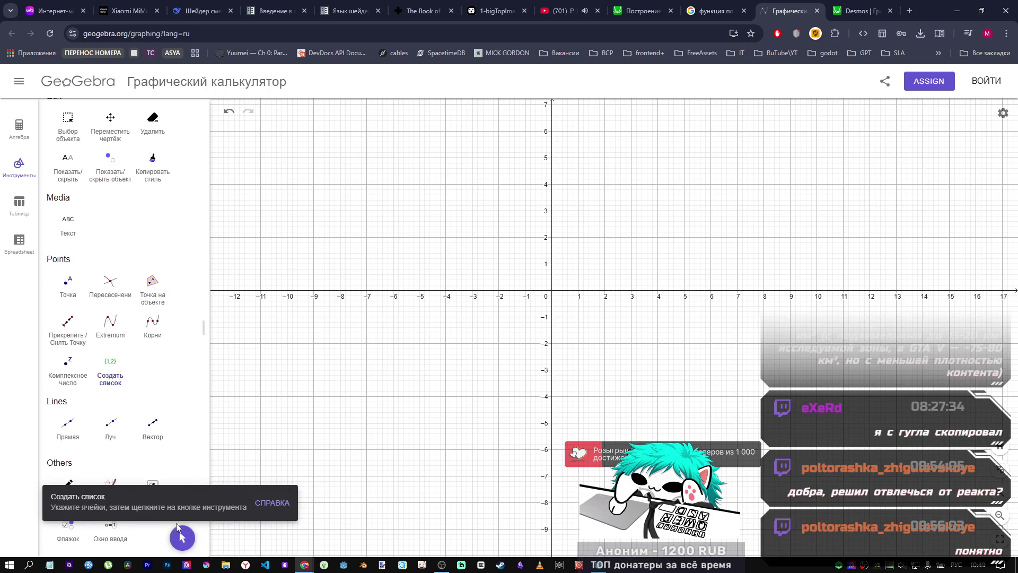
{"action": "left_click", "coordinate": [180, 538]}
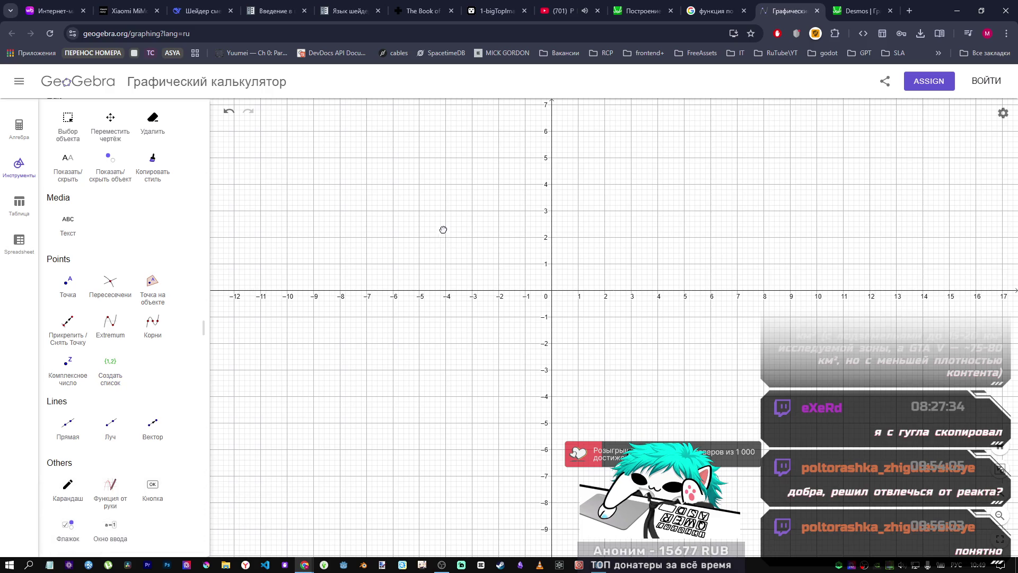
Step: Freehand-sketch function f dipping to 0 at the origin and levelling off near 5–7 on both sides
{"action": "left_click", "coordinate": [111, 495]}
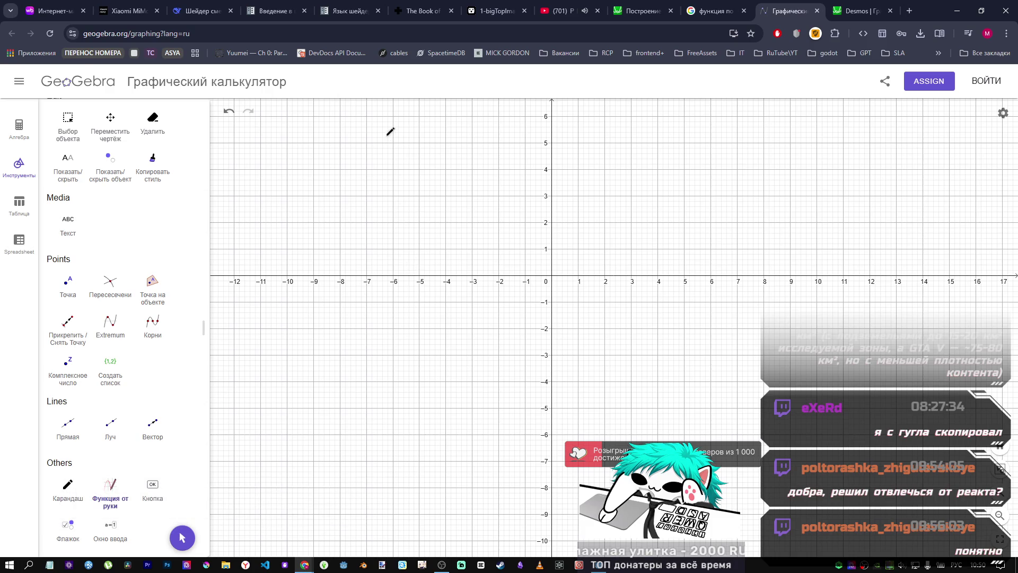
{"action": "mouse_move", "coordinate": [399, 134]}
{"action": "left_mouse_down"}
{"action": "mouse_move", "coordinate": [423, 135]}
{"action": "mouse_move", "coordinate": [446, 99]}
{"action": "left_mouse_up"}
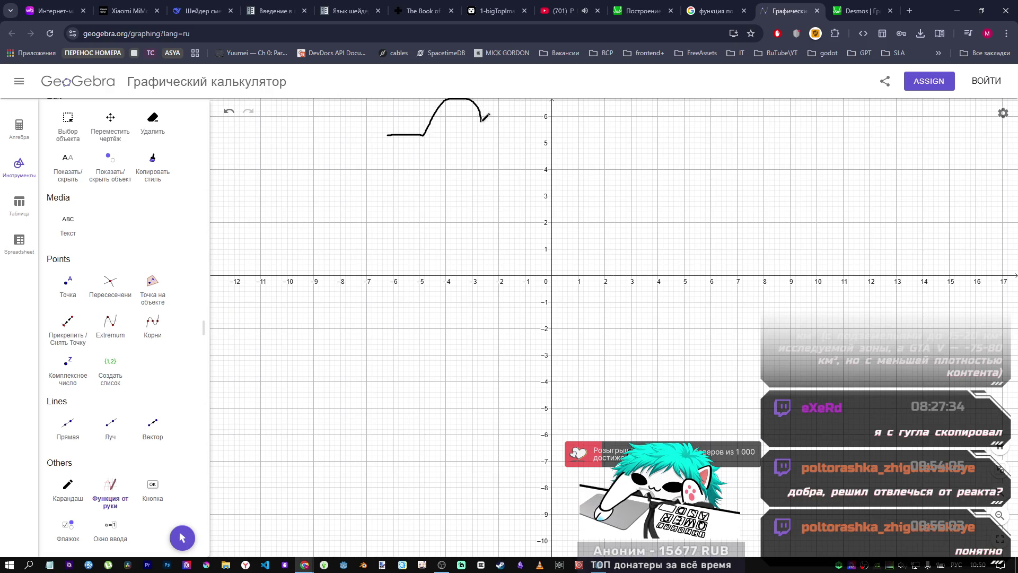
{"action": "mouse_move", "coordinate": [486, 141]}
{"action": "left_mouse_down"}
{"action": "mouse_move", "coordinate": [495, 201]}
{"action": "mouse_move", "coordinate": [516, 238]}
{"action": "left_mouse_up"}
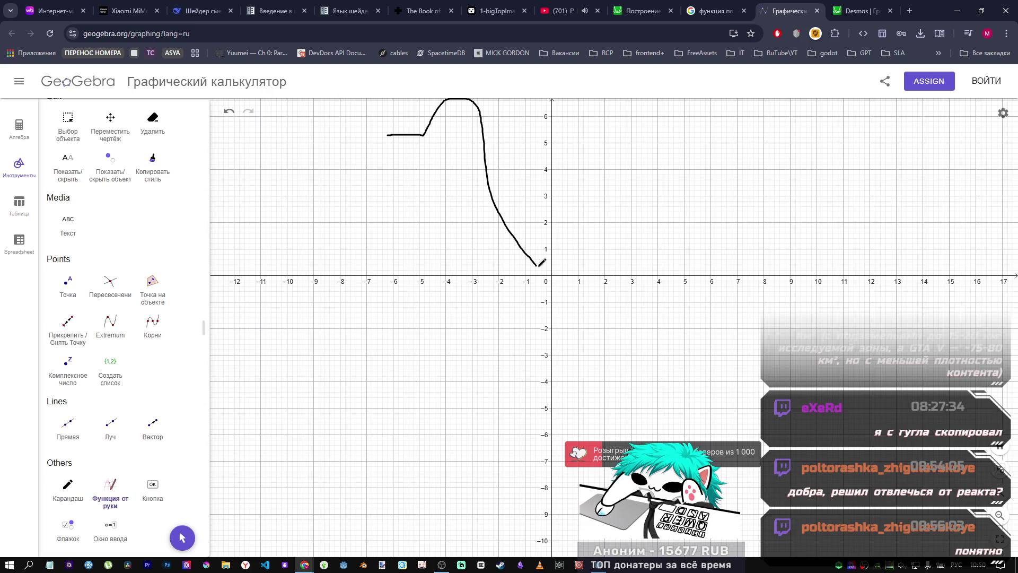
{"action": "left_click_drag", "start_coordinate": [582, 253], "coordinate": [605, 155]}
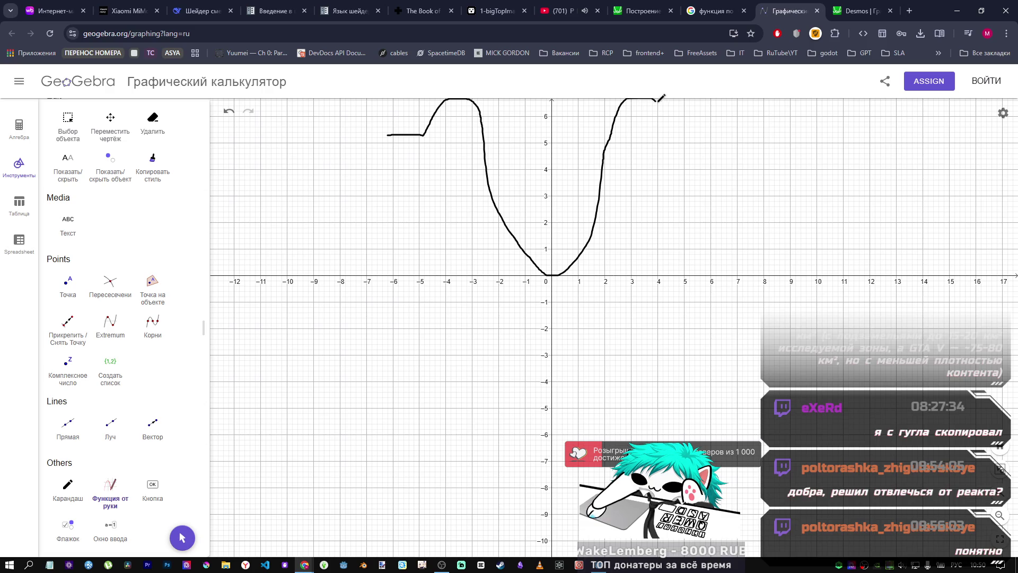
{"action": "mouse_move", "coordinate": [665, 114]}
{"action": "left_mouse_down"}
{"action": "mouse_move", "coordinate": [669, 127]}
{"action": "mouse_move", "coordinate": [704, 132]}
{"action": "left_mouse_up"}
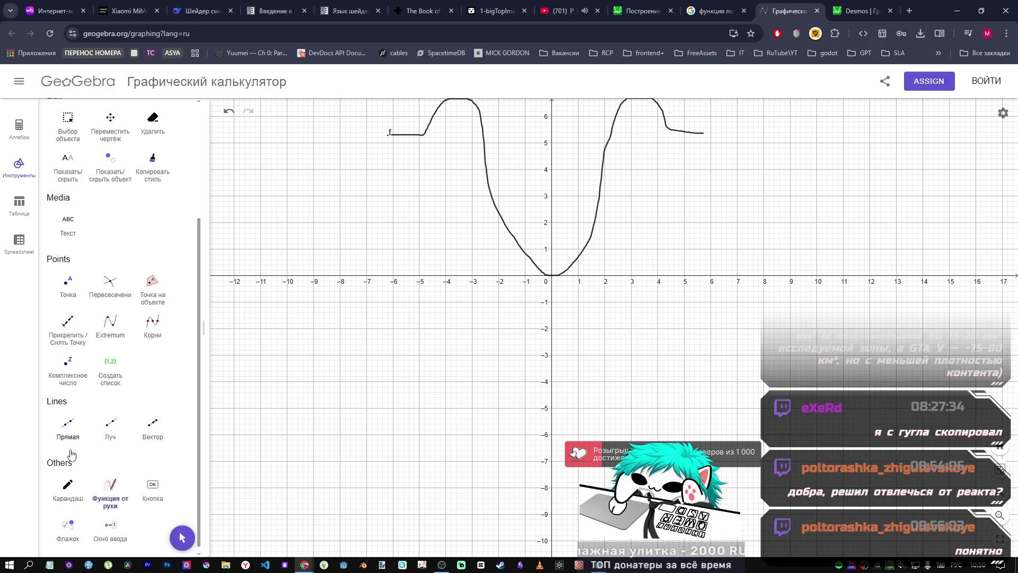
Step: Try fitting a curve to the sketch by marking part, then all, of it, keeping no fit
{"action": "left_click", "coordinate": [111, 491]}
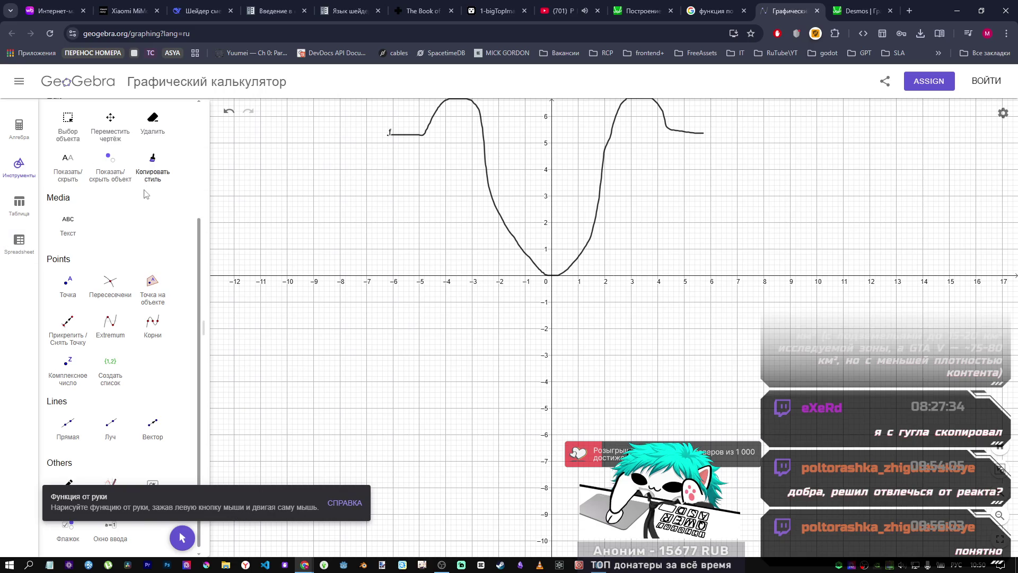
{"action": "scroll", "coordinate": [164, 239], "scroll_direction": "up", "scroll_amount": 3}
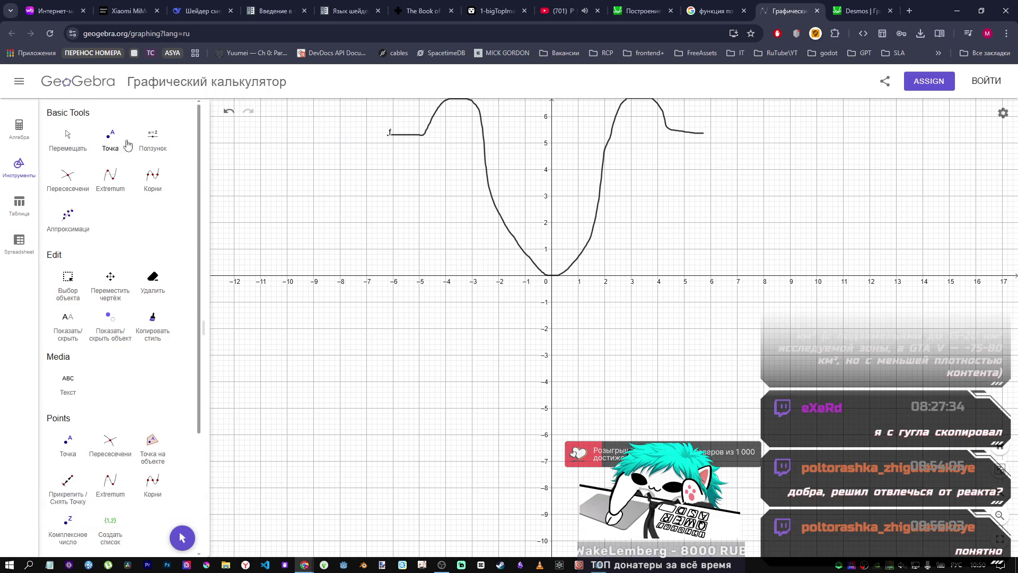
{"action": "left_click", "coordinate": [68, 217]}
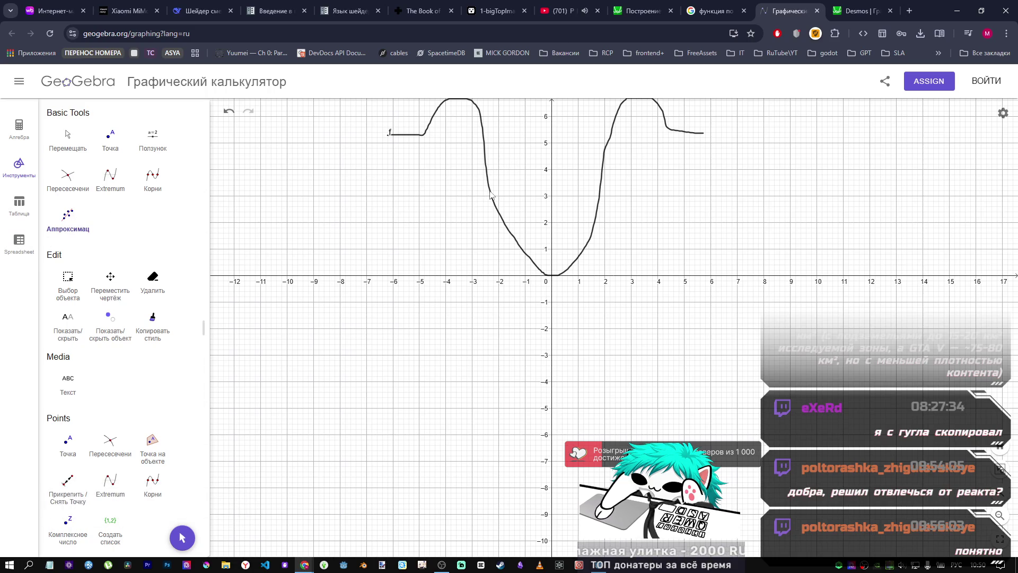
{"action": "left_click_drag", "start_coordinate": [511, 251], "coordinate": [439, 163]}
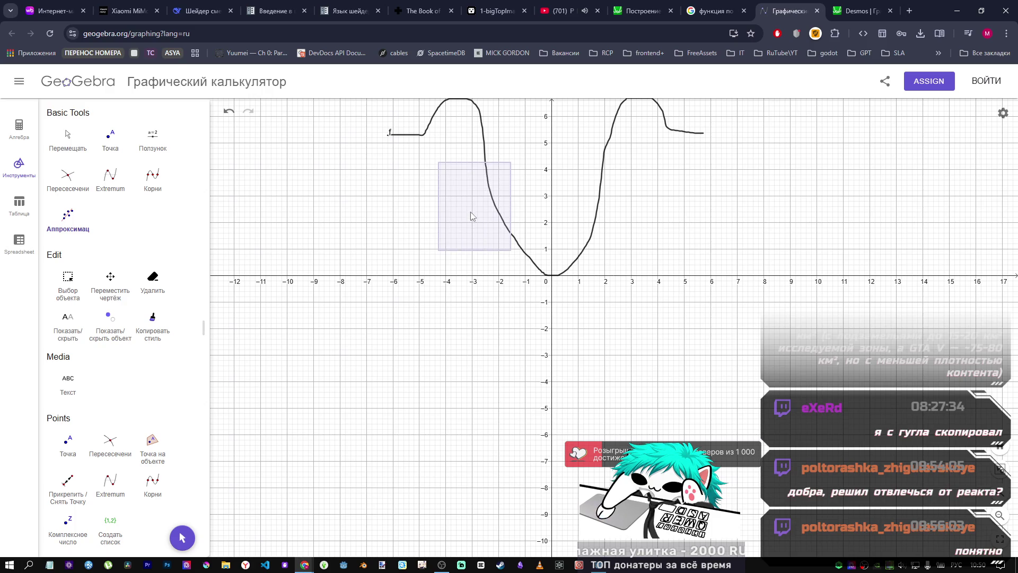
{"action": "left_click", "coordinate": [524, 211]}
{"action": "left_click_drag", "start_coordinate": [828, 340], "coordinate": [297, 71]}
{"action": "left_click", "coordinate": [368, 204]}
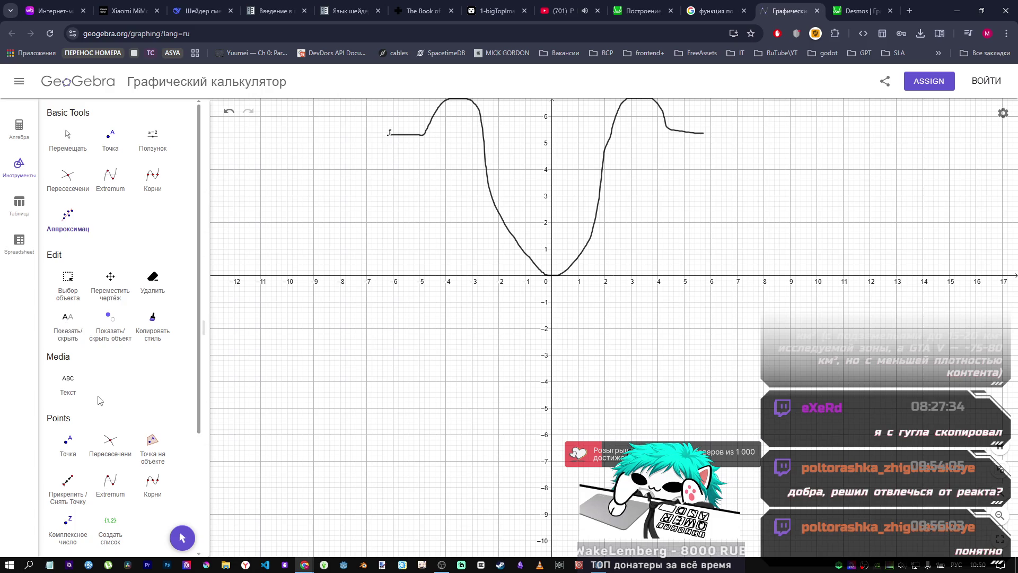
{"action": "scroll", "coordinate": [96, 402], "scroll_direction": "down", "scroll_amount": 2}
{"action": "scroll", "coordinate": [93, 406], "scroll_direction": "down", "scroll_amount": 1}
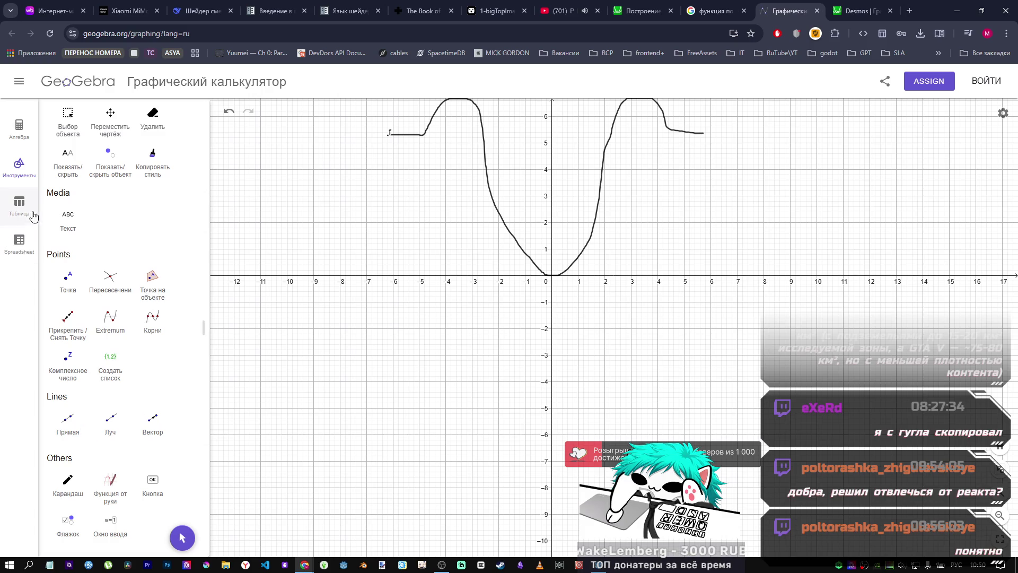
{"action": "scroll", "coordinate": [173, 301], "scroll_direction": "up", "scroll_amount": 3}
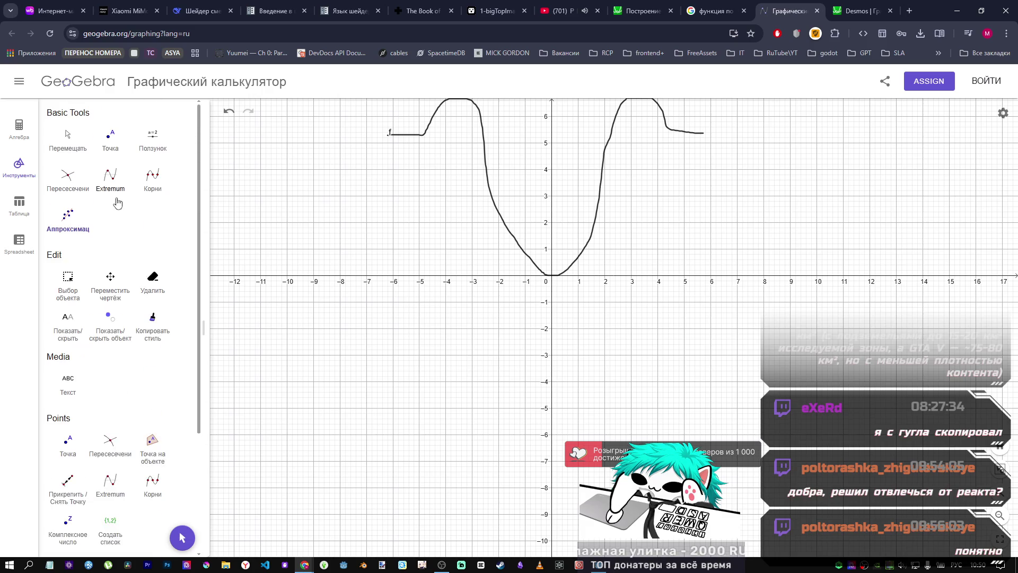
Step: Try the Extremum tool, pan so the whole curve shows, then start closing the GeoGebra tab
{"action": "left_click", "coordinate": [111, 178]}
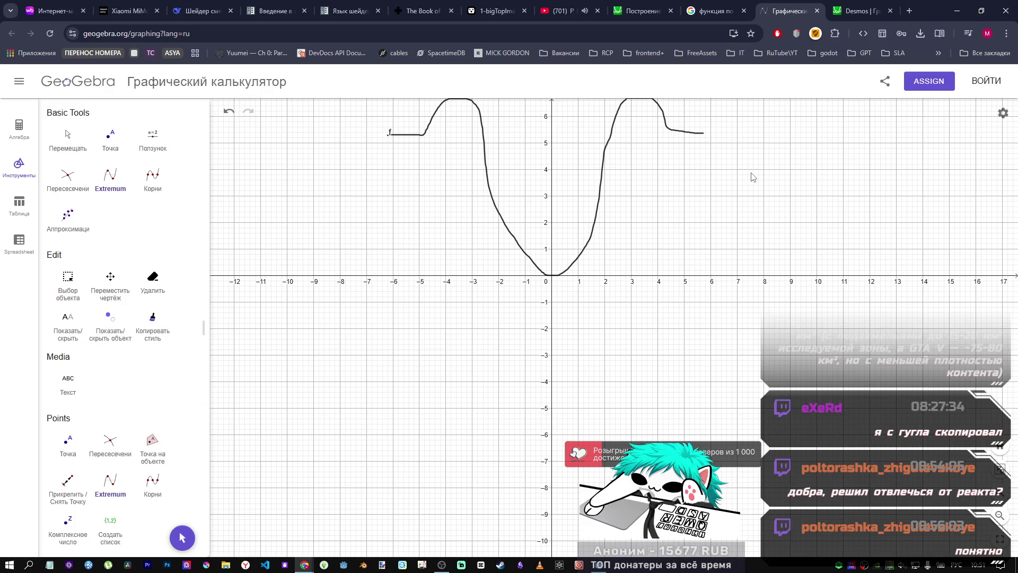
{"action": "left_click_drag", "start_coordinate": [693, 270], "coordinate": [694, 414]}
{"action": "left_click", "coordinate": [1003, 113]}
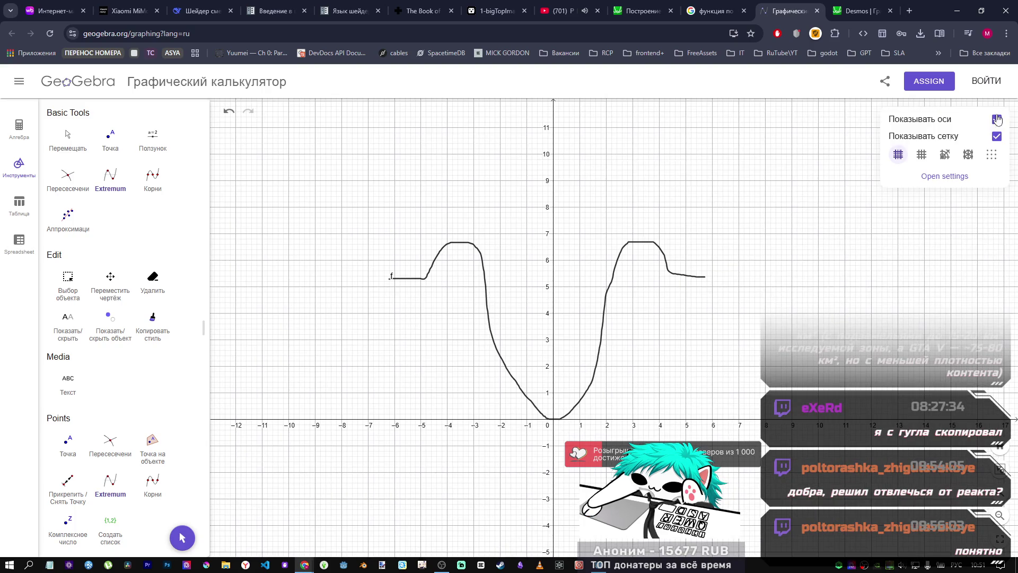
{"action": "left_click", "coordinate": [690, 310]}
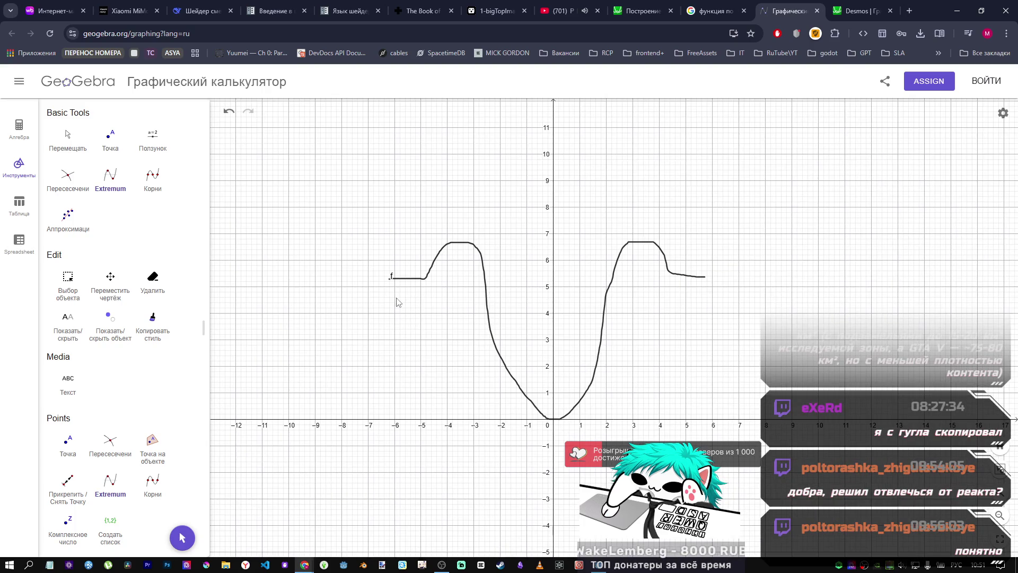
{"action": "left_click", "coordinate": [862, 11]}
{"action": "left_click", "coordinate": [794, 11]}
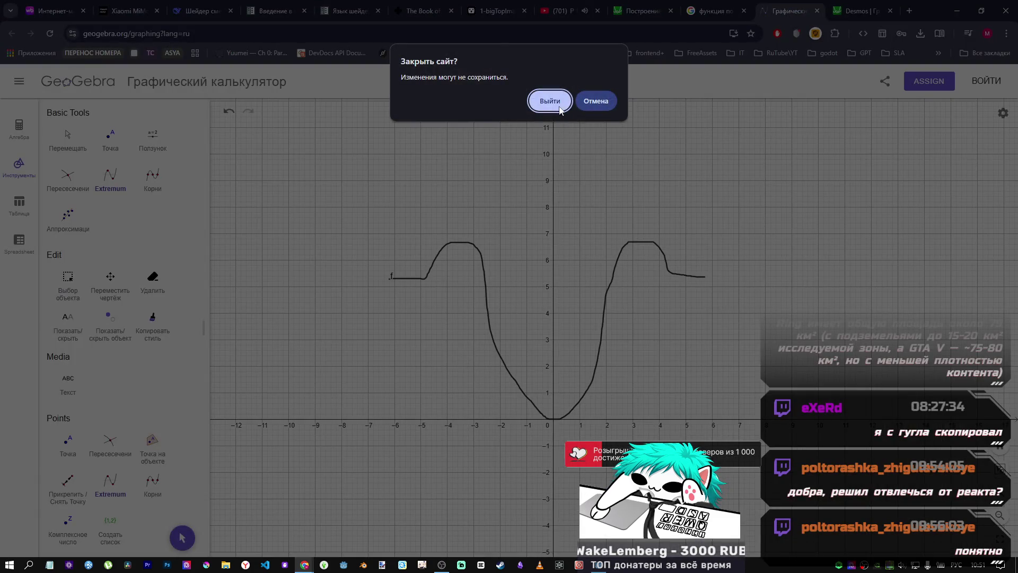
Step: Leave the GeoGebra page and enter 10 in the first Desmos expression row
{"action": "left_click", "coordinate": [558, 105]}
{"action": "left_click_drag", "start_coordinate": [519, 278], "coordinate": [454, 314]}
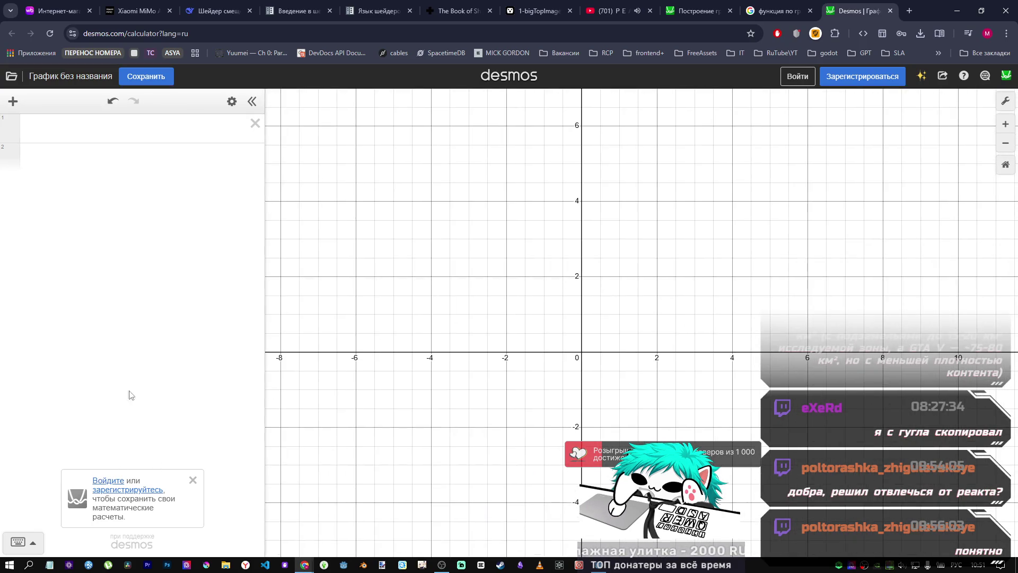
{"action": "left_click", "coordinate": [178, 130]}
{"action": "left_click", "coordinate": [138, 159]}
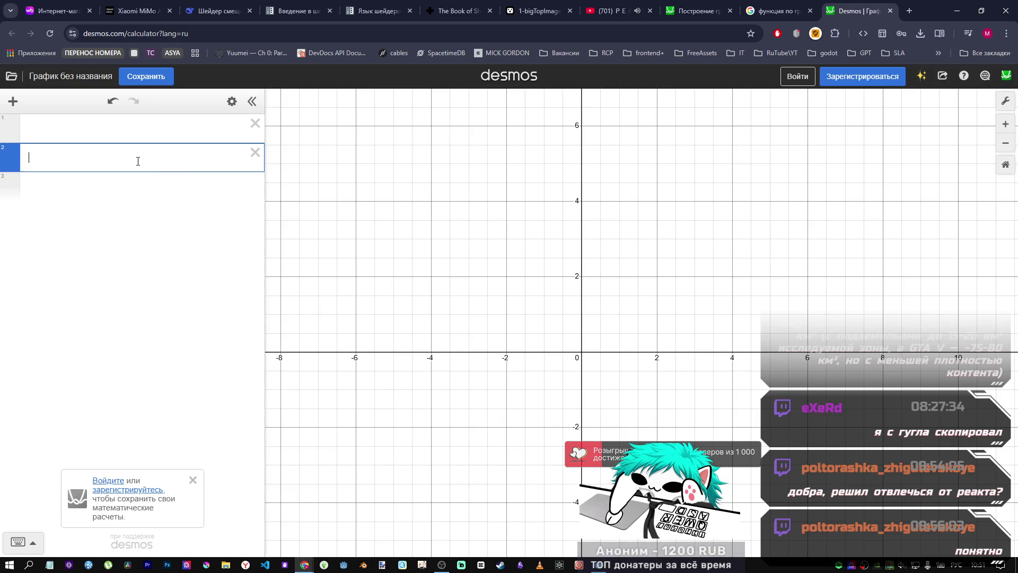
{"action": "key", "text": "Up"}
{"action": "left_click", "coordinate": [130, 187]}
{"action": "left_click", "coordinate": [132, 141]}
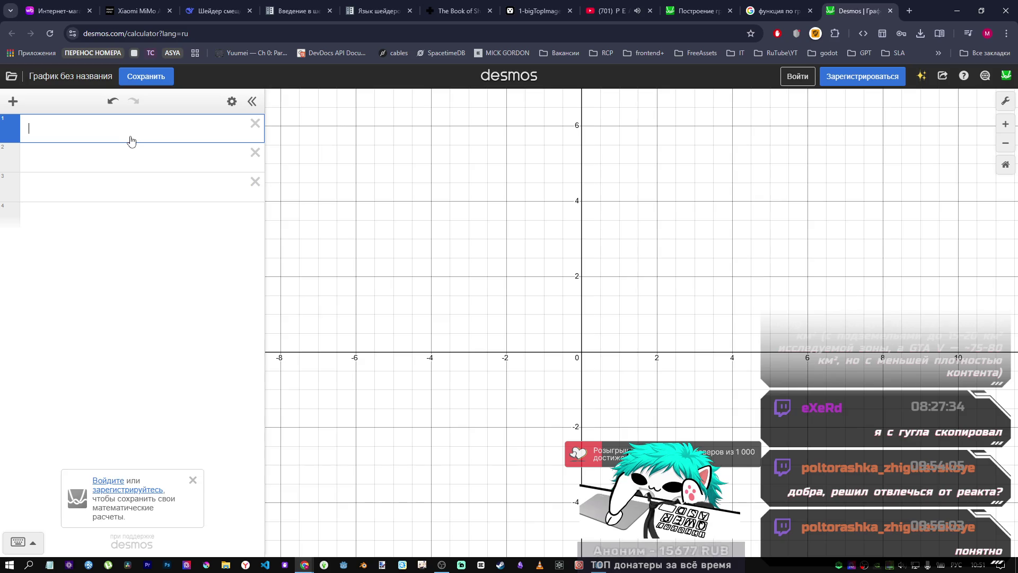
{"action": "type", "text": "10"}
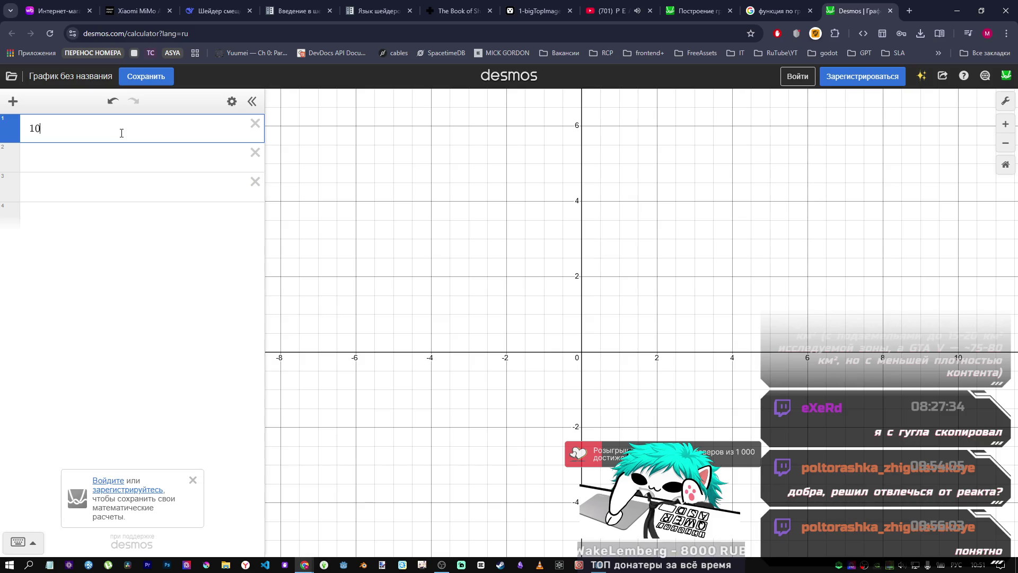
{"action": "key", "text": "Return"}
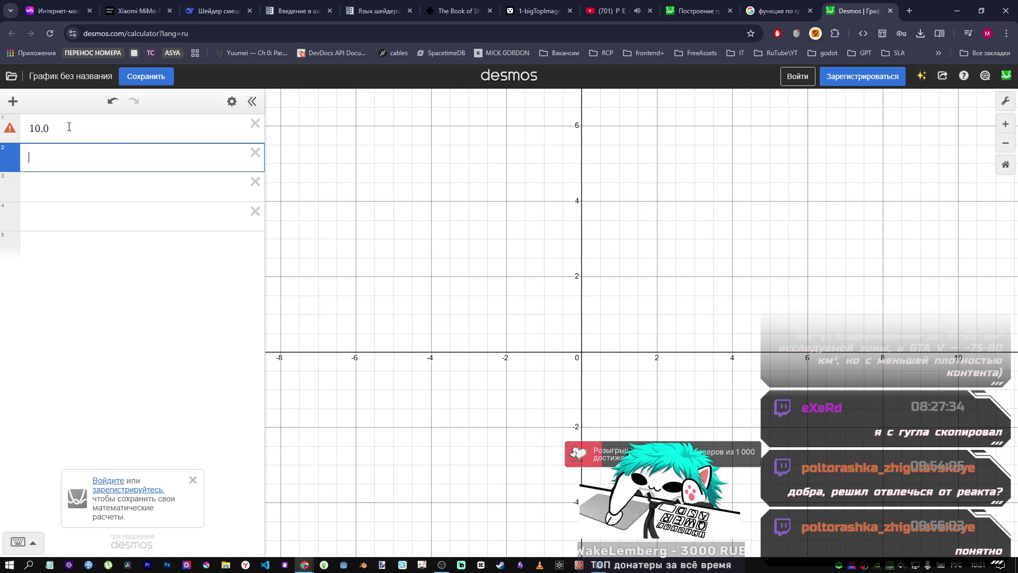
Step: Plot the point (10,0), delete it again, and close the Desmos tab
{"action": "left_click", "coordinate": [92, 128]}
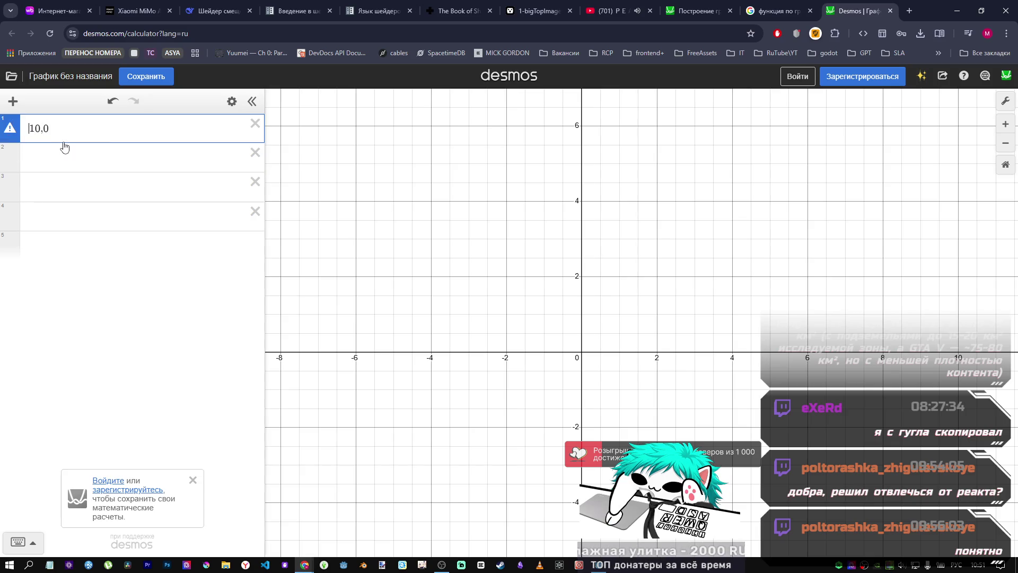
{"action": "type", "text": "(10,0)"}
{"action": "key", "text": "Return"}
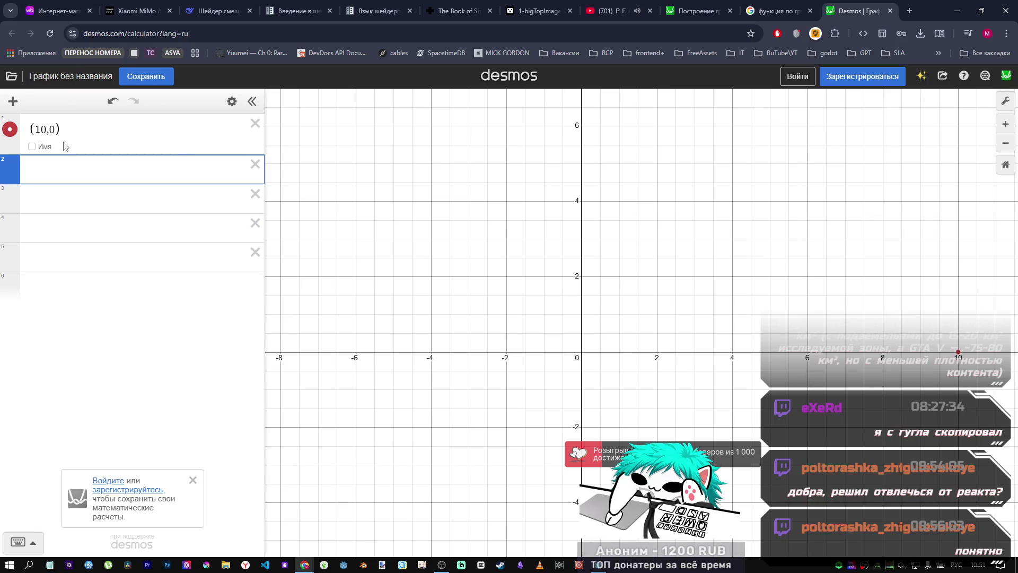
{"action": "left_click", "coordinate": [255, 124]}
{"action": "left_click", "coordinate": [255, 124]}
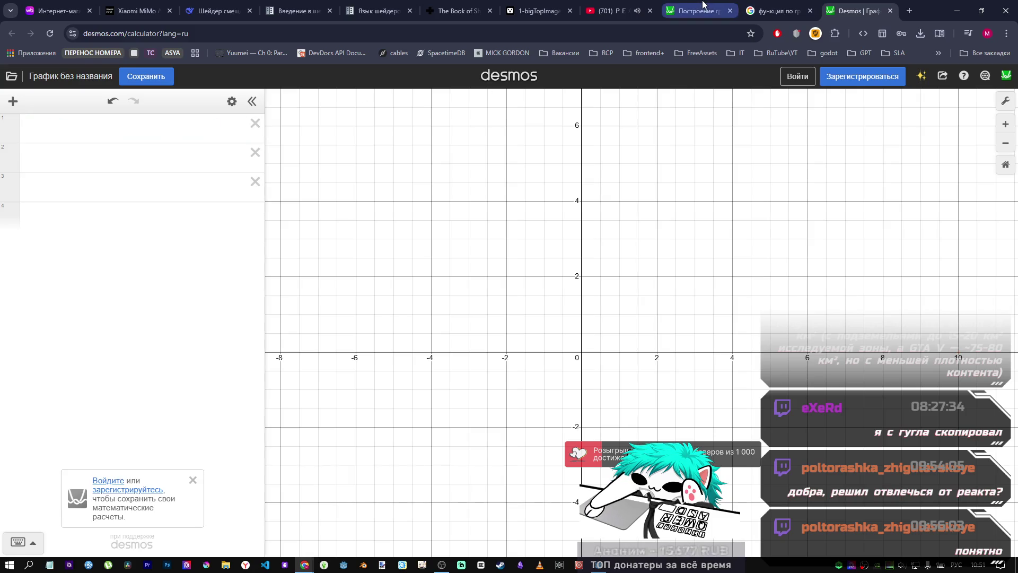
{"action": "left_click", "coordinate": [793, 5]}
{"action": "left_click", "coordinate": [854, 10]}
{"action": "left_click", "coordinate": [555, 98]}
Step: Open the math.semestr.ru function plotter from the results in a new tab and browse it
{"action": "scroll", "coordinate": [419, 208], "scroll_direction": "down", "scroll_amount": 2}
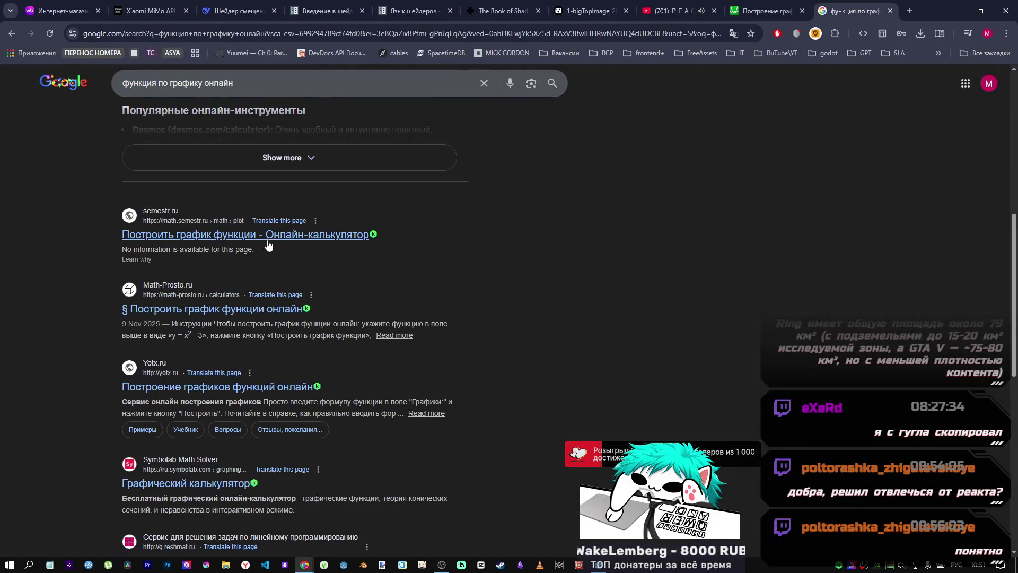
{"action": "middle_click", "coordinate": [291, 235]}
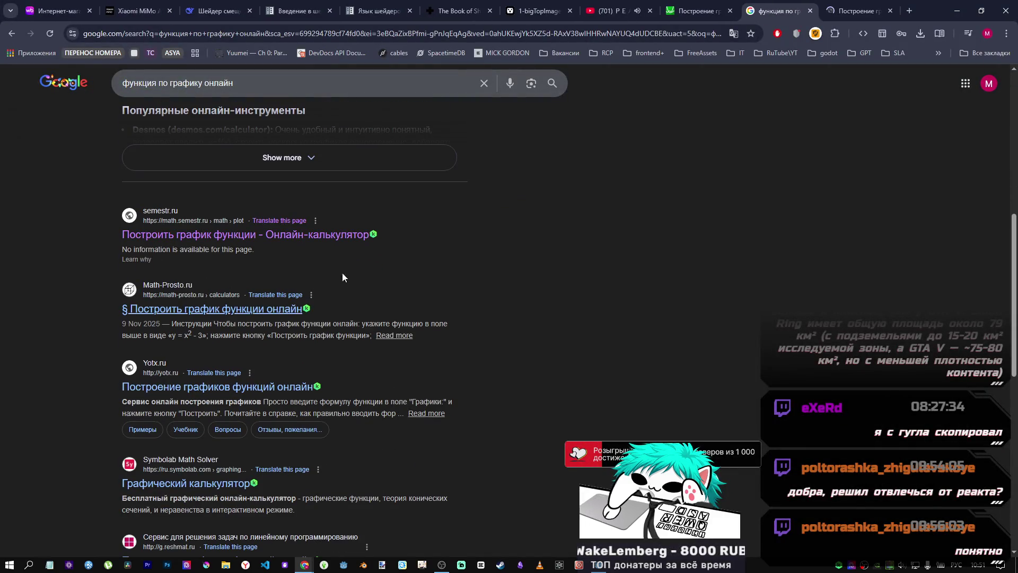
{"action": "left_click", "coordinate": [829, 9]}
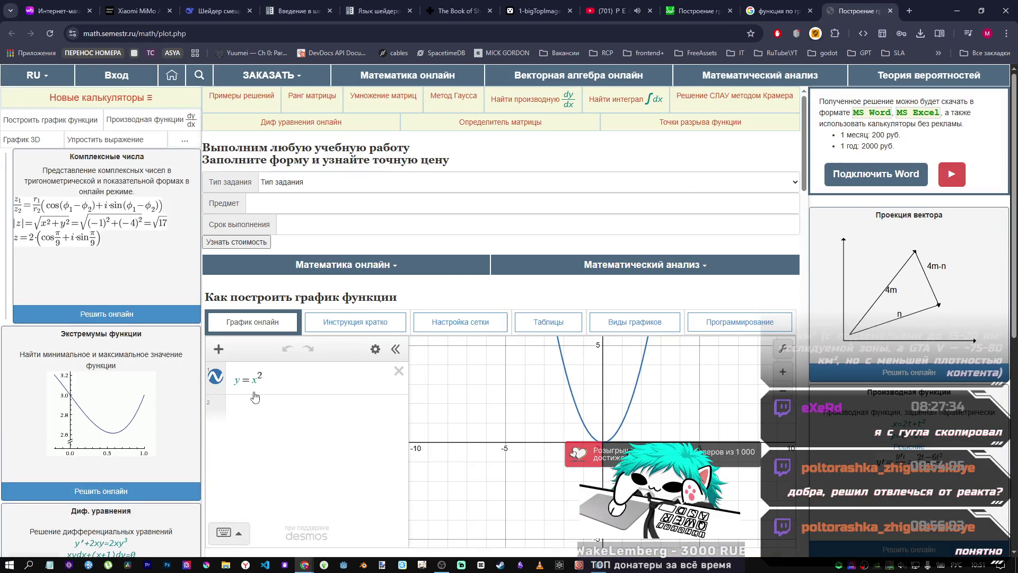
{"action": "scroll", "coordinate": [720, 267], "scroll_direction": "down", "scroll_amount": 2}
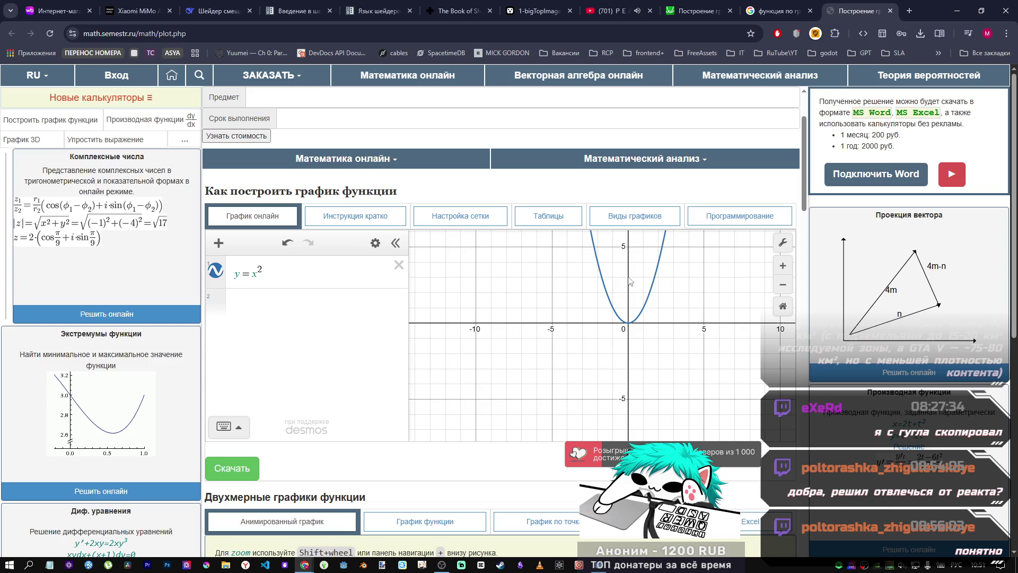
{"action": "scroll", "coordinate": [133, 324], "scroll_direction": "down", "scroll_amount": 7}
{"action": "scroll", "coordinate": [132, 325], "scroll_direction": "up", "scroll_amount": 6}
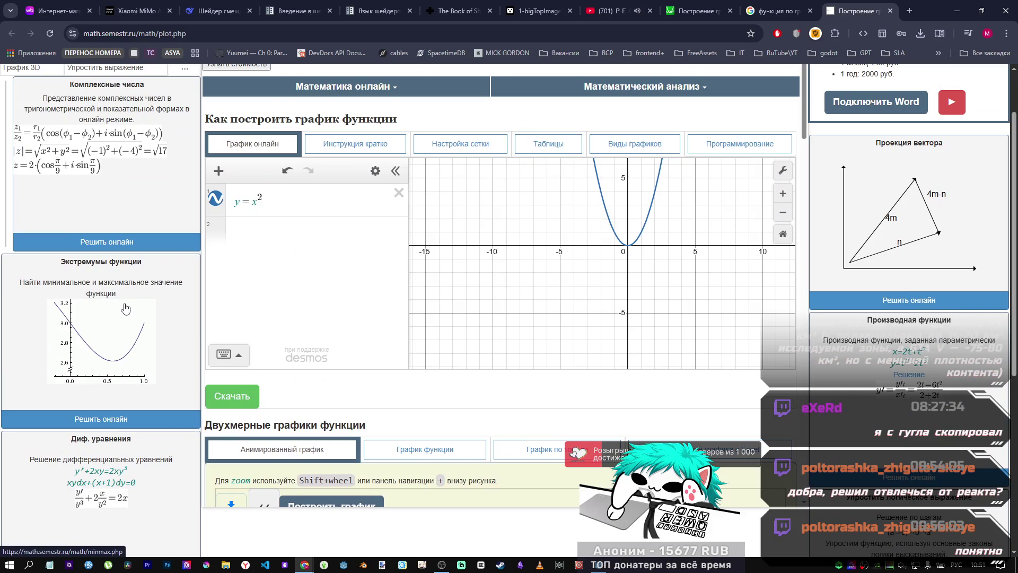
{"action": "scroll", "coordinate": [551, 262], "scroll_direction": "up", "scroll_amount": 1}
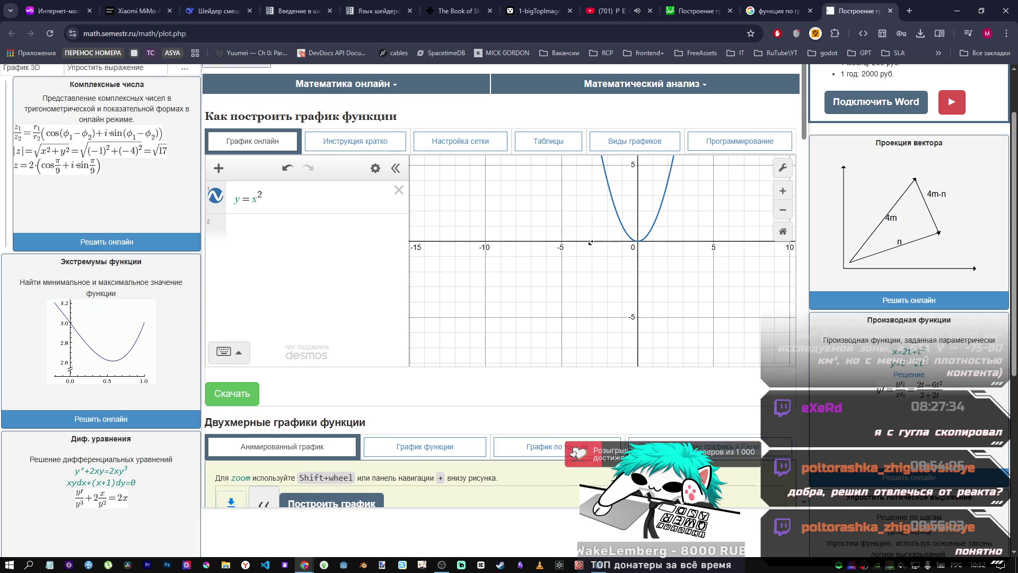
{"action": "scroll", "coordinate": [571, 222], "scroll_direction": "down", "scroll_amount": 7}
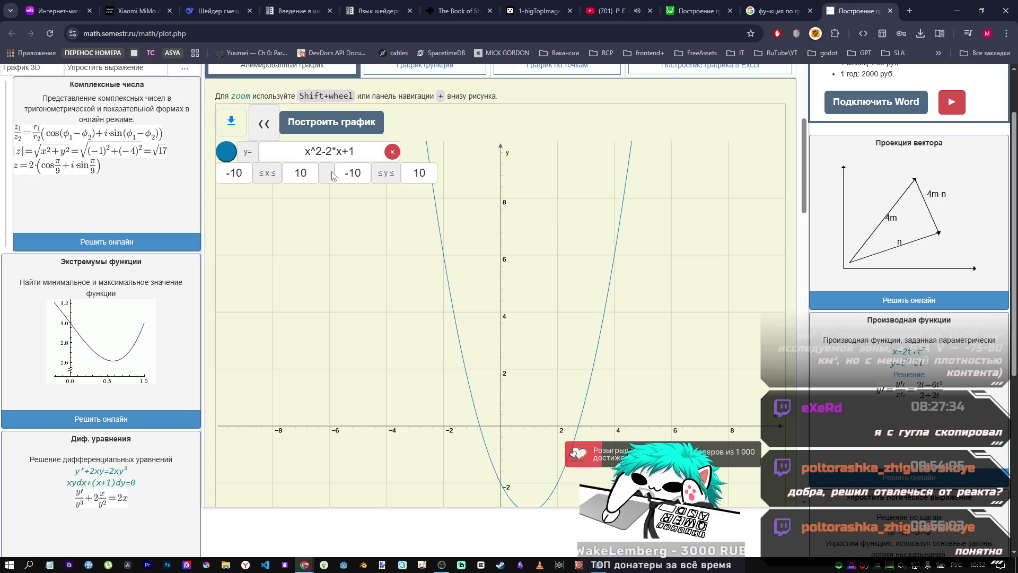
Step: Plot y = x^2-2*x+10 as a raised parabola, then close the plotter tab
{"action": "left_click", "coordinate": [355, 151]}
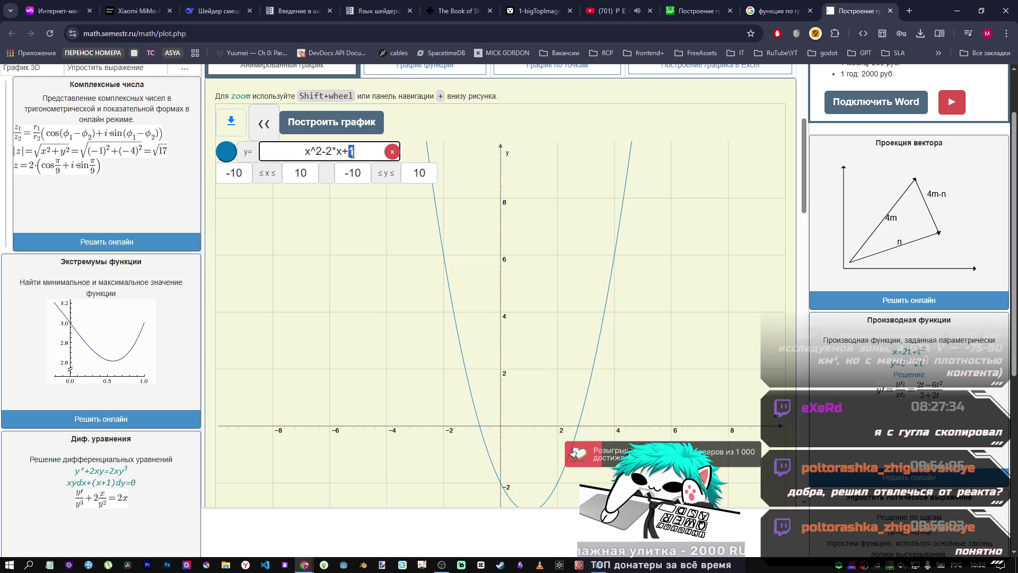
{"action": "type", "text": "0"}
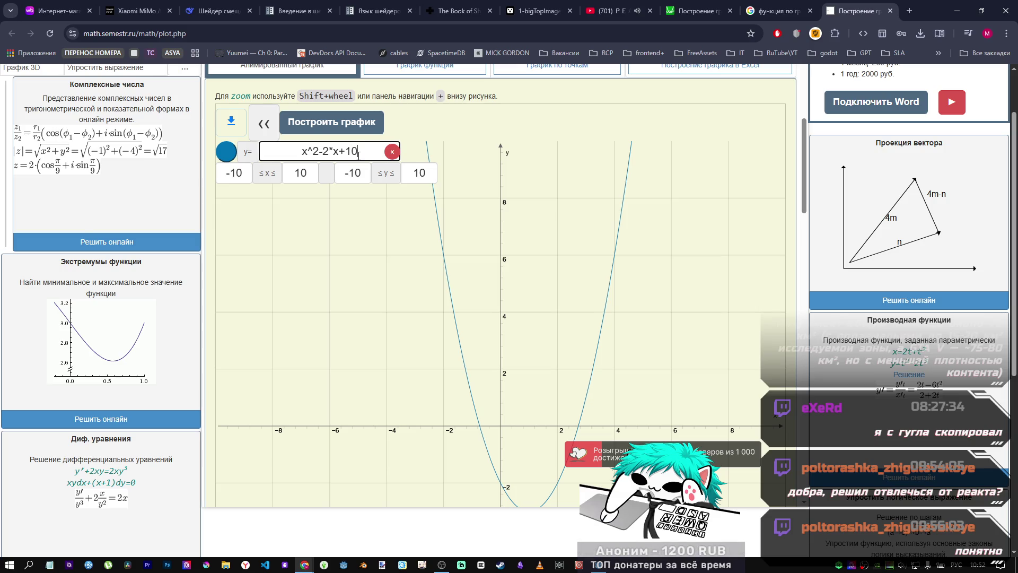
{"action": "left_click", "coordinate": [345, 122]}
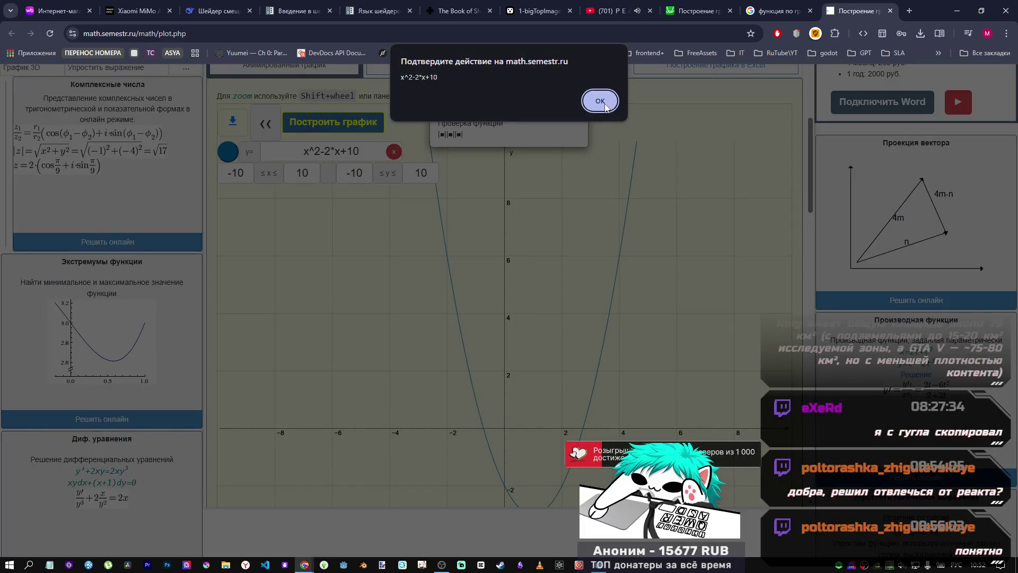
{"action": "left_click", "coordinate": [600, 101]}
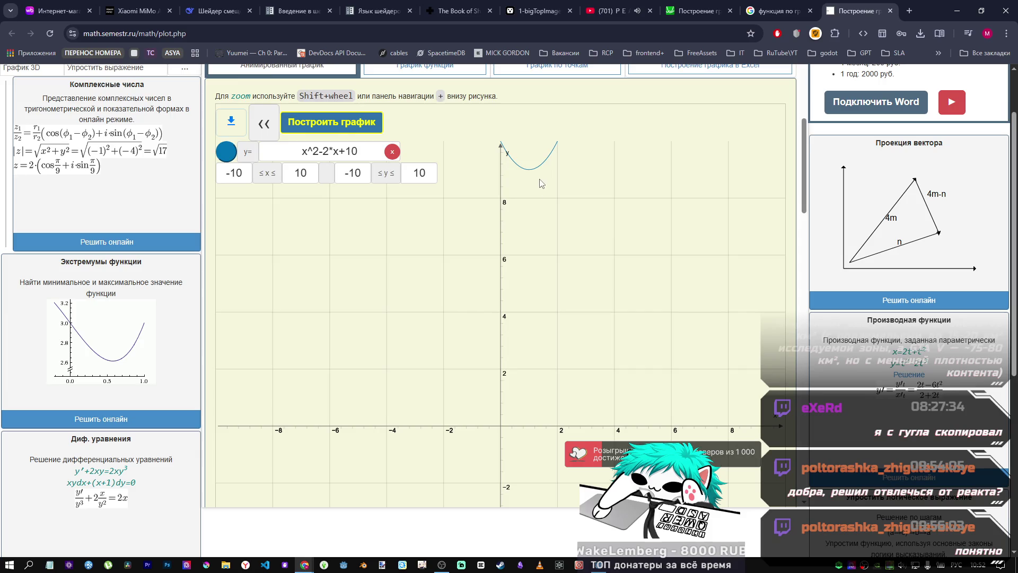
{"action": "scroll", "coordinate": [548, 222], "scroll_direction": "up", "scroll_amount": 4}
{"action": "scroll", "coordinate": [548, 222], "scroll_direction": "down", "scroll_amount": 3}
{"action": "left_click", "coordinate": [890, 11]}
{"action": "scroll", "coordinate": [342, 344], "scroll_direction": "down", "scroll_amount": 5}
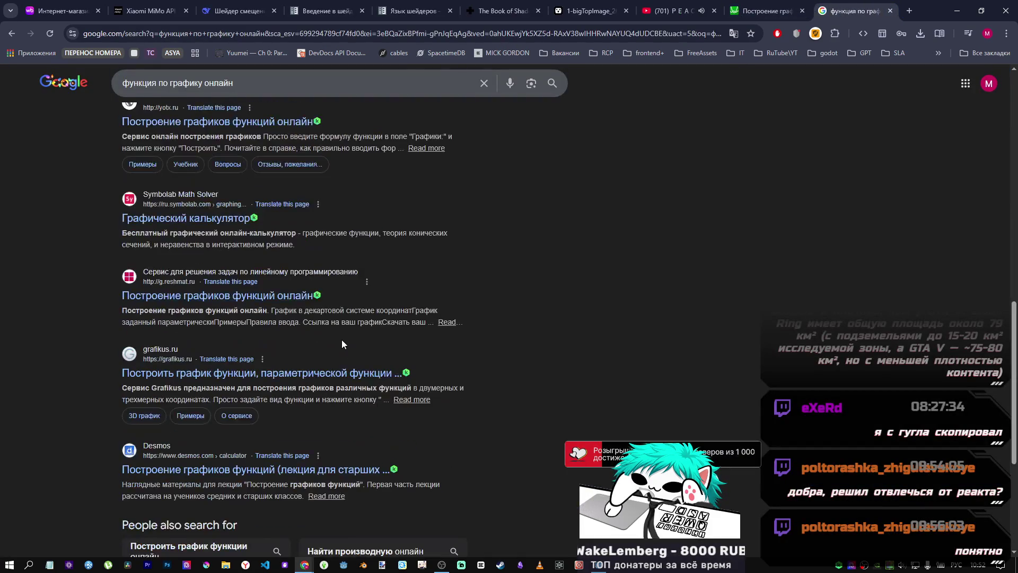
Step: Open the Symbolab 'Графический калькулятор' result in a new tab and switch to it
{"action": "middle_click", "coordinate": [201, 219]}
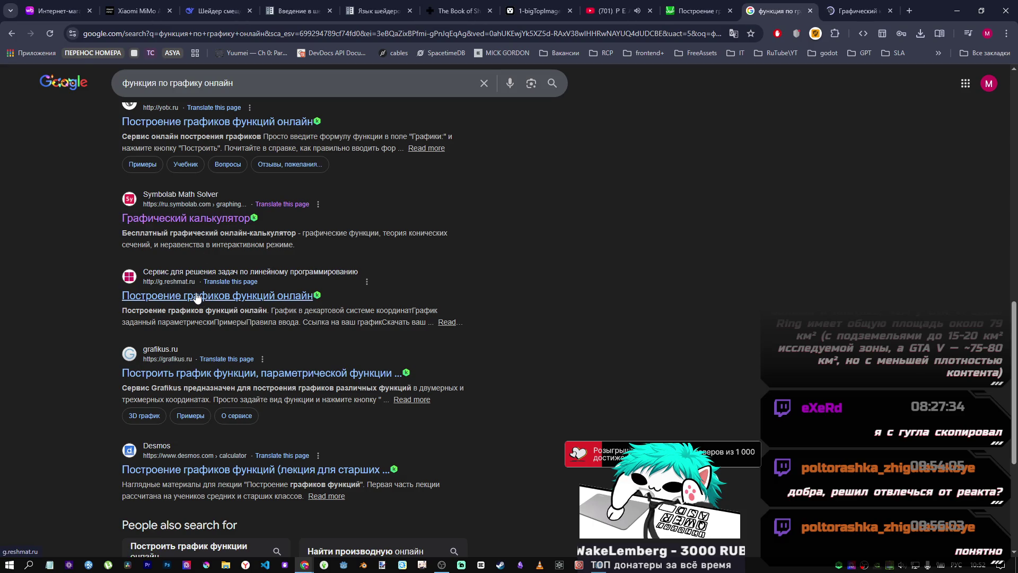
{"action": "scroll", "coordinate": [196, 296], "scroll_direction": "down", "scroll_amount": 2}
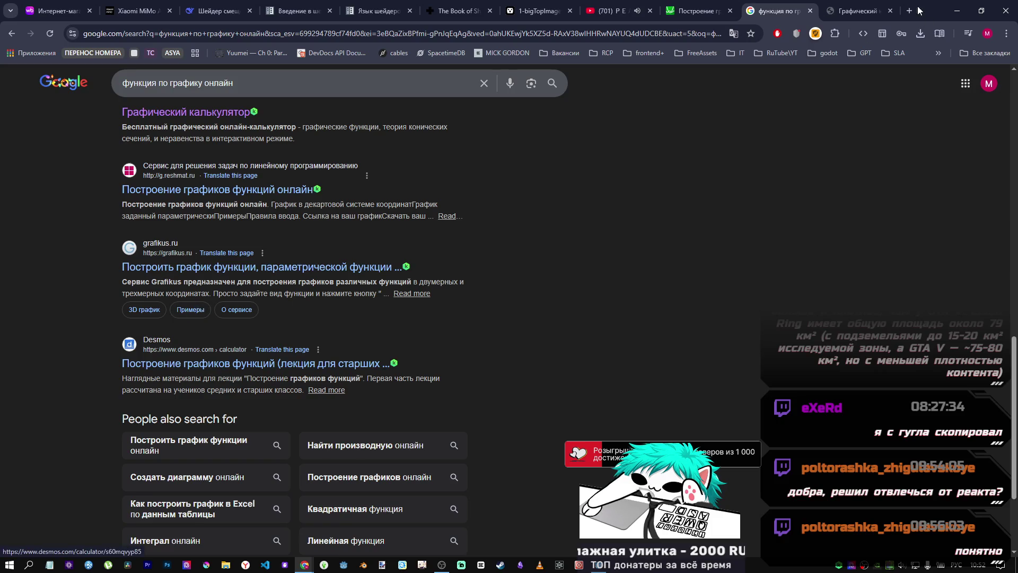
{"action": "left_click", "coordinate": [857, 11]}
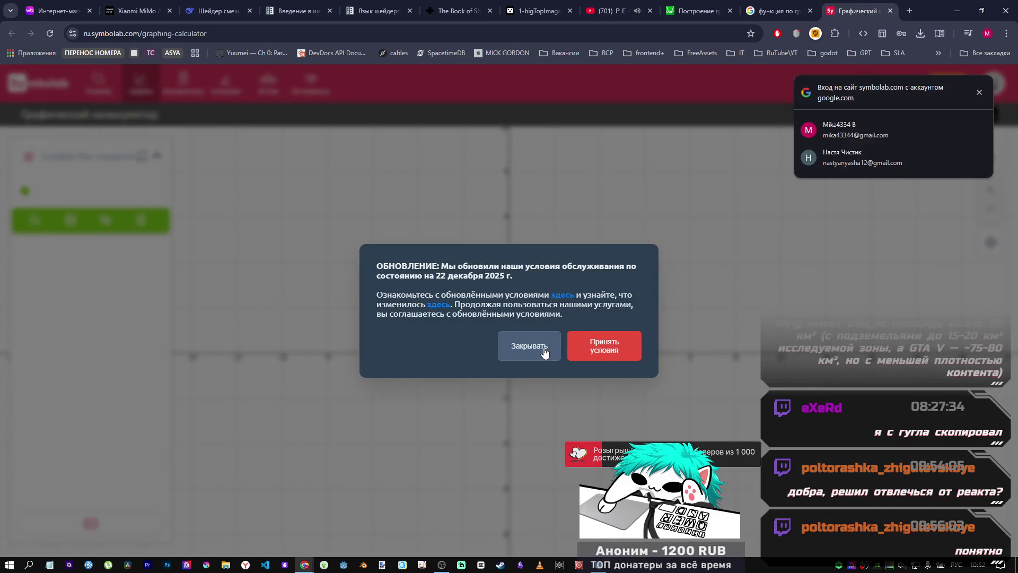
Step: Dismiss the terms notice and open the normal-line example from the example graphs
{"action": "left_click", "coordinate": [604, 348]}
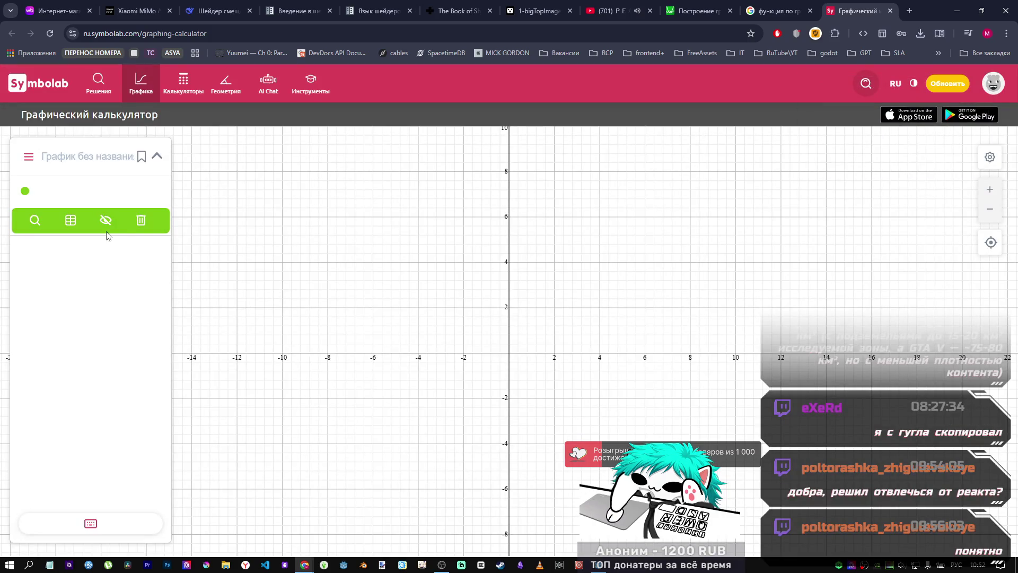
{"action": "left_click_drag", "start_coordinate": [330, 277], "coordinate": [332, 249]}
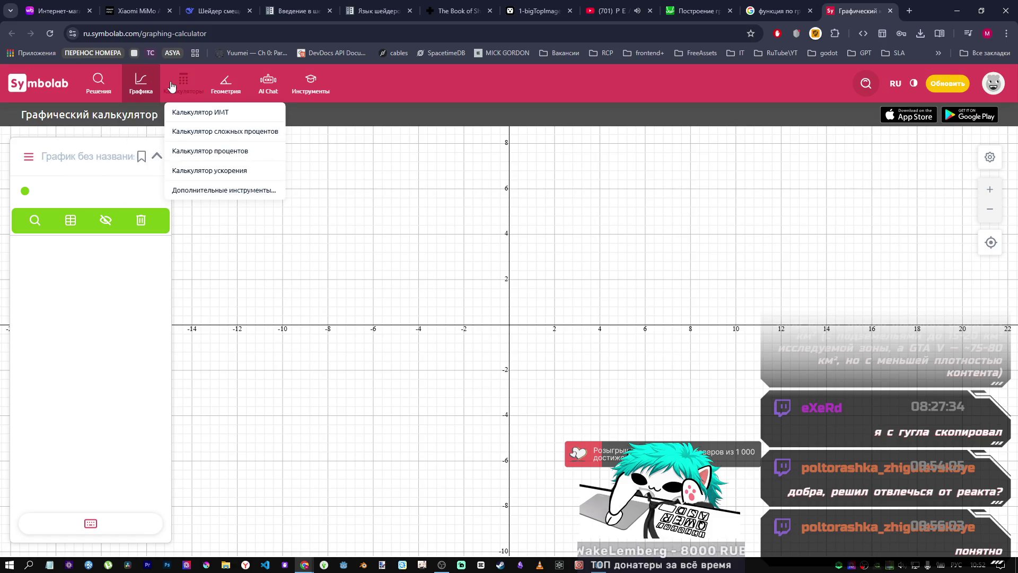
{"action": "mouse_move", "coordinate": [143, 87]}
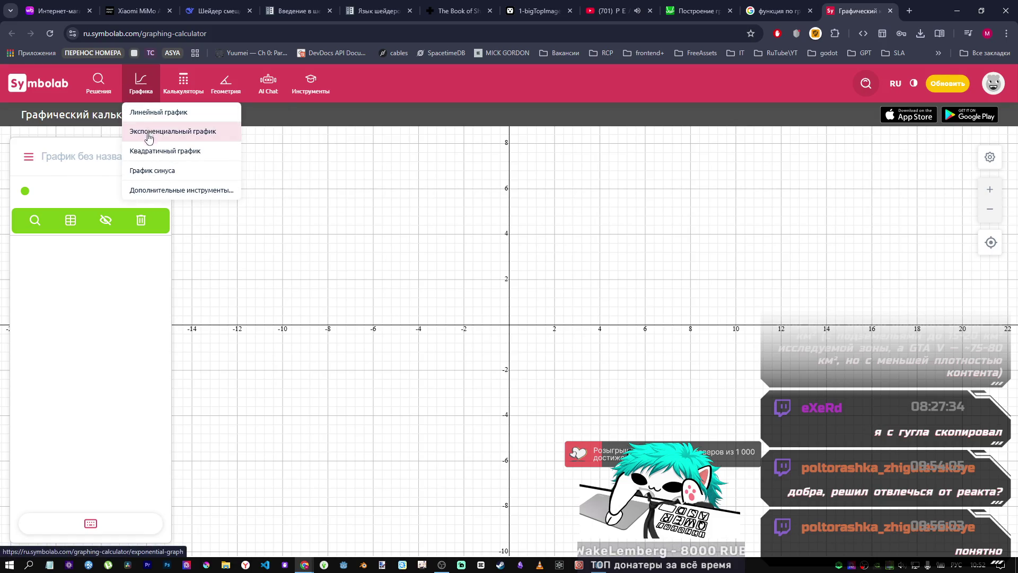
{"action": "left_click", "coordinate": [155, 190]}
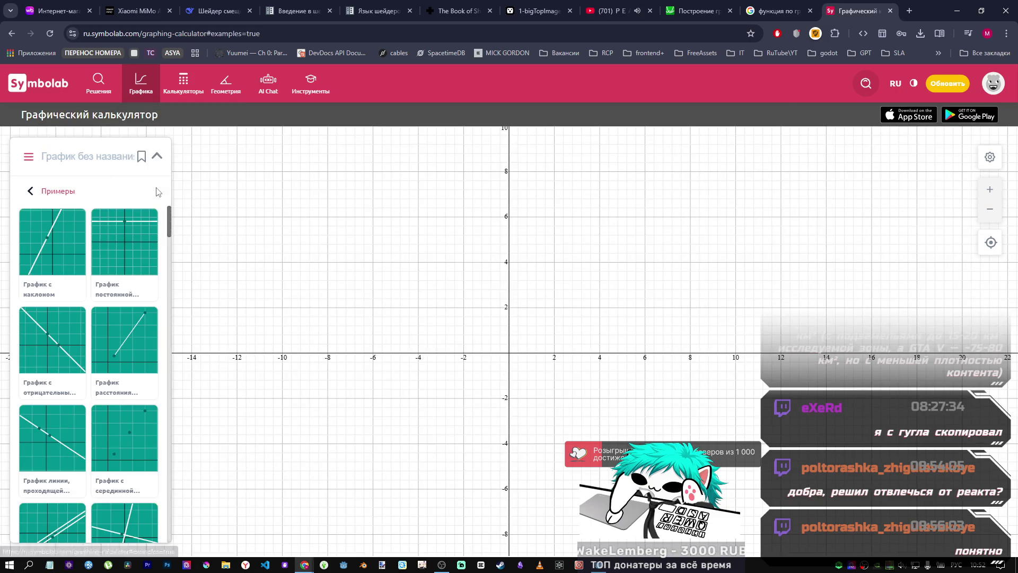
{"action": "scroll", "coordinate": [59, 316], "scroll_direction": "down", "scroll_amount": 1}
{"action": "scroll", "coordinate": [59, 316], "scroll_direction": "down", "scroll_amount": 6}
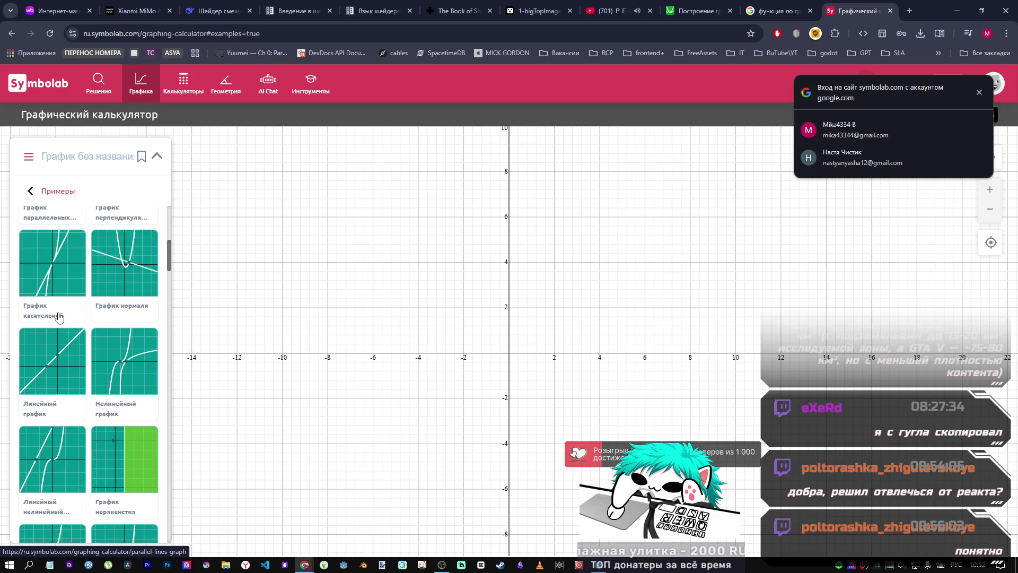
{"action": "left_click", "coordinate": [135, 267]}
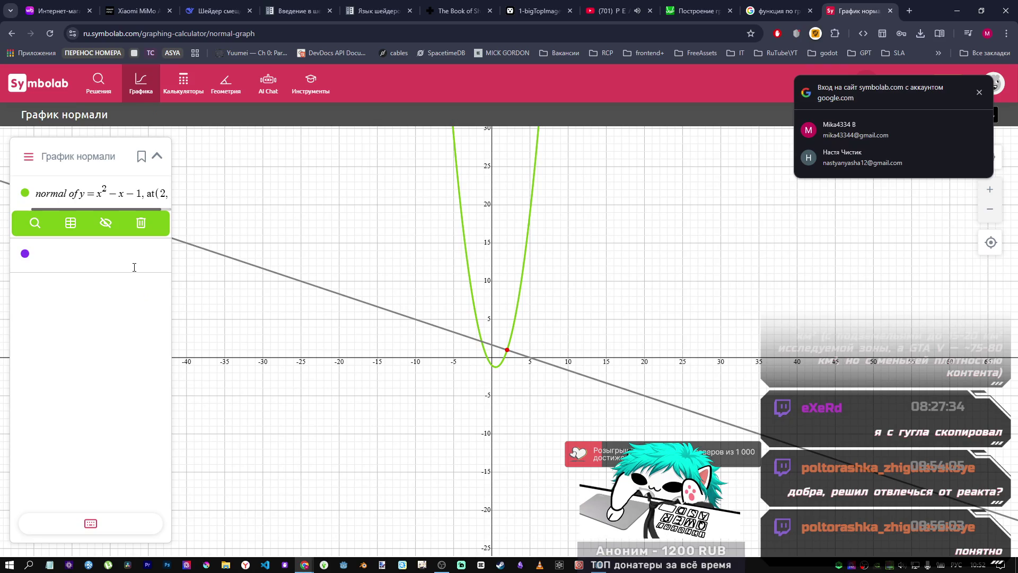
Step: Dismiss the Google sign-in prompt and view, then close, the Symbolab about panel
{"action": "left_click", "coordinate": [980, 92]}
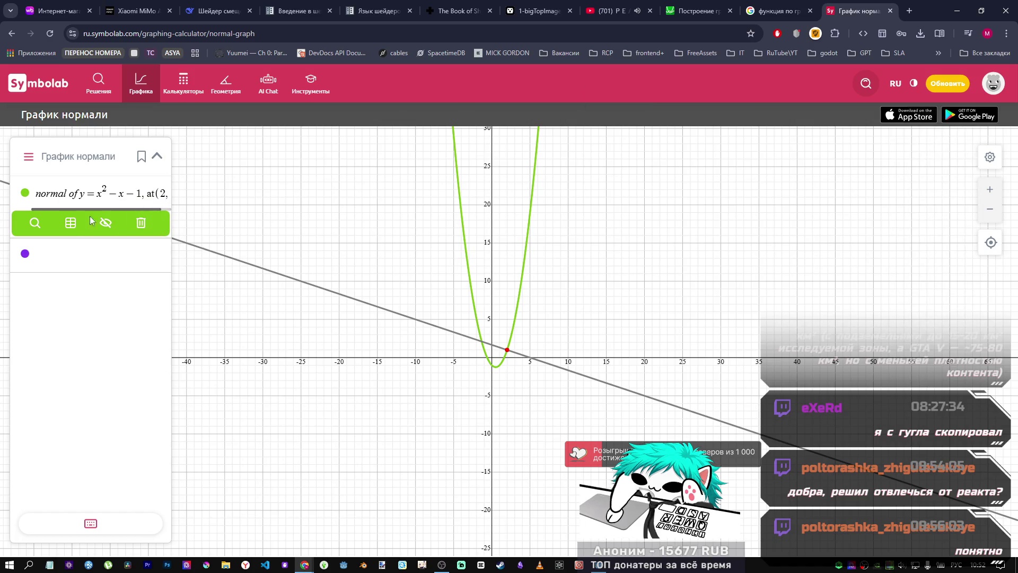
{"action": "left_click", "coordinate": [90, 161]}
{"action": "left_click", "coordinate": [30, 158]}
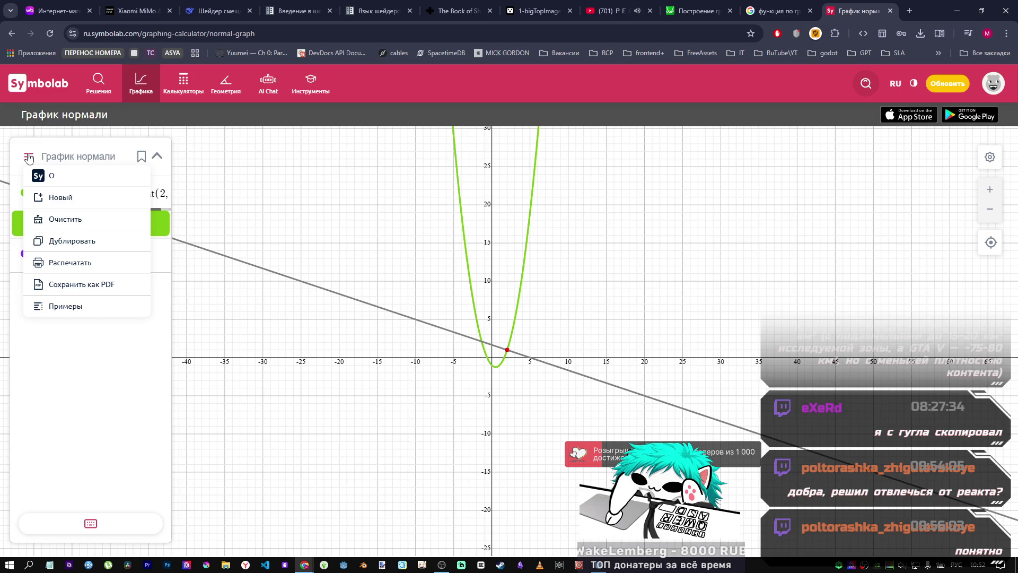
{"action": "left_click", "coordinate": [47, 175]}
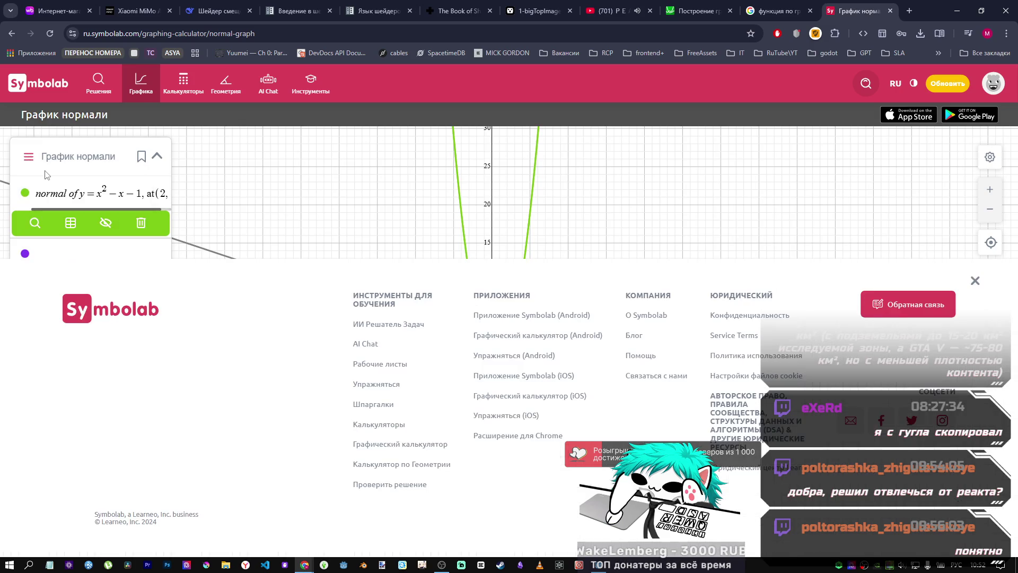
{"action": "left_click", "coordinate": [973, 280]}
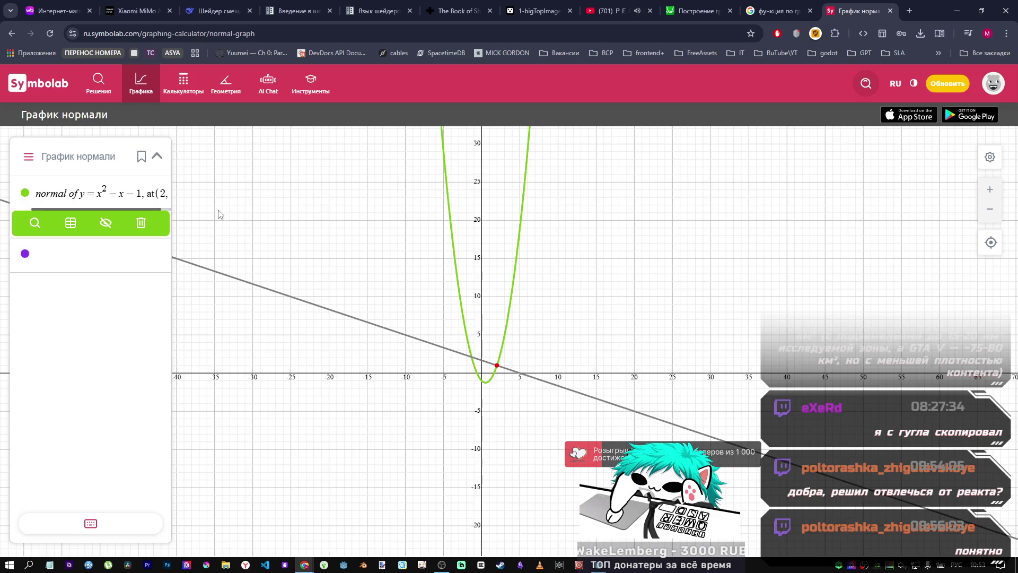
Step: Hide the normal-line expression, try the parabola's table of values, and view the normal-line solution
{"action": "left_click", "coordinate": [105, 225]}
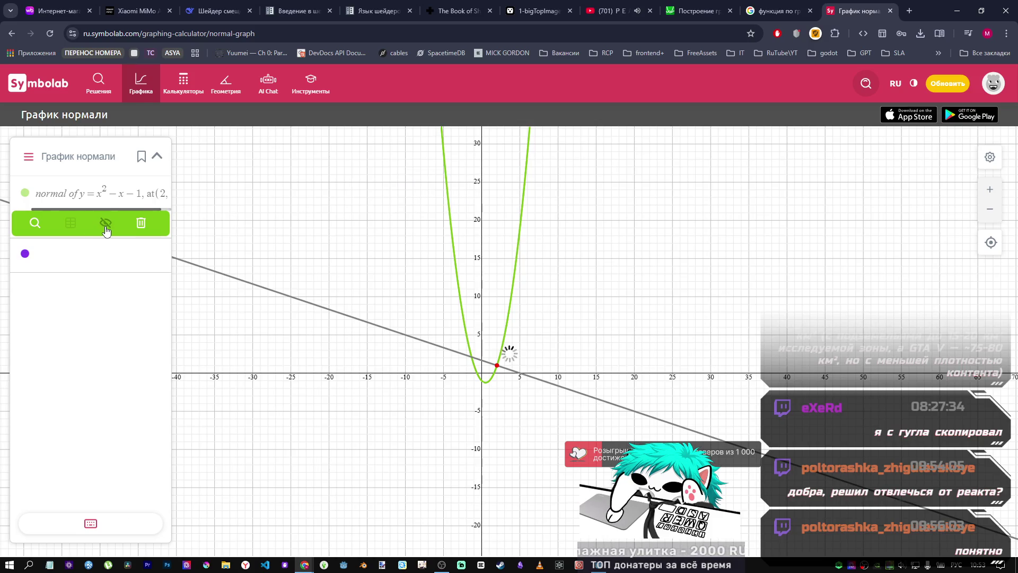
{"action": "left_click", "coordinate": [71, 225]}
{"action": "left_click", "coordinate": [70, 224]}
{"action": "left_click", "coordinate": [70, 225]}
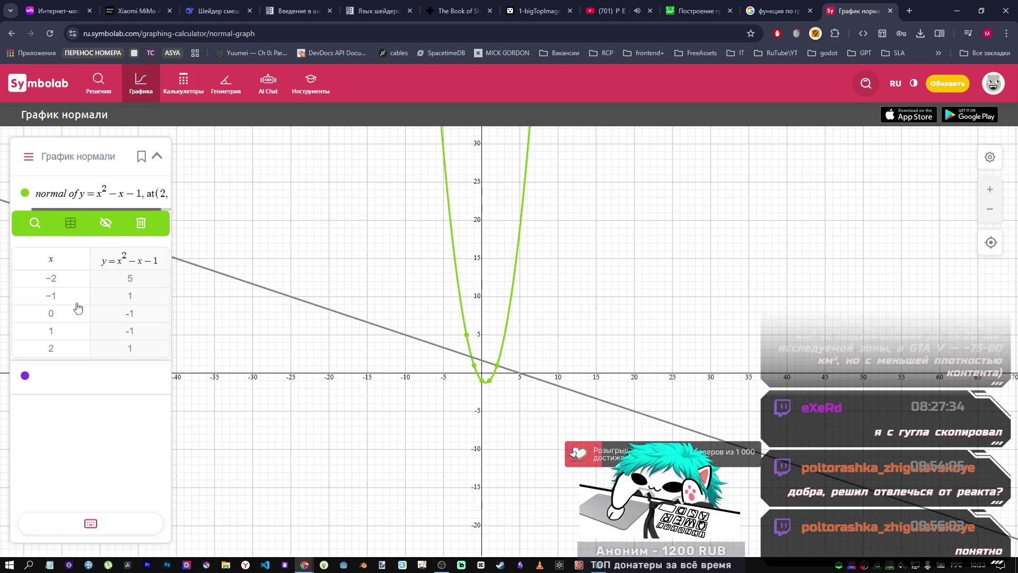
{"action": "left_click", "coordinate": [70, 223]}
{"action": "left_click", "coordinate": [35, 222]}
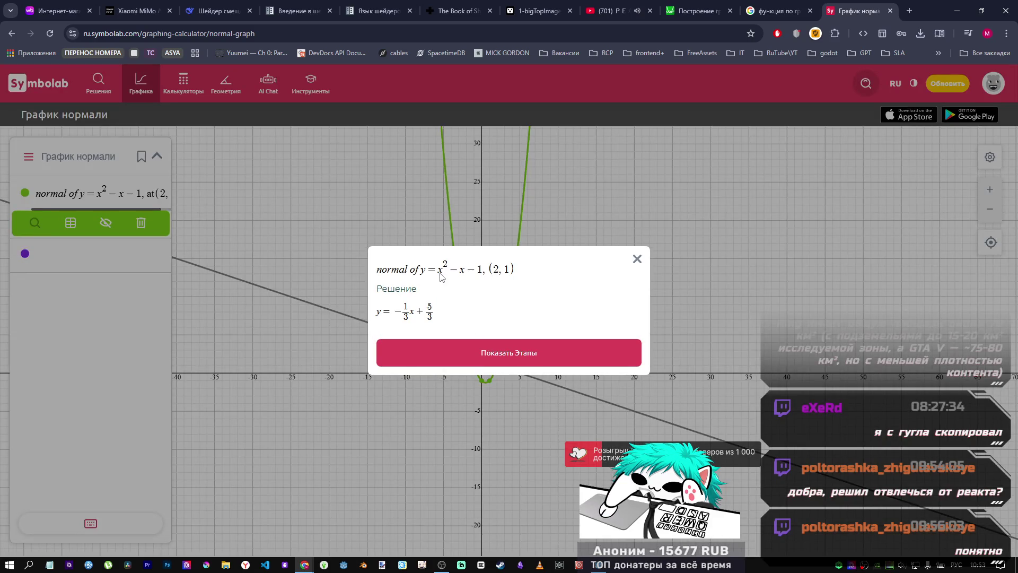
{"action": "left_click", "coordinate": [638, 259]}
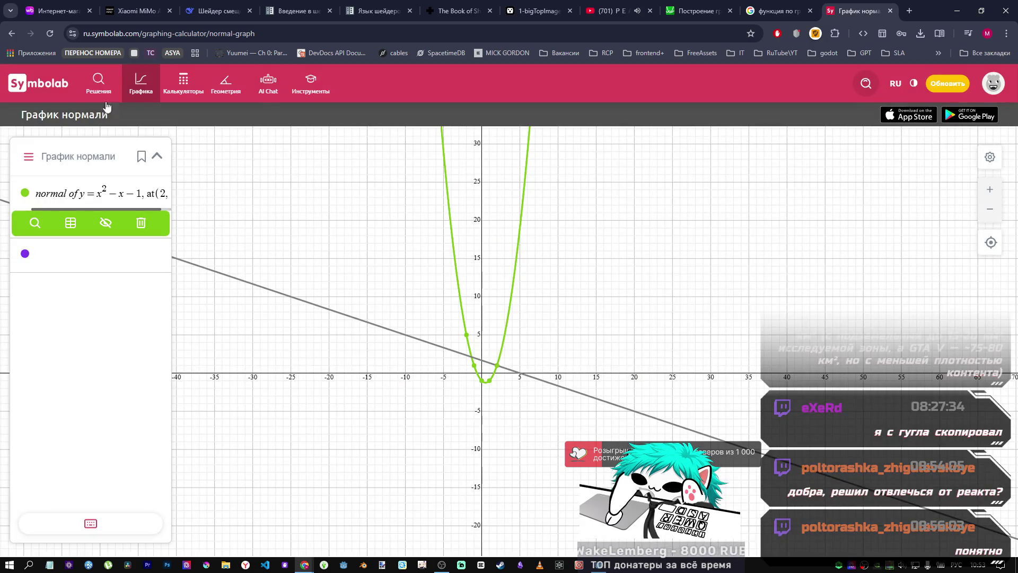
Step: Open the polynomial graph example and put a minus sign before the x⁴ term
{"action": "left_click", "coordinate": [141, 85]}
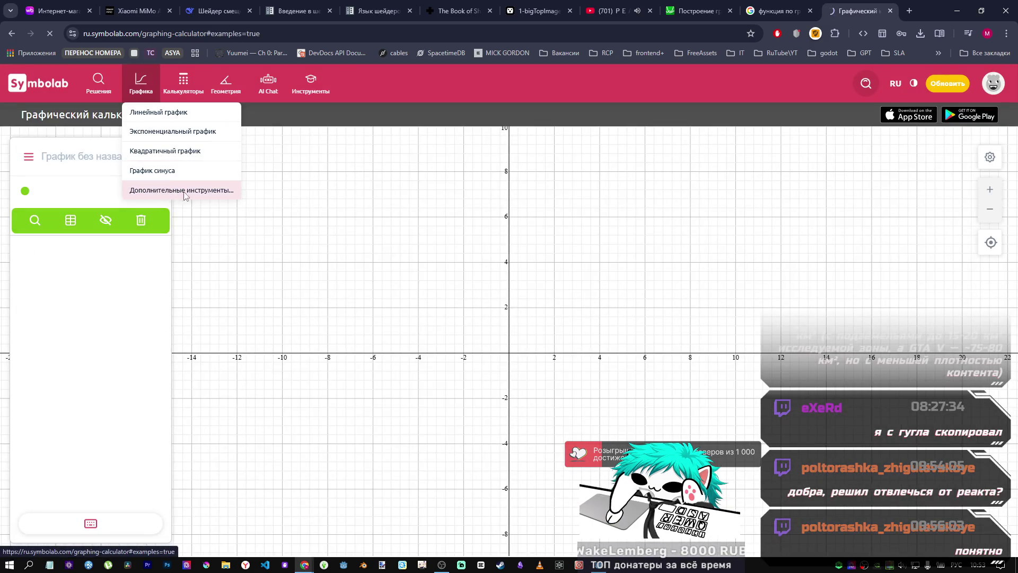
{"action": "scroll", "coordinate": [113, 280], "scroll_direction": "down", "scroll_amount": 2}
{"action": "scroll", "coordinate": [112, 280], "scroll_direction": "down", "scroll_amount": 8}
{"action": "scroll", "coordinate": [111, 280], "scroll_direction": "down", "scroll_amount": 6}
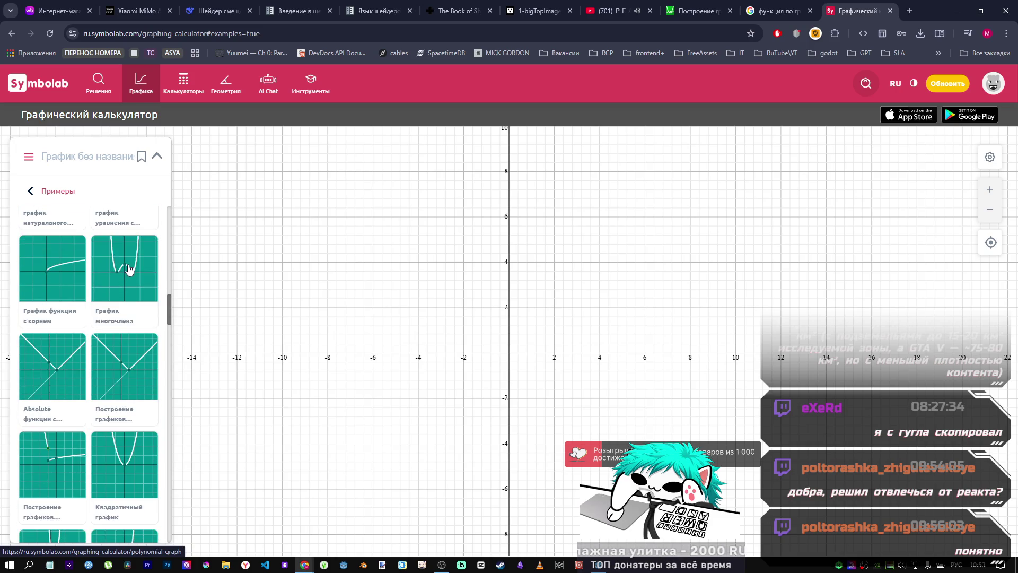
{"action": "left_click", "coordinate": [128, 269]}
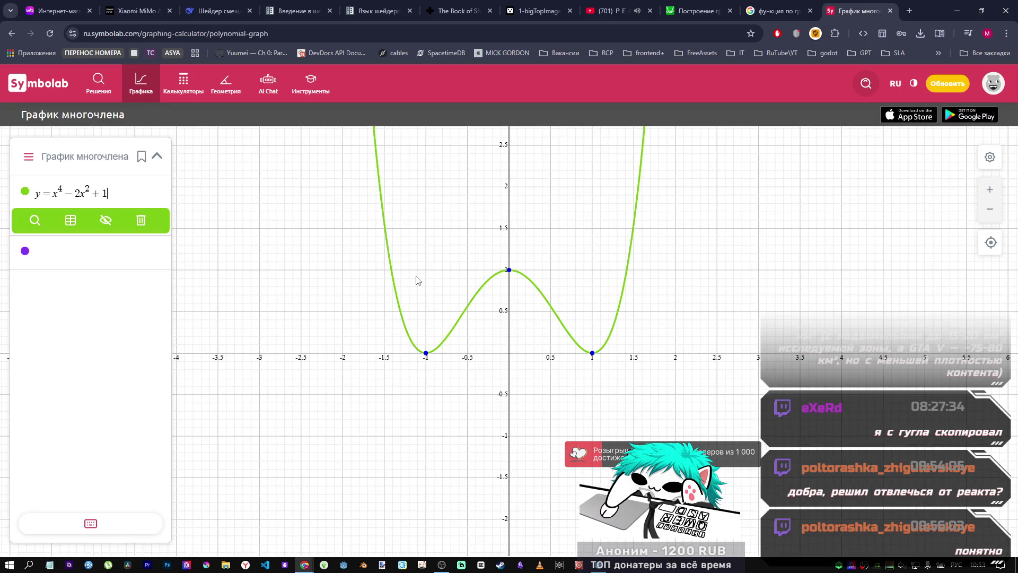
{"action": "left_click", "coordinate": [53, 194]}
{"action": "type", "text": "-"}
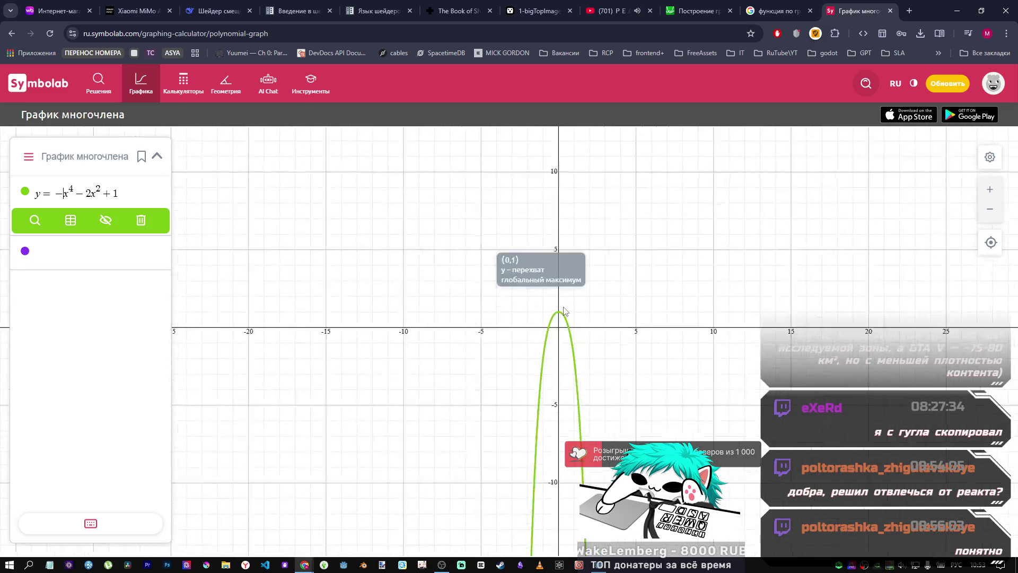
Step: Remove the minus before x⁴, make −2x² into +2x², and drop the exponent 4, giving y = x + 2x² + 1
{"action": "key", "text": "BackSpace"}
{"action": "left_click", "coordinate": [74, 193]}
{"action": "key", "text": "BackSpace"}
{"action": "type", "text": "+"}
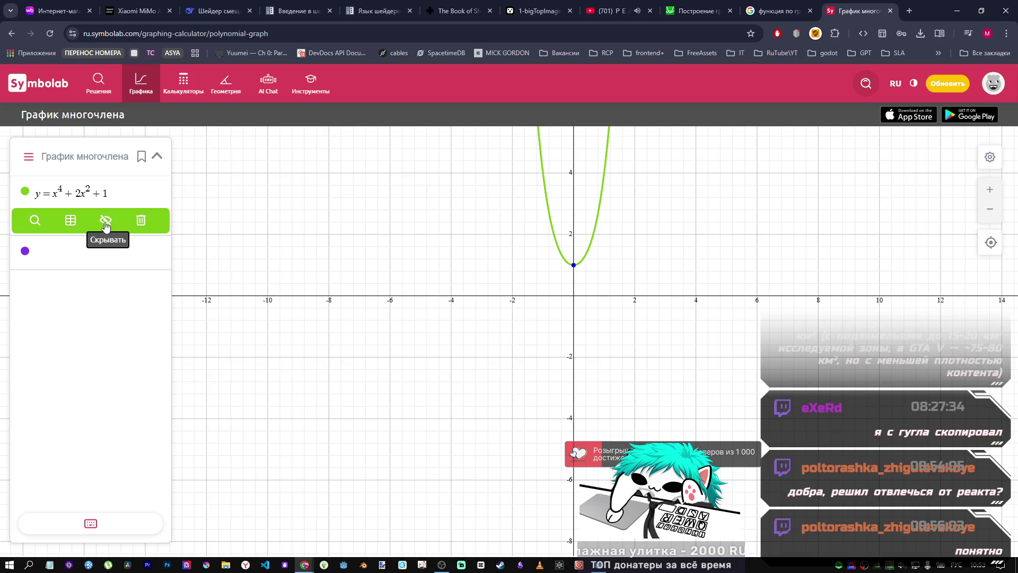
{"action": "left_click", "coordinate": [122, 192]}
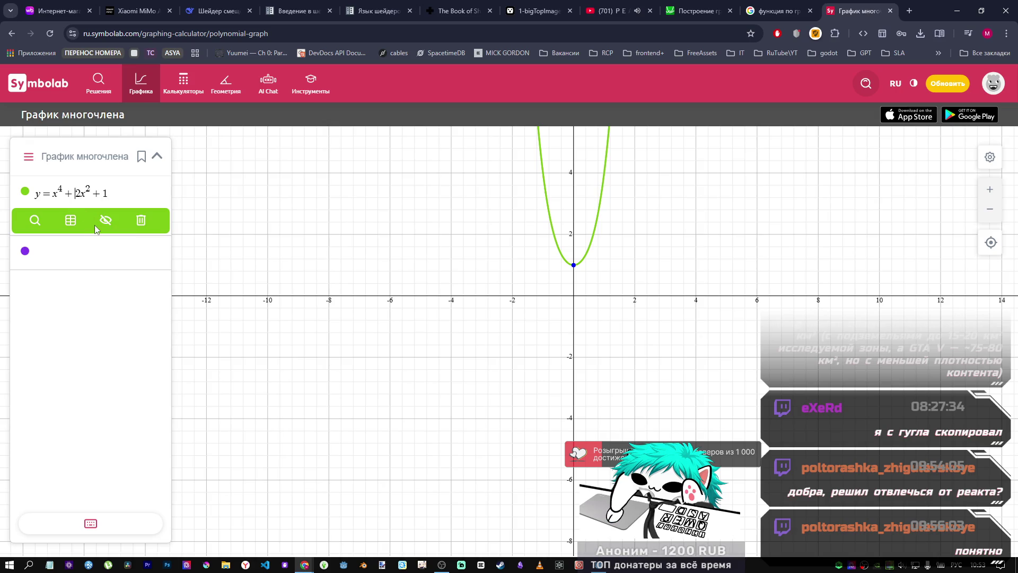
{"action": "key", "text": "BackSpace"}
{"action": "type", "text": "0"}
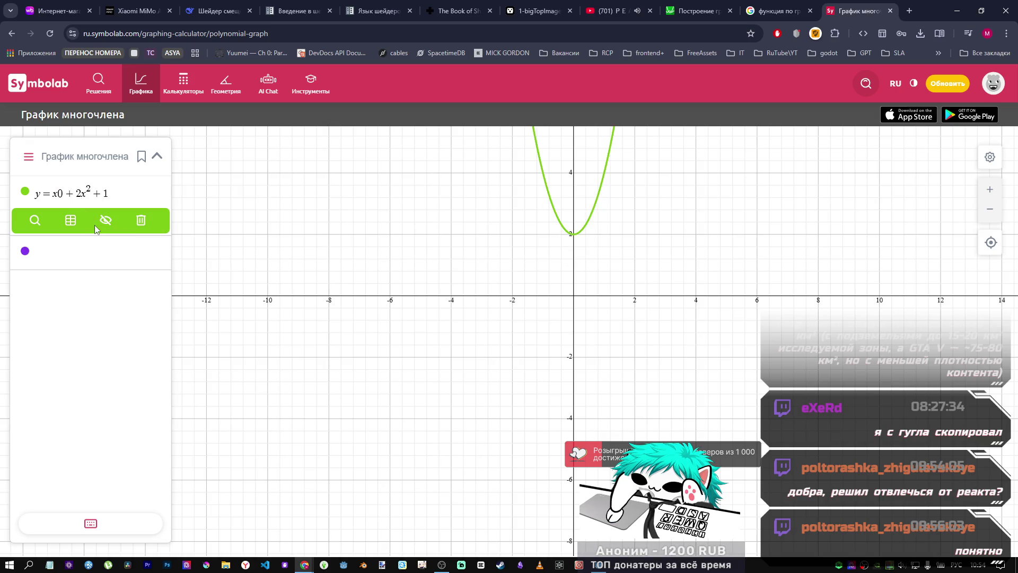
{"action": "key", "text": "BackSpace"}
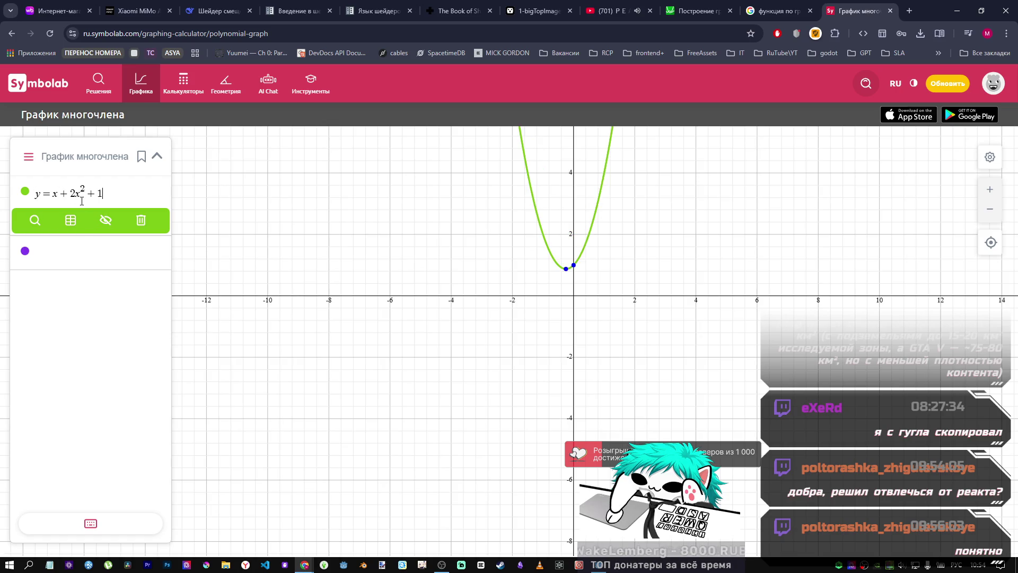
{"action": "left_click", "coordinate": [130, 100]}
{"action": "left_click", "coordinate": [600, 103]}
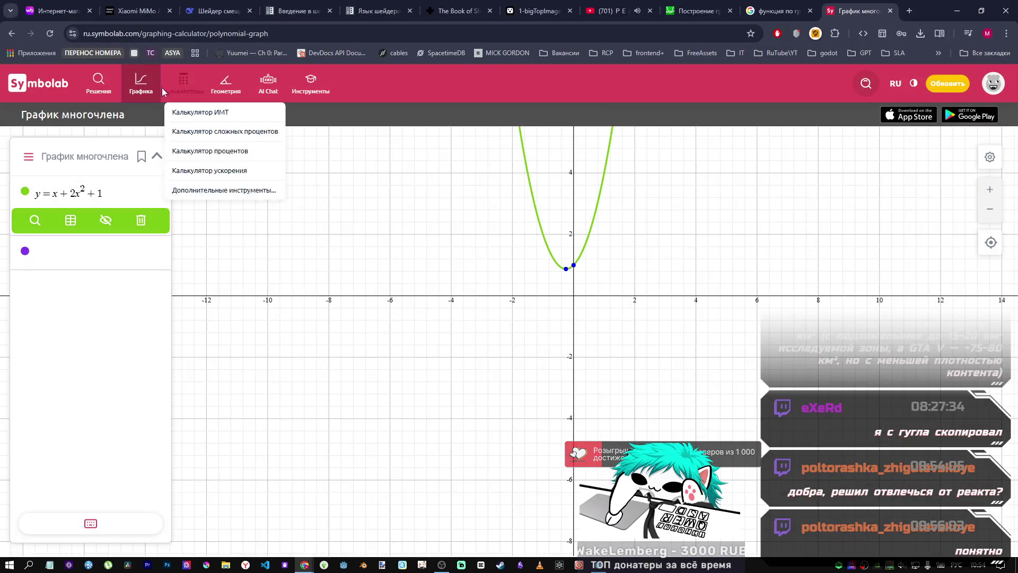
Step: Load the Дополнительные инструменты example gallery, reloading the page and confirming the leave prompt
{"action": "left_click", "coordinate": [150, 188]}
{"action": "key", "text": "F5"}
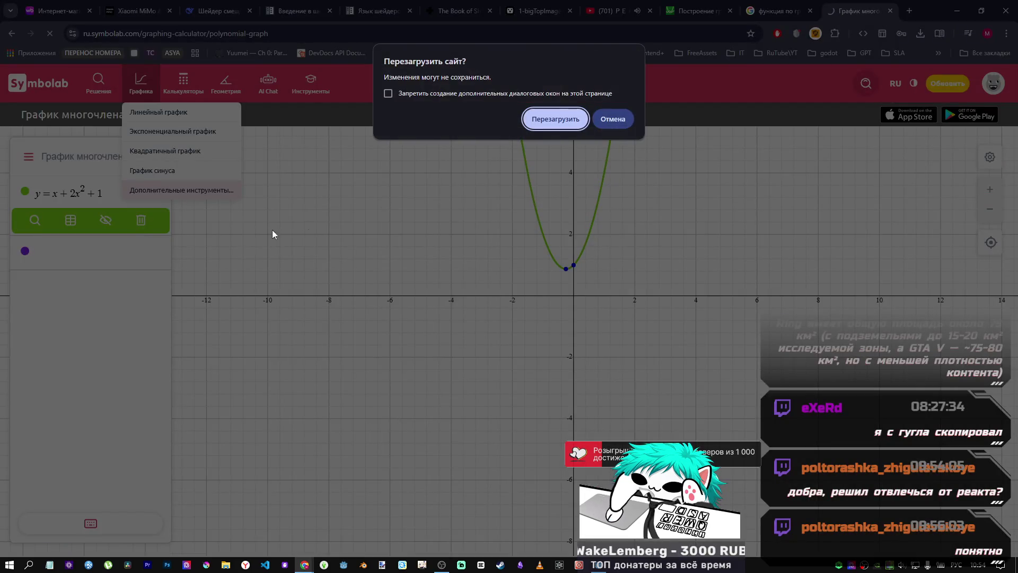
{"action": "left_click", "coordinate": [601, 121]}
{"action": "left_click", "coordinate": [567, 120]}
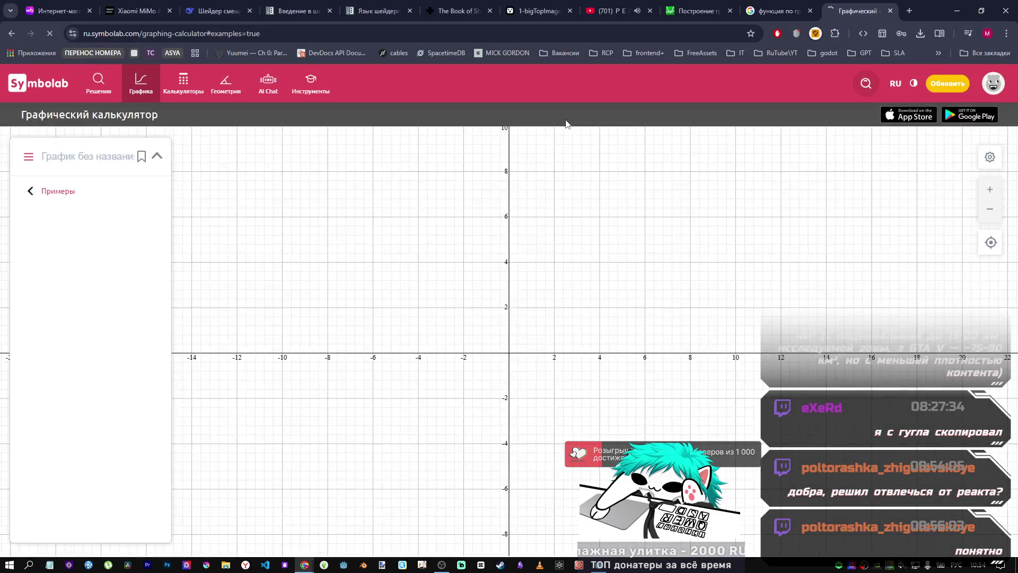
Step: Scroll the example thumbnails down to the bell-curve card
{"action": "scroll", "coordinate": [79, 334], "scroll_direction": "down", "scroll_amount": 2}
{"action": "scroll", "coordinate": [79, 331], "scroll_direction": "down", "scroll_amount": 8}
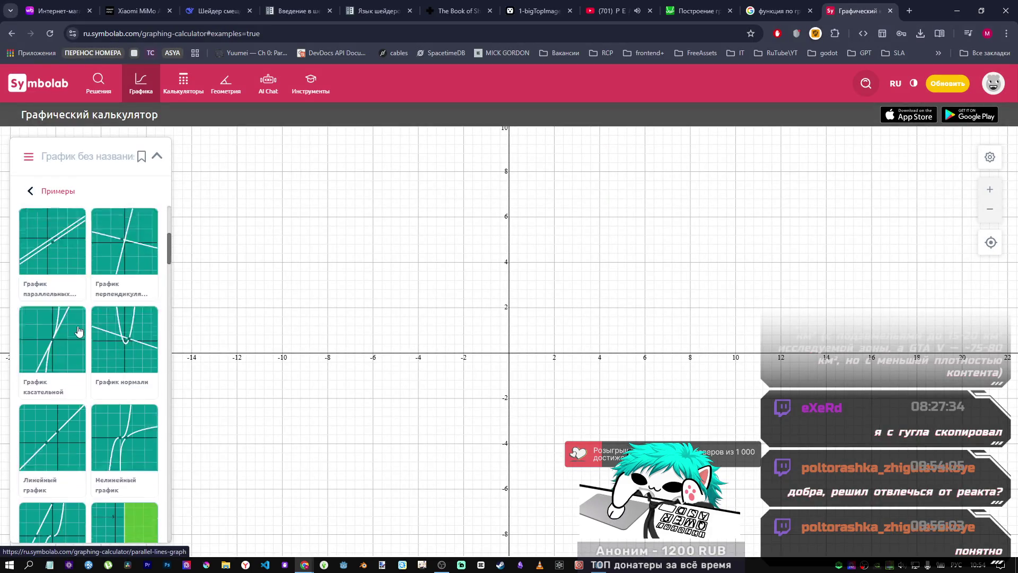
{"action": "scroll", "coordinate": [118, 334], "scroll_direction": "down", "scroll_amount": 5}
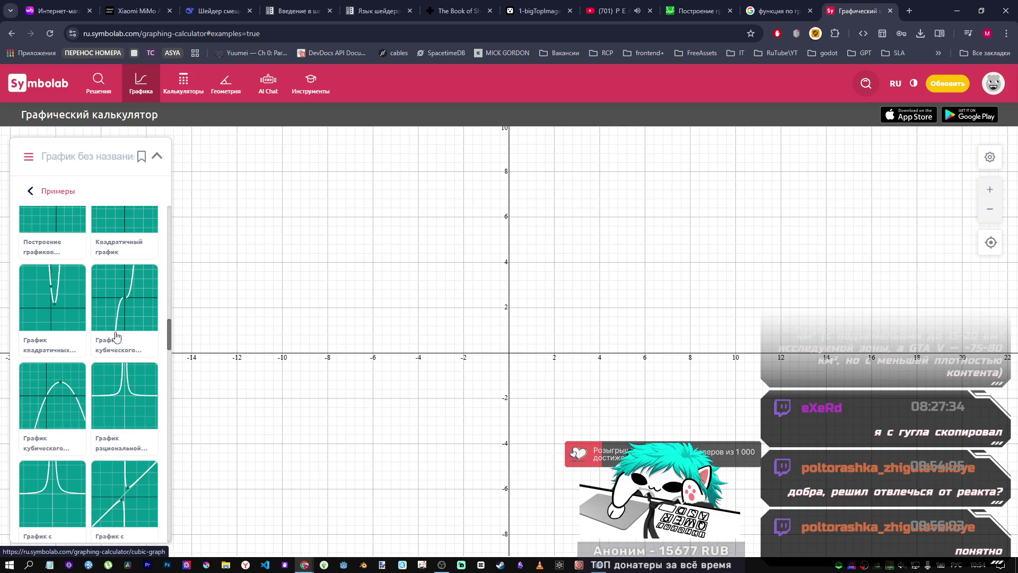
{"action": "scroll", "coordinate": [115, 335], "scroll_direction": "down", "scroll_amount": 5}
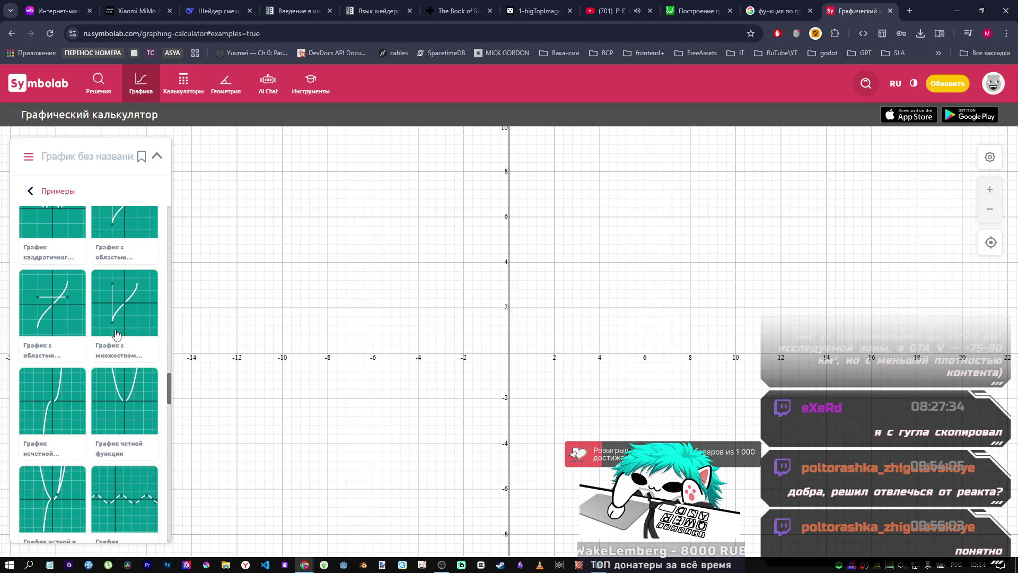
{"action": "scroll", "coordinate": [106, 318], "scroll_direction": "up", "scroll_amount": 1}
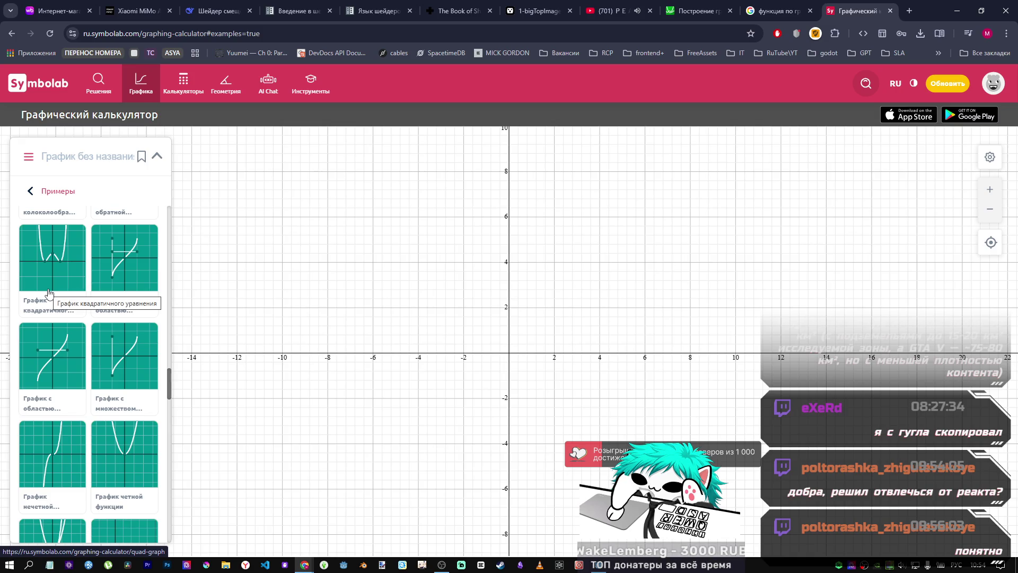
{"action": "scroll", "coordinate": [48, 292], "scroll_direction": "down", "scroll_amount": 6}
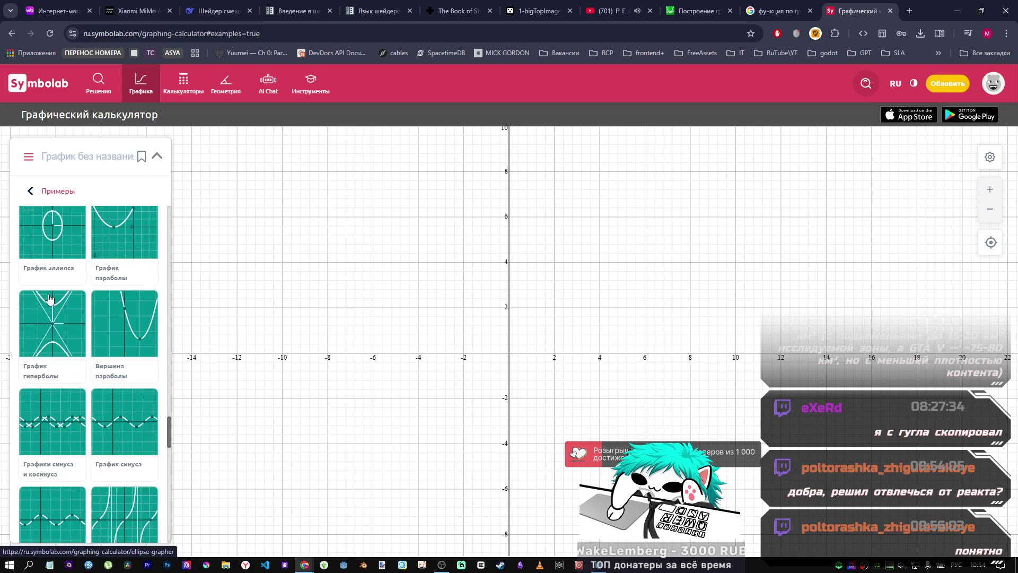
{"action": "scroll", "coordinate": [49, 299], "scroll_direction": "down", "scroll_amount": 5}
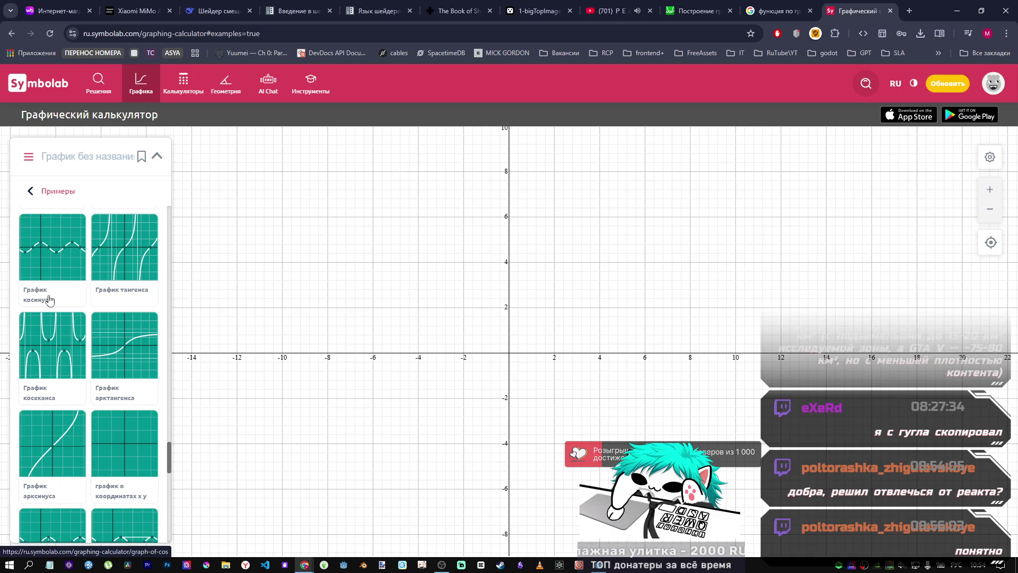
{"action": "scroll", "coordinate": [49, 299], "scroll_direction": "down", "scroll_amount": 5}
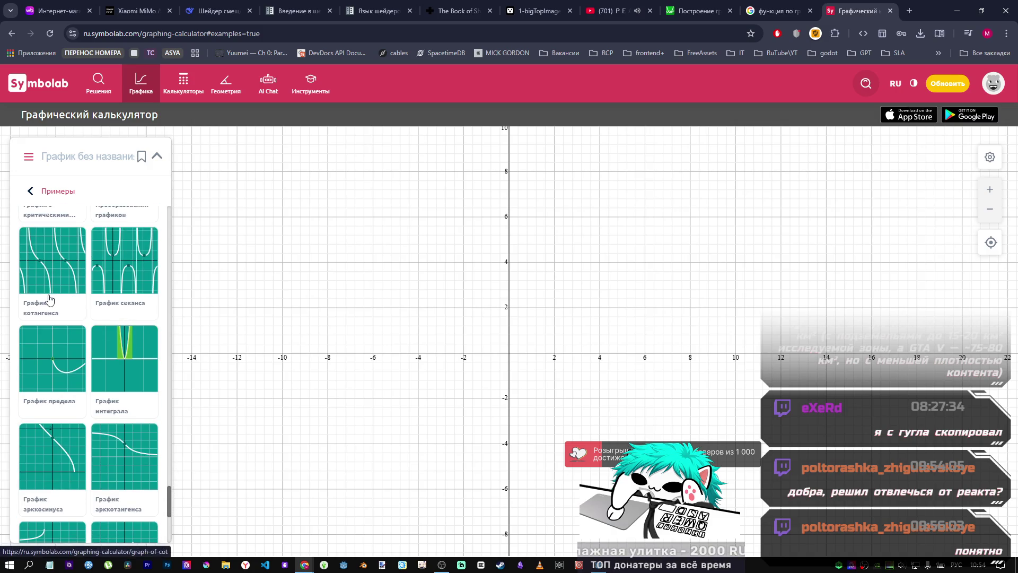
{"action": "scroll", "coordinate": [49, 300], "scroll_direction": "down", "scroll_amount": 5}
{"action": "scroll", "coordinate": [49, 299], "scroll_direction": "up", "scroll_amount": 6}
{"action": "scroll", "coordinate": [49, 300], "scroll_direction": "up", "scroll_amount": 10}
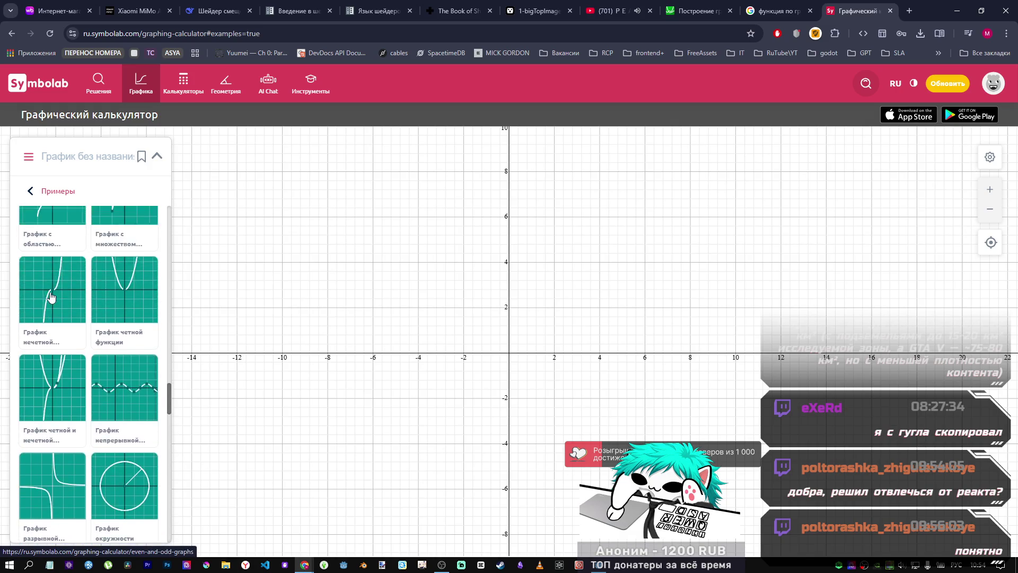
{"action": "scroll", "coordinate": [51, 297], "scroll_direction": "up", "scroll_amount": 2}
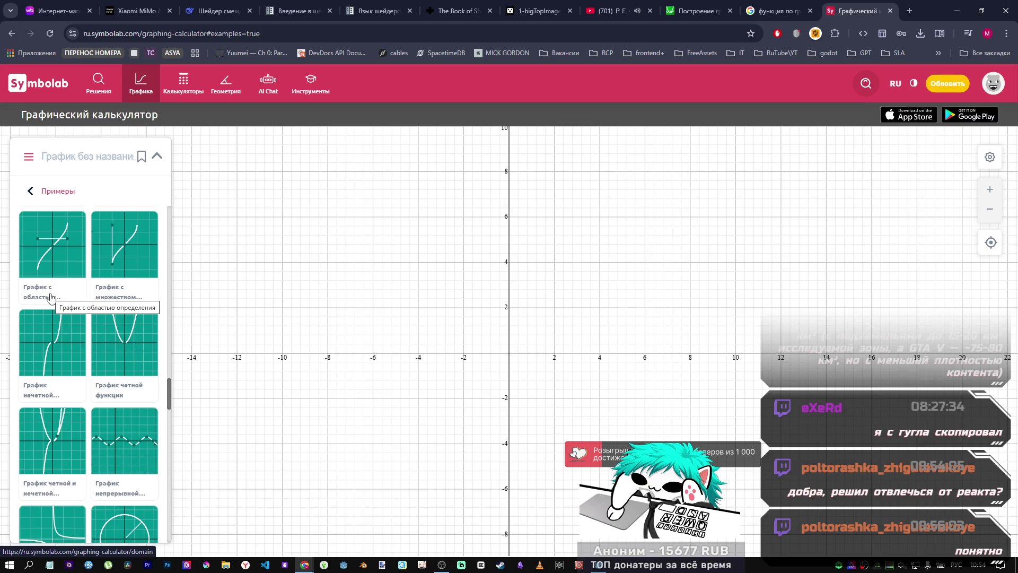
{"action": "scroll", "coordinate": [51, 297], "scroll_direction": "down", "scroll_amount": 3}
{"action": "scroll", "coordinate": [51, 297], "scroll_direction": "up", "scroll_amount": 8}
{"action": "scroll", "coordinate": [52, 307], "scroll_direction": "up", "scroll_amount": 1}
{"action": "scroll", "coordinate": [53, 319], "scroll_direction": "down", "scroll_amount": 1}
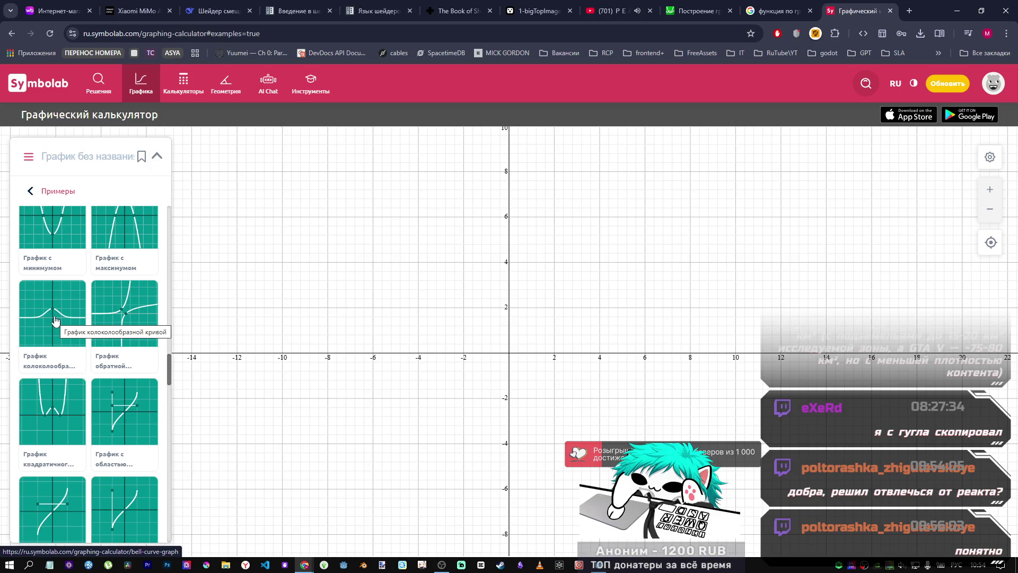
Step: Plot the bell-curve example f(x) = e^(−x²), then switch to a fresh empty graph
{"action": "left_click", "coordinate": [55, 320]}
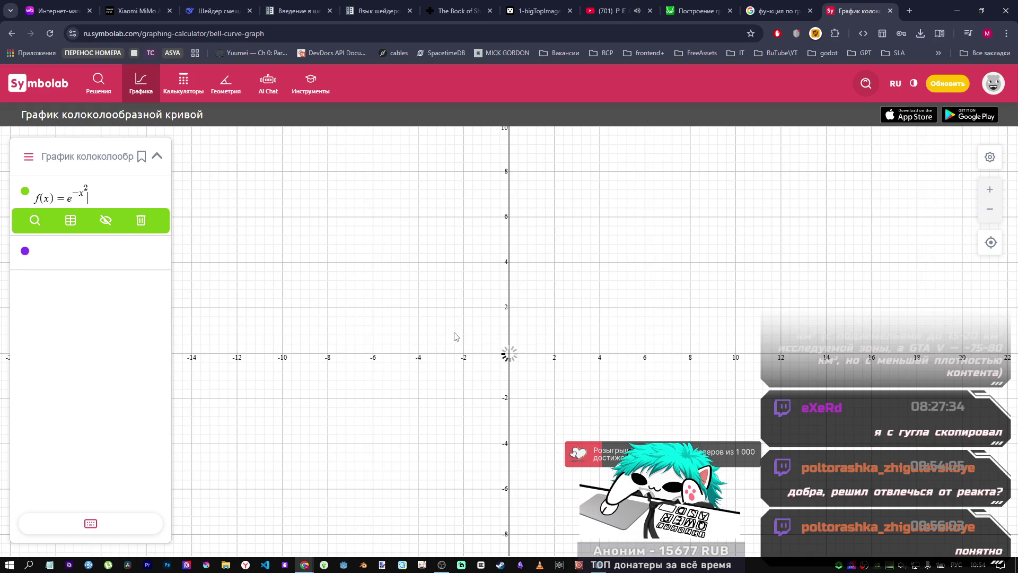
{"action": "scroll", "coordinate": [446, 340], "scroll_direction": "down", "scroll_amount": 5}
{"action": "scroll", "coordinate": [445, 339], "scroll_direction": "up", "scroll_amount": 5}
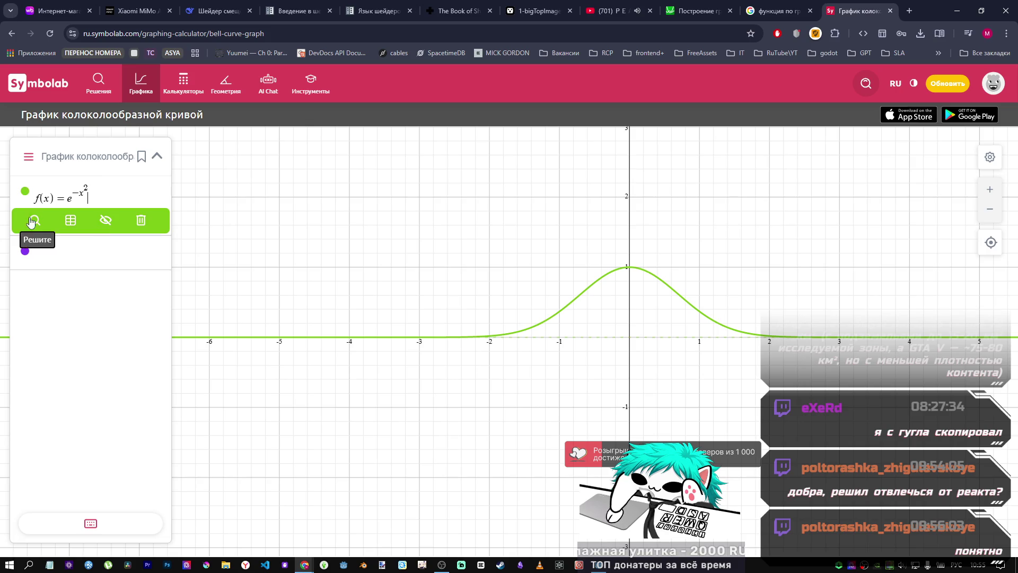
{"action": "left_click", "coordinate": [29, 249]}
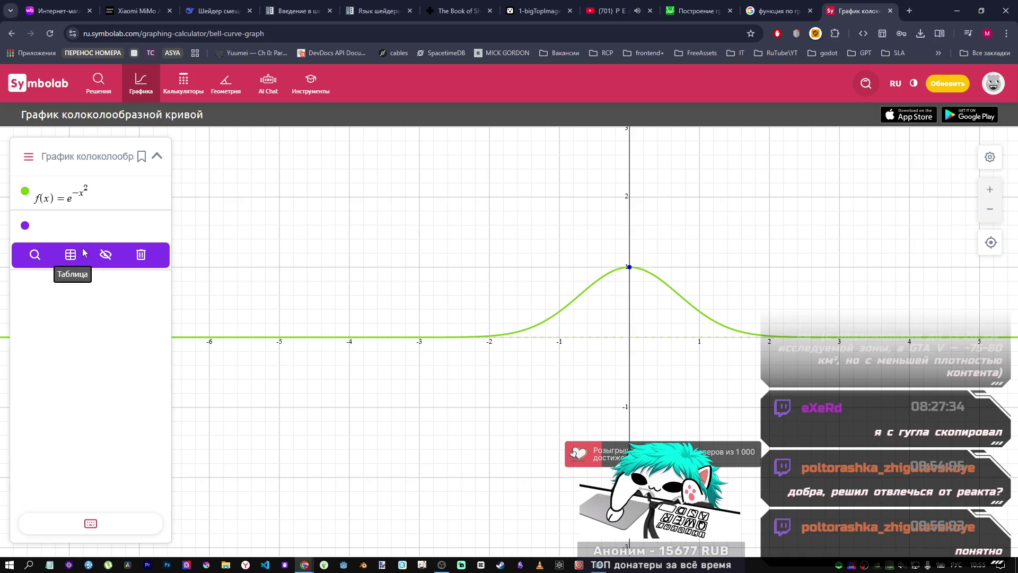
{"action": "left_click", "coordinate": [141, 83]}
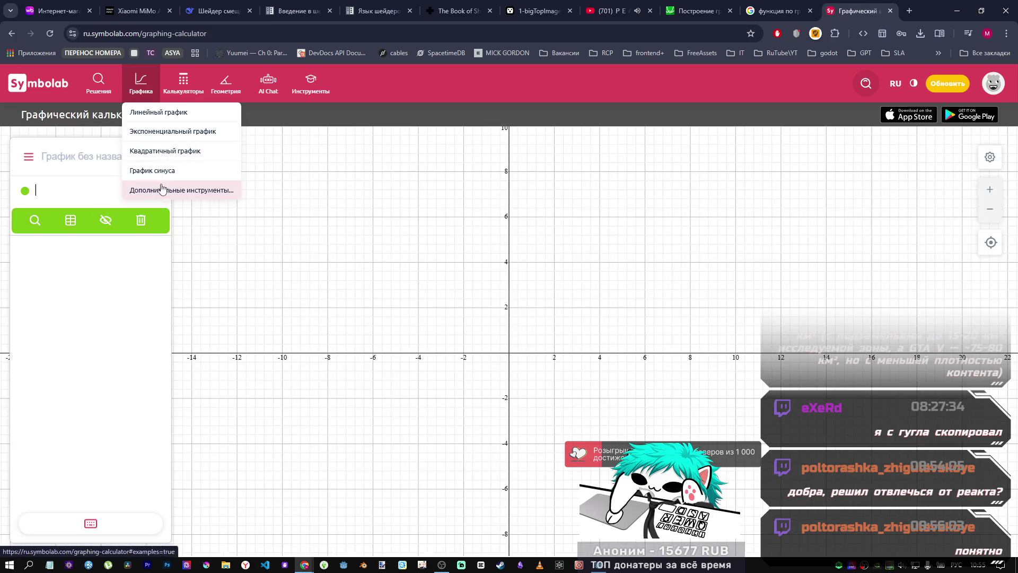
Step: Open the polynomial example and change the x⁴ exponent to 3, giving y = x³ − 2x² + 1
{"action": "left_click", "coordinate": [162, 190]}
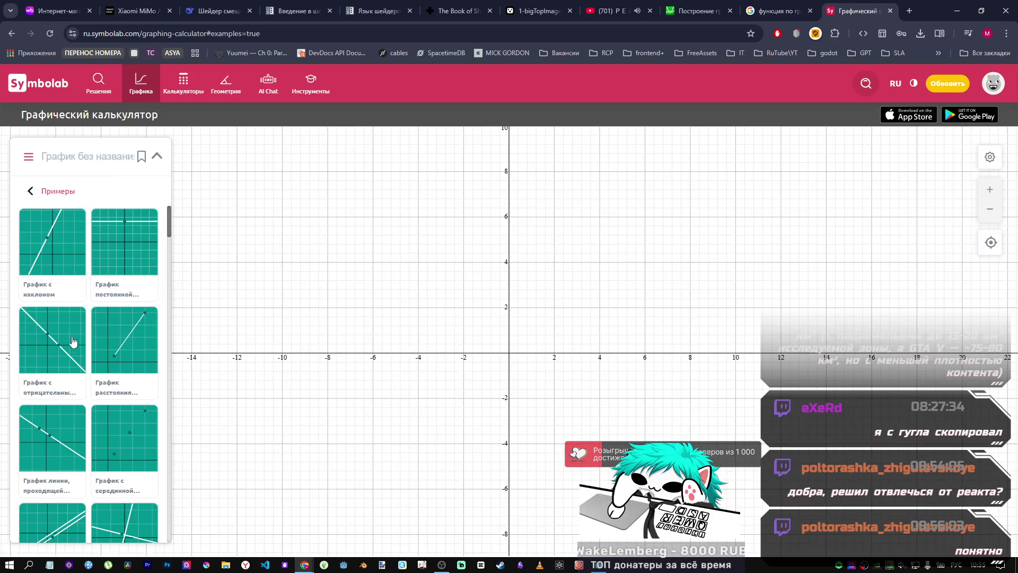
{"action": "scroll", "coordinate": [73, 338], "scroll_direction": "down", "scroll_amount": 10}
{"action": "scroll", "coordinate": [73, 348], "scroll_direction": "down", "scroll_amount": 3}
{"action": "left_click", "coordinate": [141, 389]}
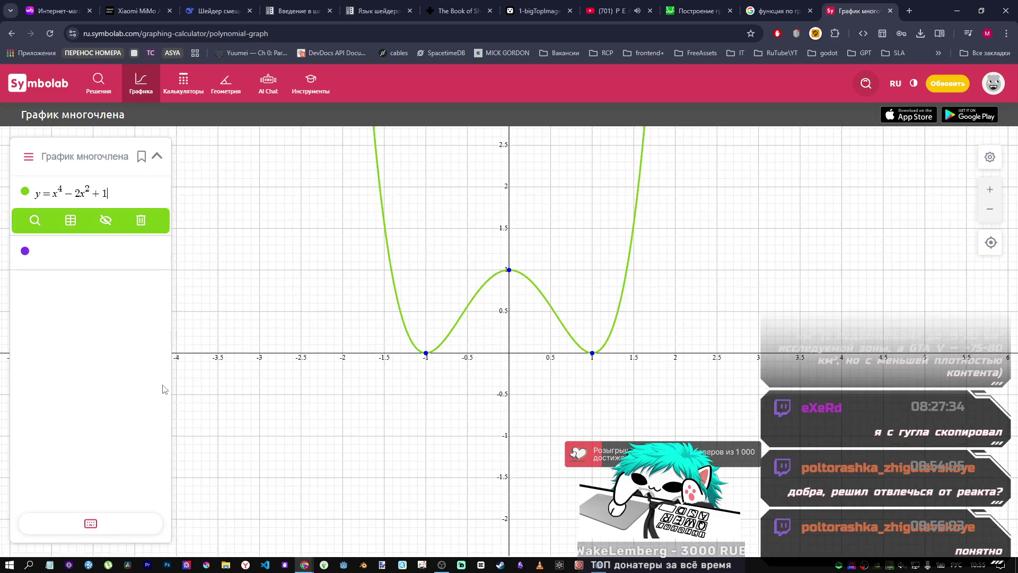
{"action": "left_click", "coordinate": [61, 189]}
{"action": "key", "text": "BackSpace"}
{"action": "type", "text": "3"}
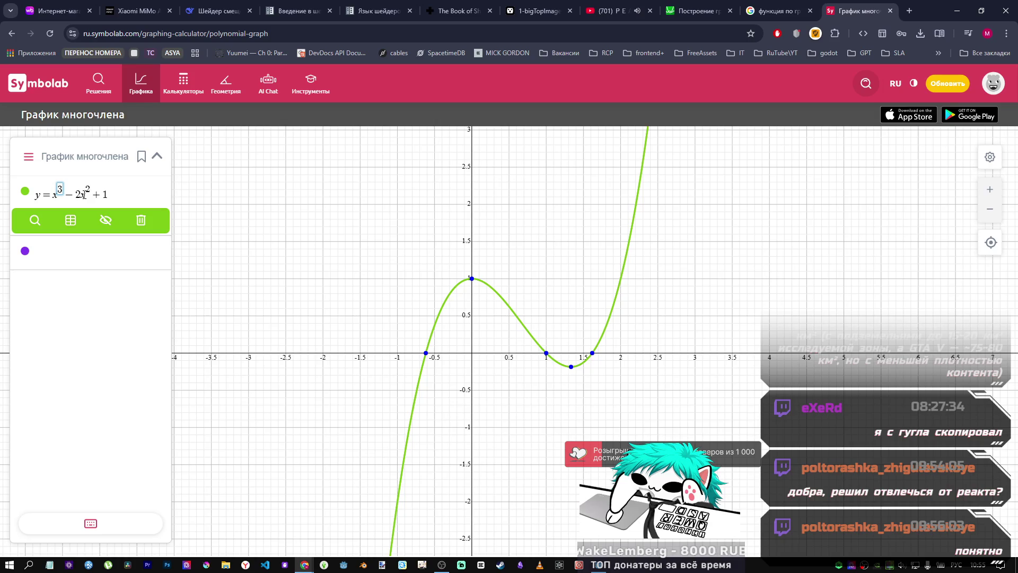
Step: Try other final terms such as a plain x, then revert the last term to +1
{"action": "type", "text": "2"}
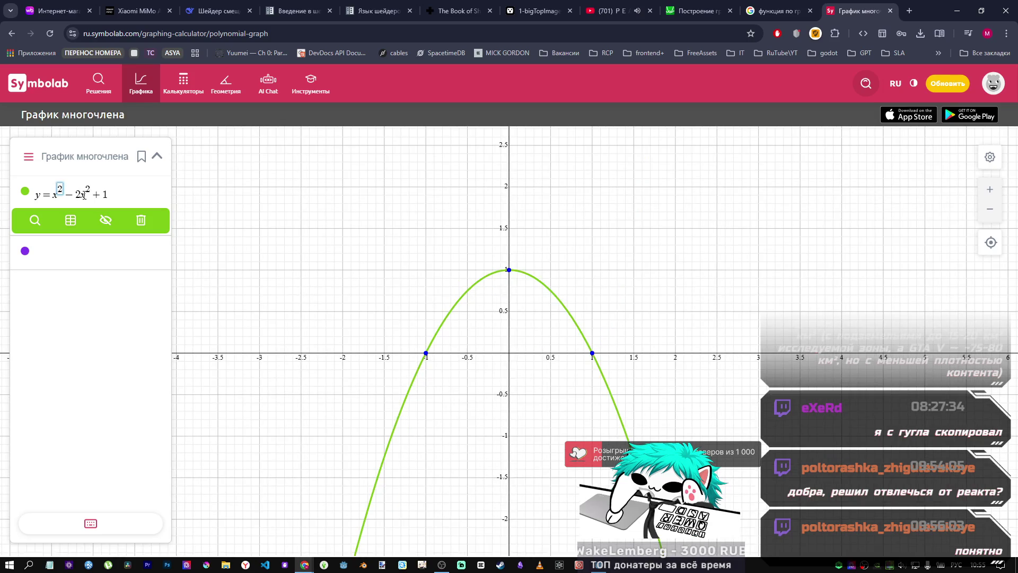
{"action": "type", "text": "3"}
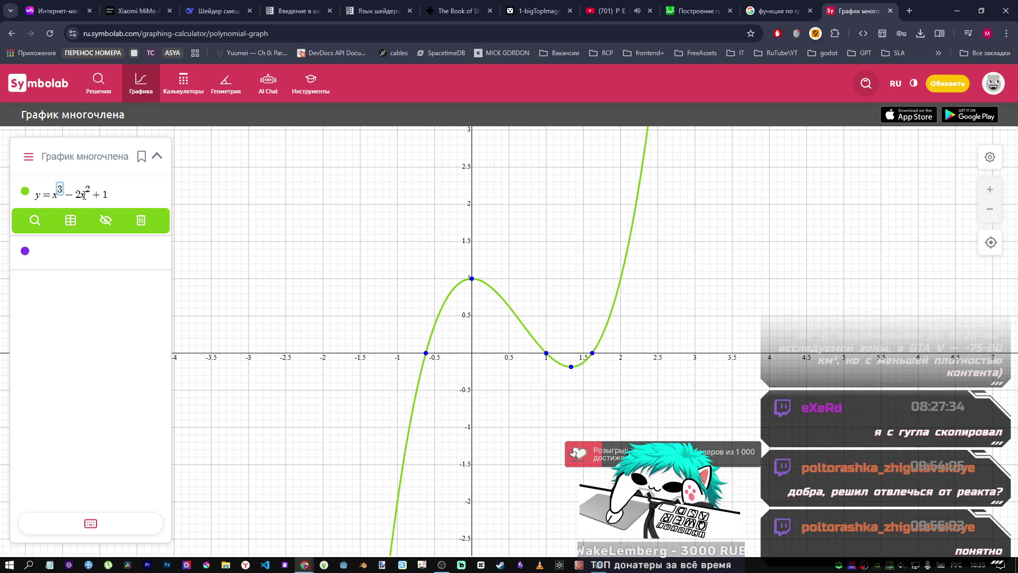
{"action": "left_click", "coordinate": [115, 197]}
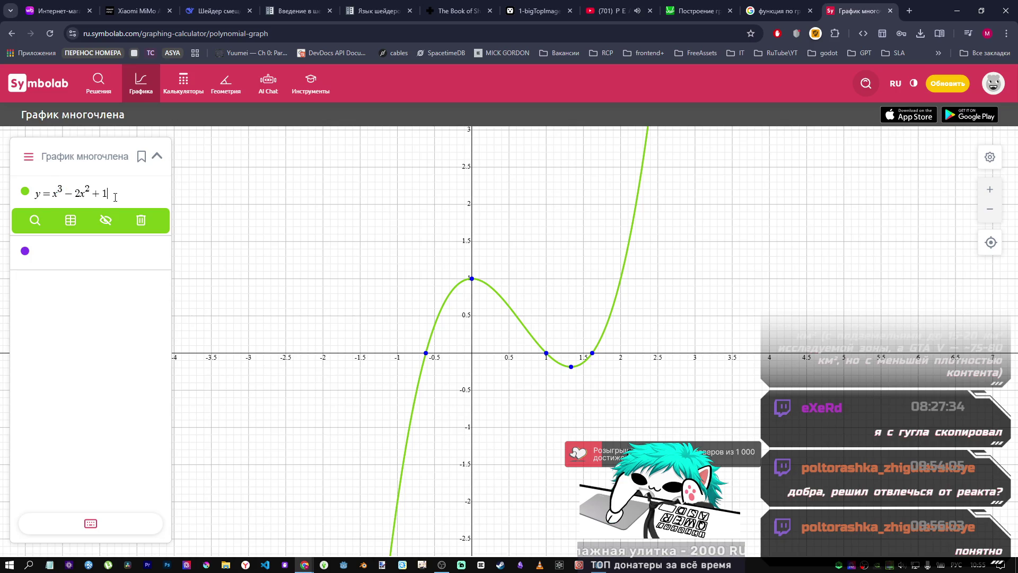
{"action": "type", "text": "ч"}
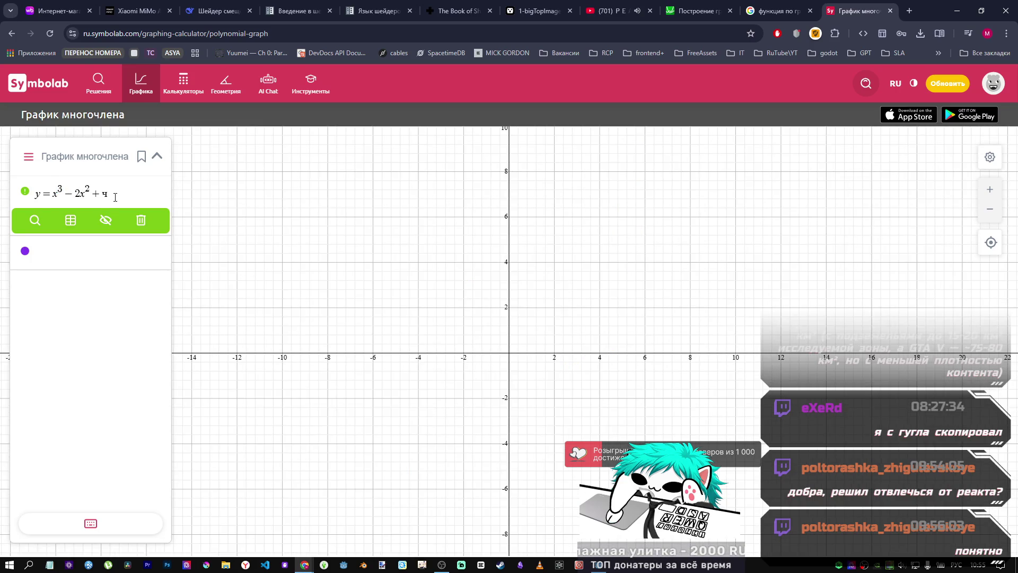
{"action": "type", "text": "x2"}
{"action": "key", "text": "shift+Left"}
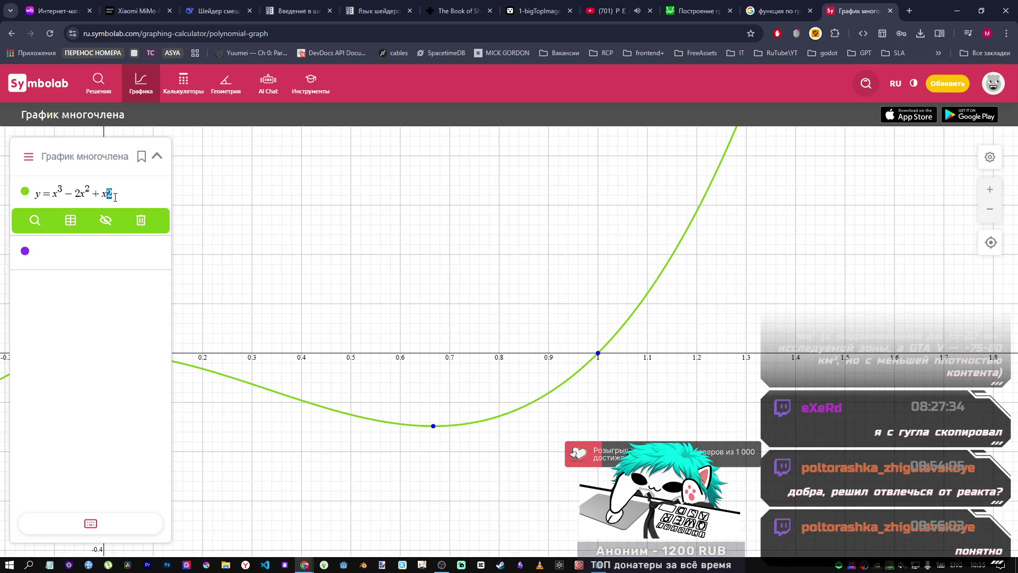
{"action": "key", "text": "BackSpace"}
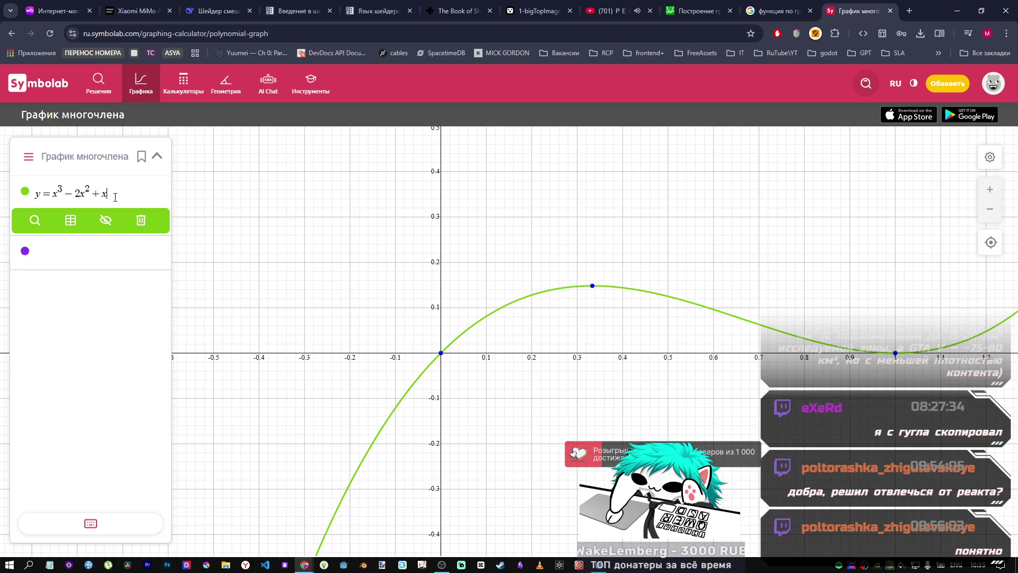
{"action": "key", "text": "BackSpace"}
{"action": "type", "text": "1"}
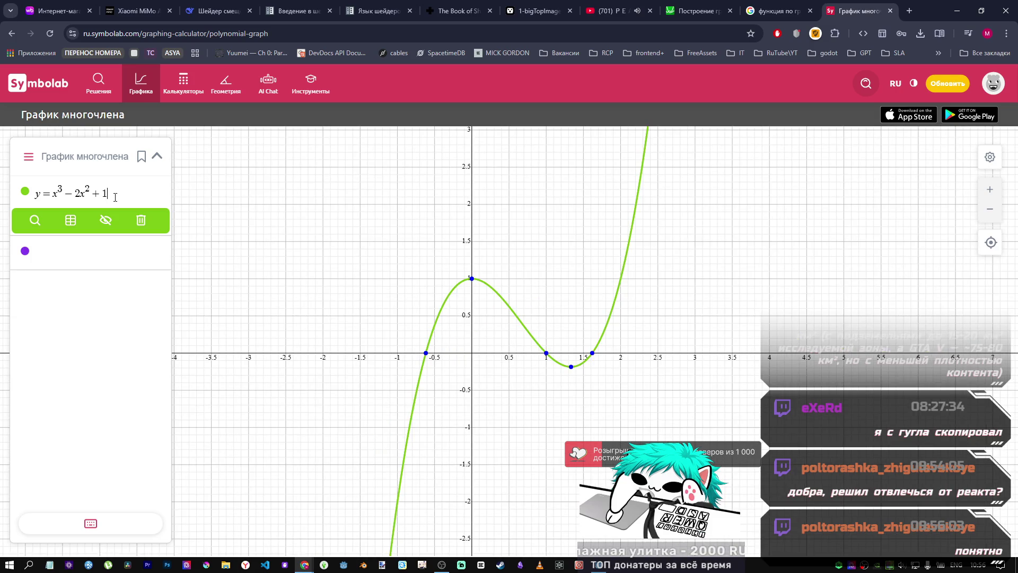
{"action": "type", "text": "0"}
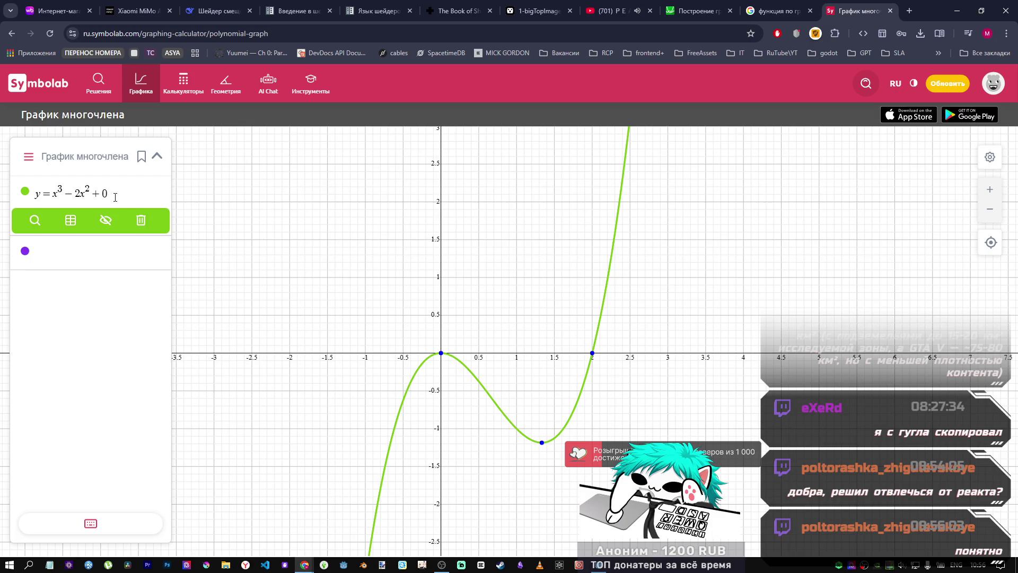
Step: Replace the cubic's constant term with −10x
{"action": "type", "text": "-1x"}
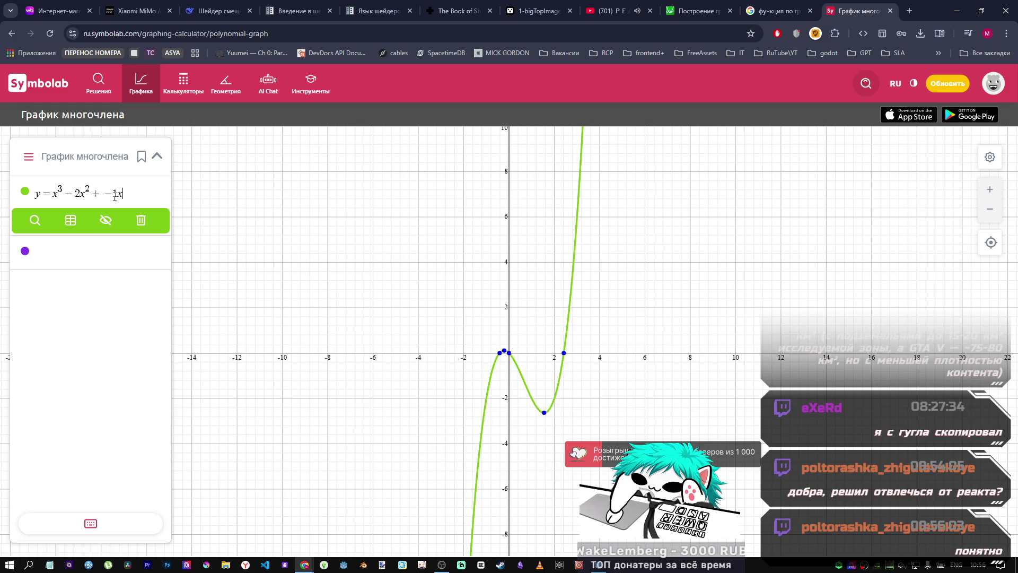
{"action": "left_click", "coordinate": [114, 194]}
{"action": "type", "text": "0"}
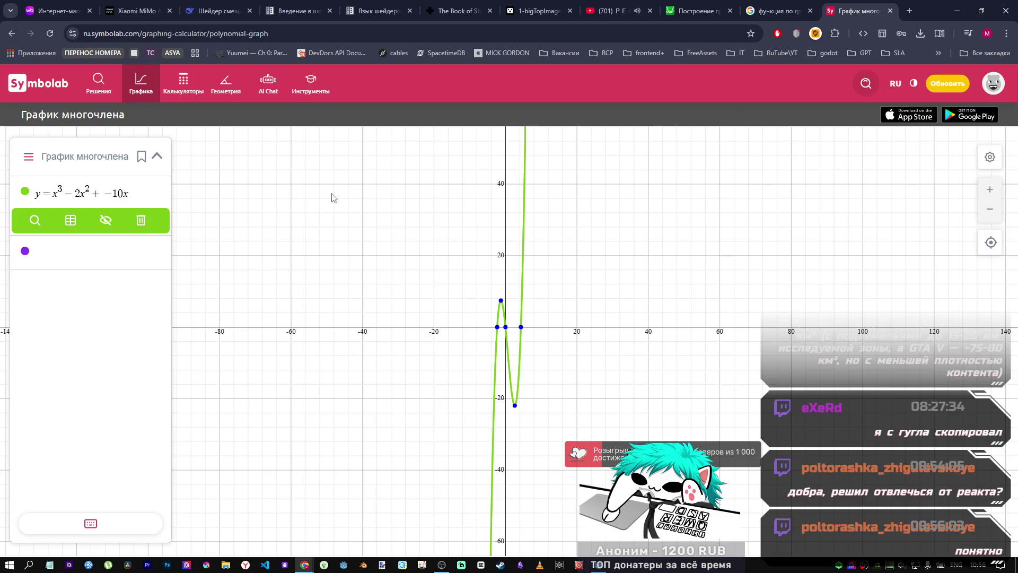
Step: Raise the leading power to 4 and swap −10x for 1, giving y = x⁴ − 2x² + 1
{"action": "mouse_move", "coordinate": [525, 218]}
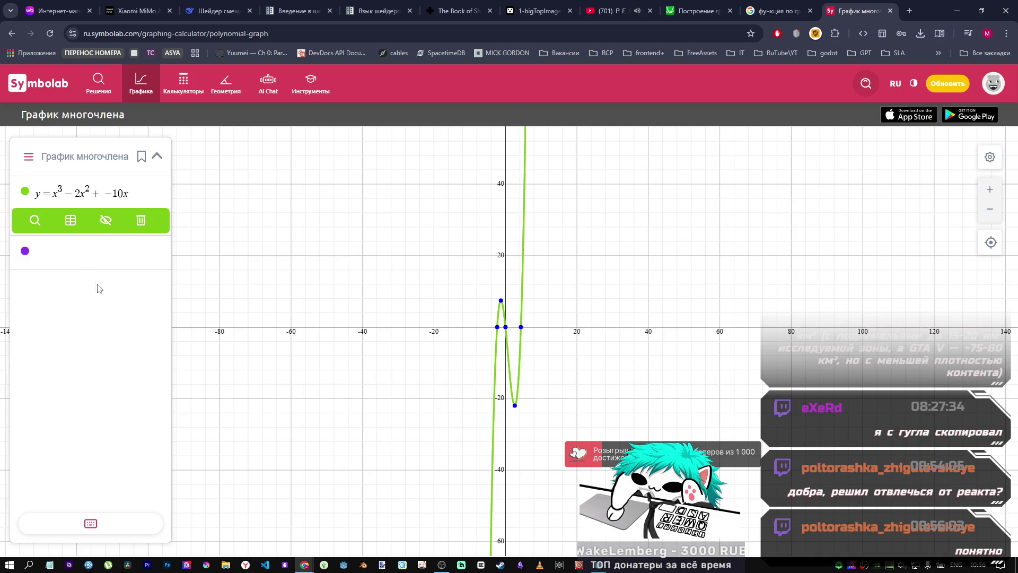
{"action": "left_click", "coordinate": [66, 197]}
{"action": "key", "text": "BackSpace"}
{"action": "type", "text": "4"}
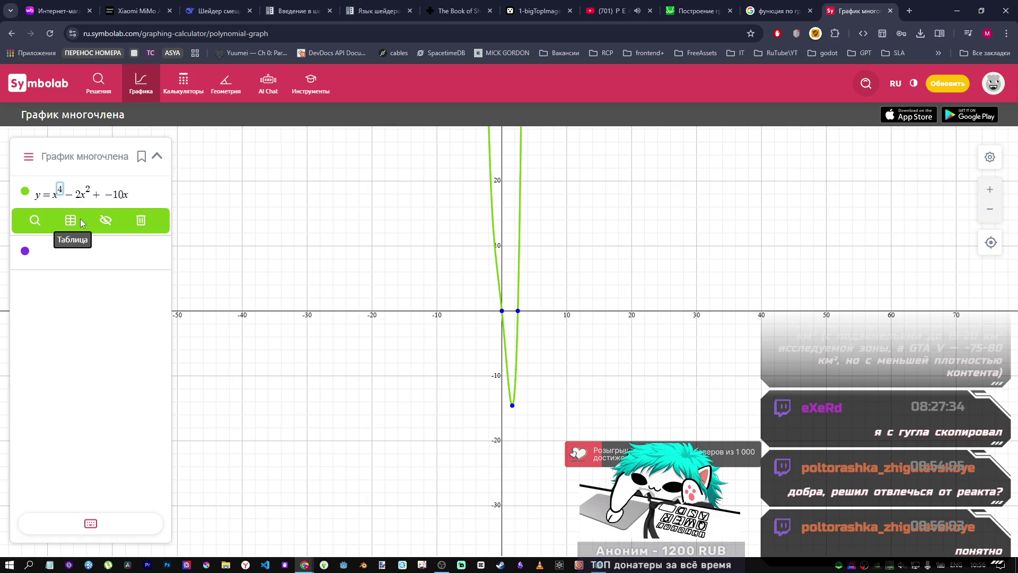
{"action": "left_click_drag", "start_coordinate": [130, 194], "coordinate": [104, 194]}
{"action": "type", "text": "1"}
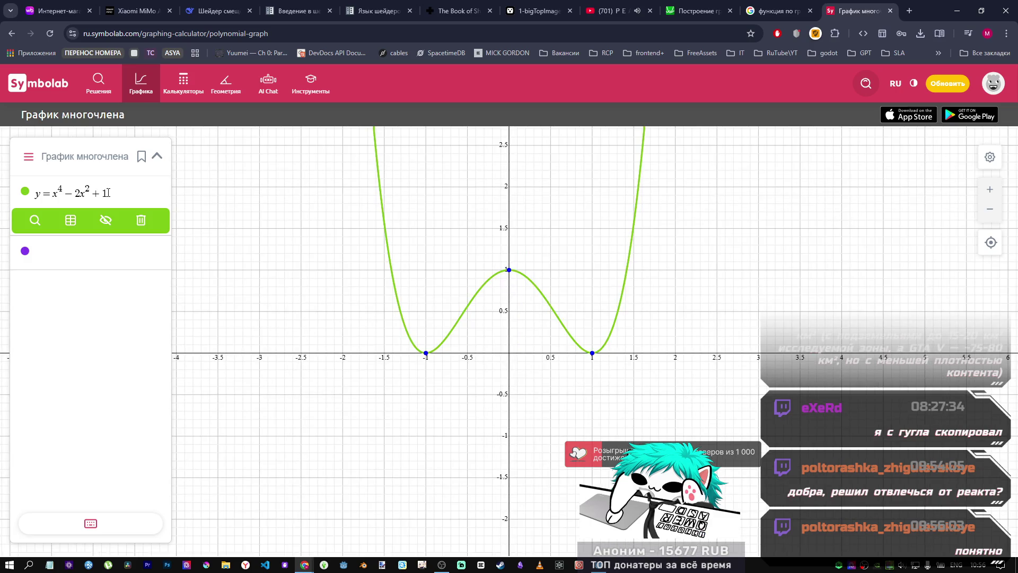
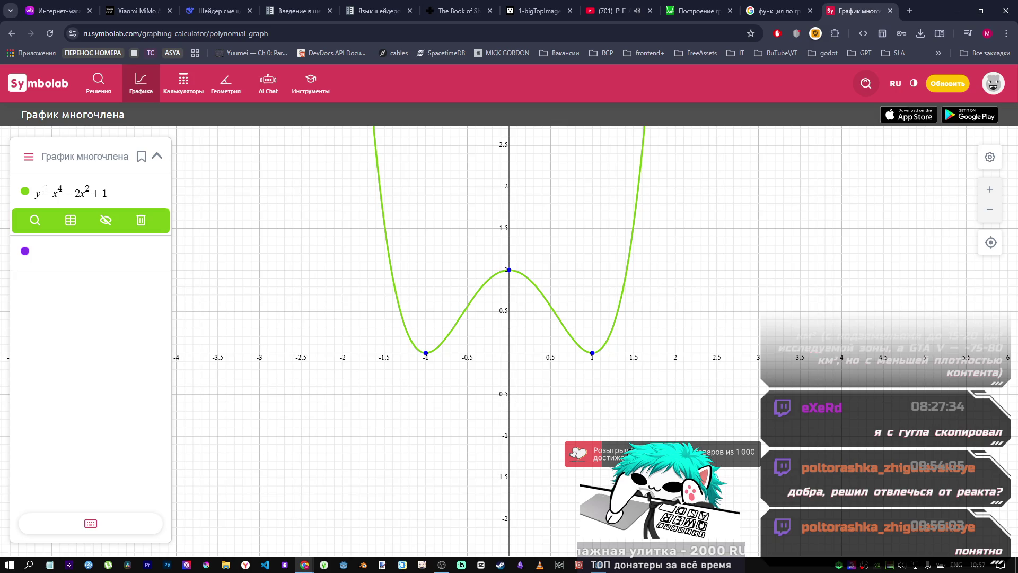
Step: Reload Symbolab, discarding the edits, and reopen the polynomial graph example y = x⁴ − 2x² + 1
{"action": "left_click", "coordinate": [80, 193]}
{"action": "key", "text": "BackSpace"}
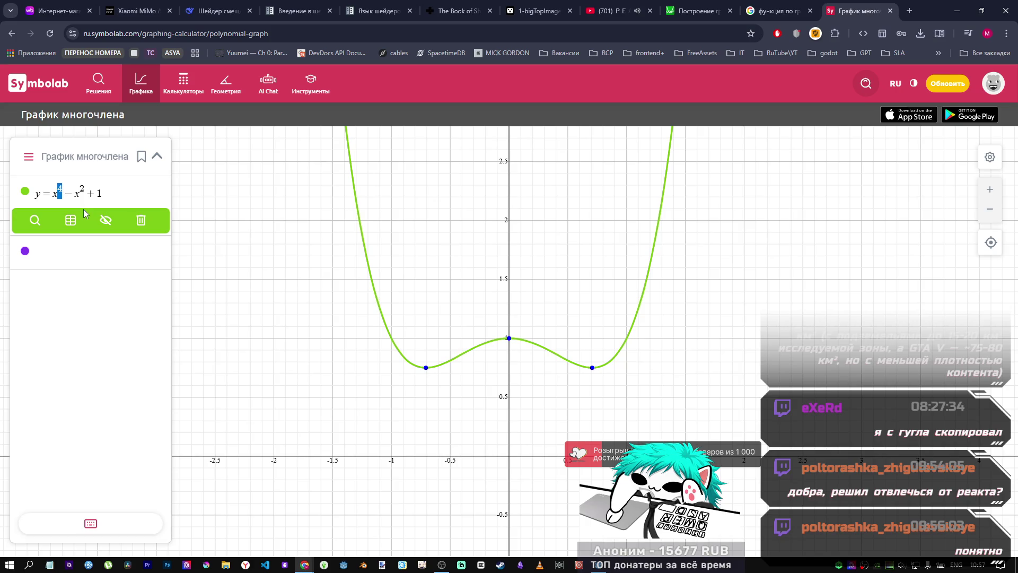
{"action": "type", "text": "+"}
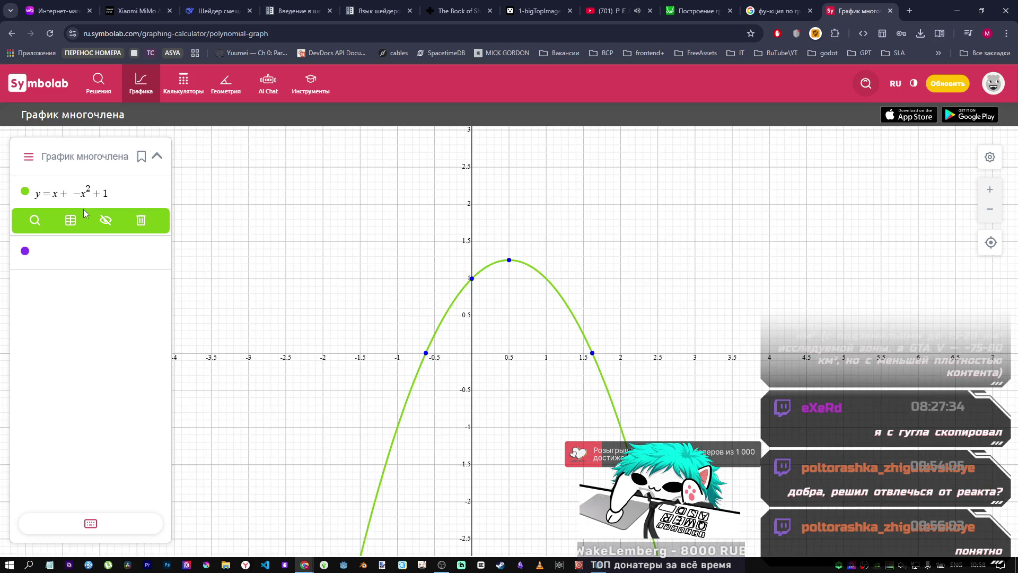
{"action": "mouse_move", "coordinate": [141, 83]}
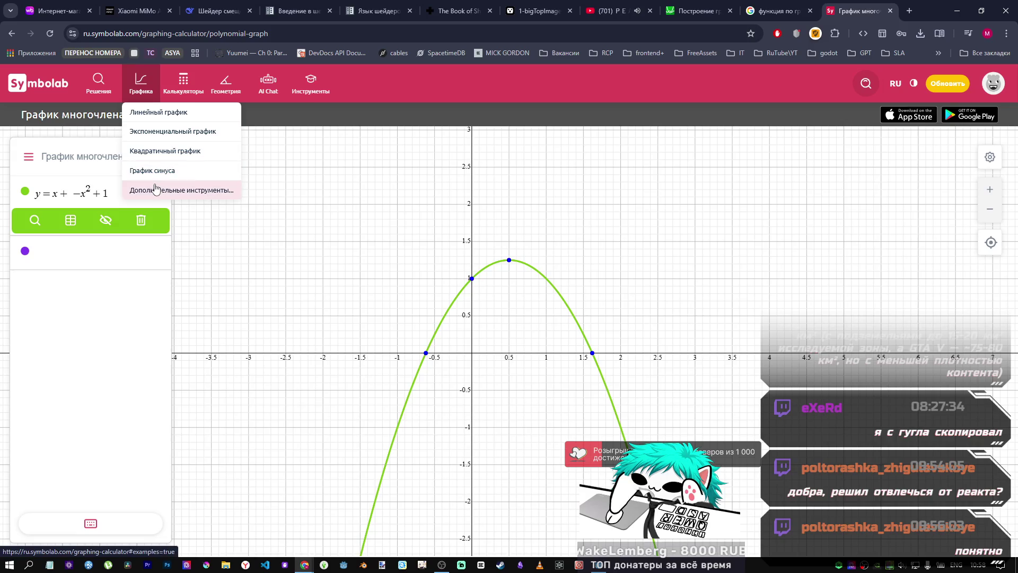
{"action": "left_click", "coordinate": [154, 190]}
{"action": "key", "text": "F5"}
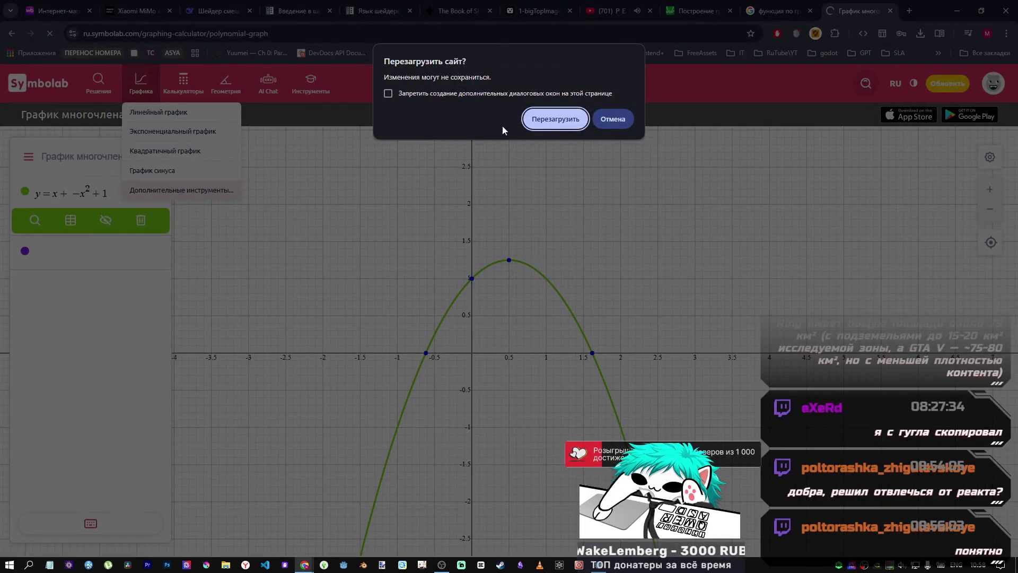
{"action": "left_click", "coordinate": [598, 121]}
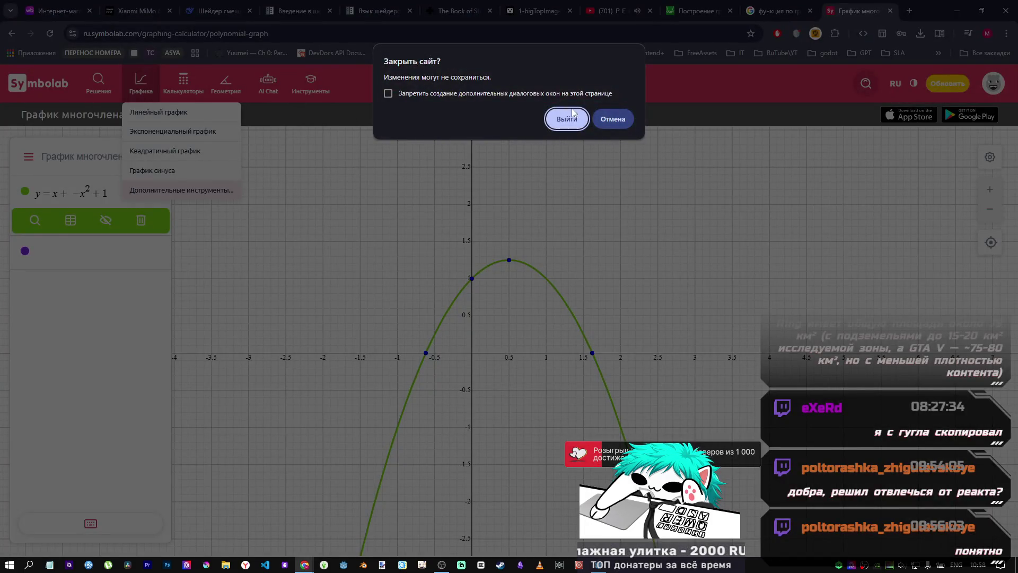
{"action": "left_click", "coordinate": [571, 114]}
{"action": "scroll", "coordinate": [99, 440], "scroll_direction": "down", "scroll_amount": 5}
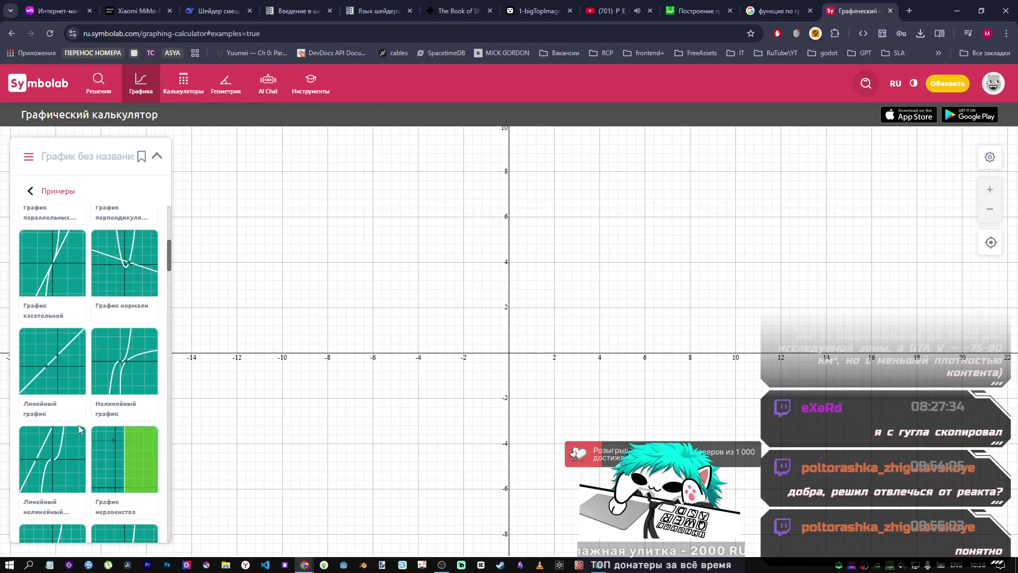
{"action": "scroll", "coordinate": [71, 424], "scroll_direction": "down", "scroll_amount": 10}
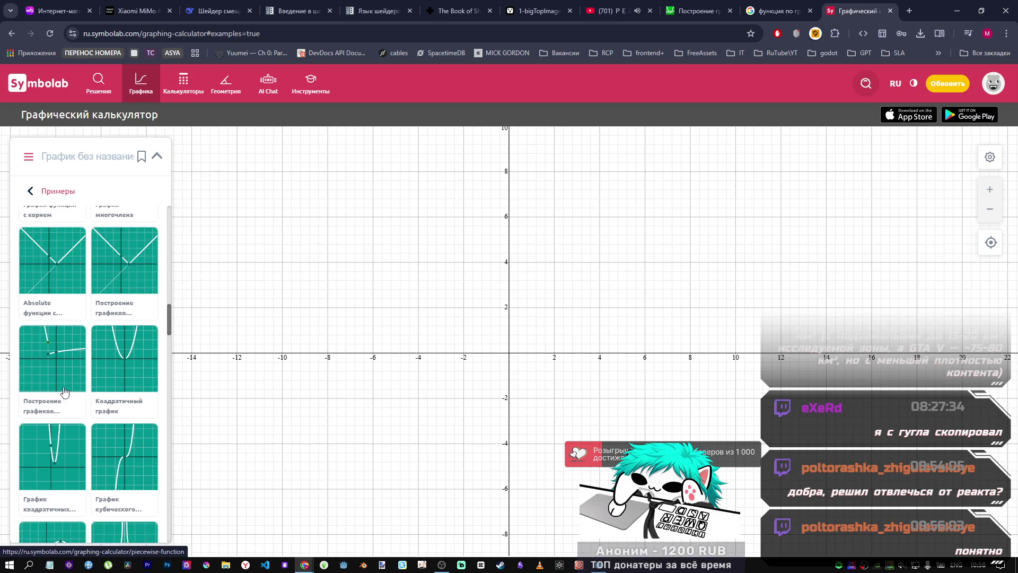
{"action": "left_click", "coordinate": [130, 329]}
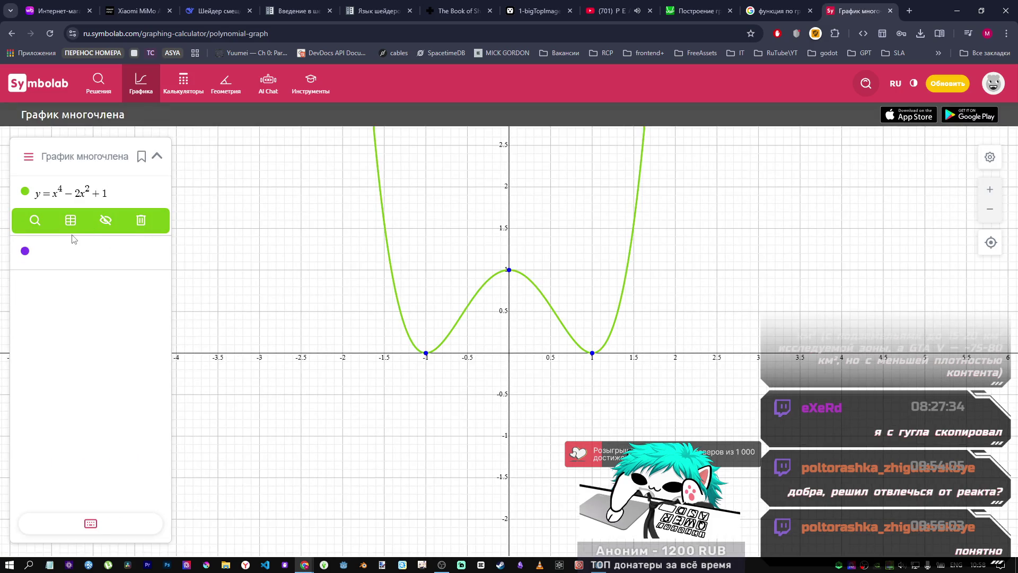
Step: Duplicate the first expression y = x⁴ − 2x² + 1 into the empty second row
{"action": "key", "text": "ctrl+a"}
{"action": "key", "text": "ctrl+c"}
{"action": "left_click", "coordinate": [73, 252]}
{"action": "key", "text": "ctrl+v"}
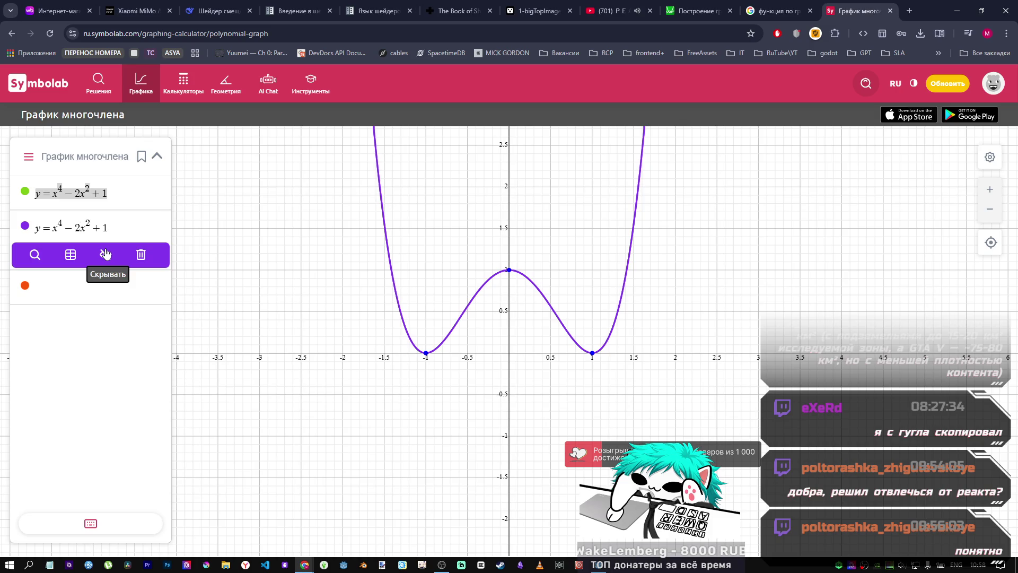
Step: Drop the 2 coefficient and the +1 constant so the copy reads y = x⁴ − x²
{"action": "key", "text": "BackSpace"}
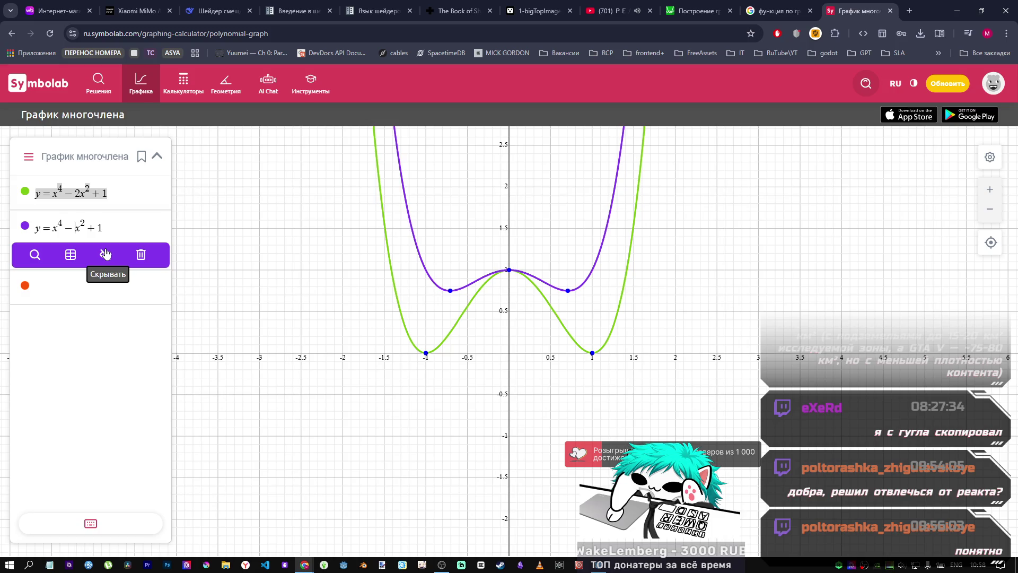
{"action": "key", "text": "BackSpace"}
{"action": "type", "text": "-"}
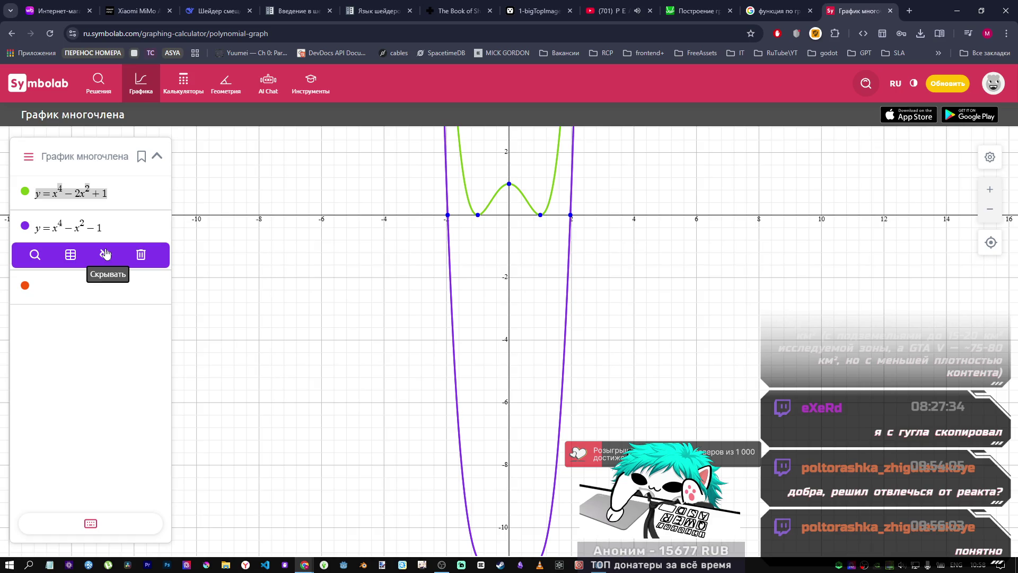
{"action": "key", "text": "BackSpace"}
{"action": "type", "text": "+"}
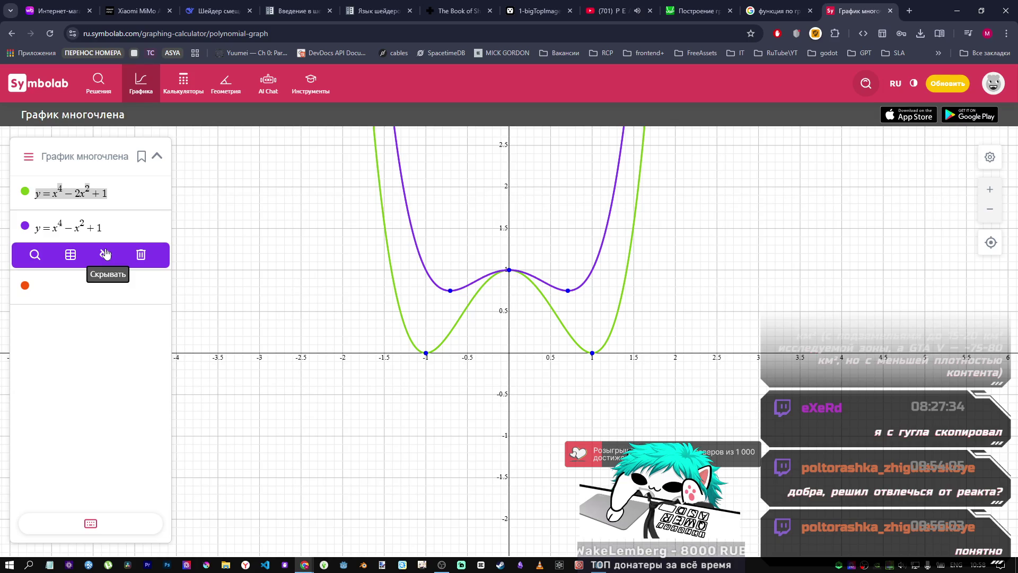
{"action": "key", "text": "BackSpace"}
{"action": "key", "text": "BackSpace"}
{"action": "key", "text": "BackSpace"}
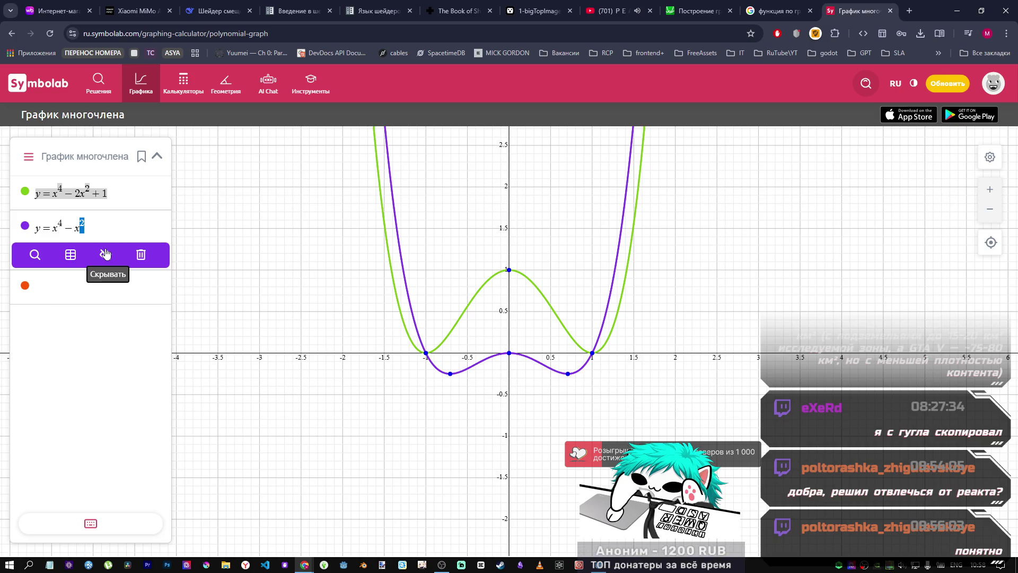
Step: Append a −x³ term, giving y = x⁴ − x² − x³
{"action": "key", "text": "Left"}
{"action": "key", "text": "Left"}
{"action": "key", "text": "Left"}
{"action": "key", "text": "Right"}
{"action": "key", "text": "Right"}
{"action": "key", "text": "Right"}
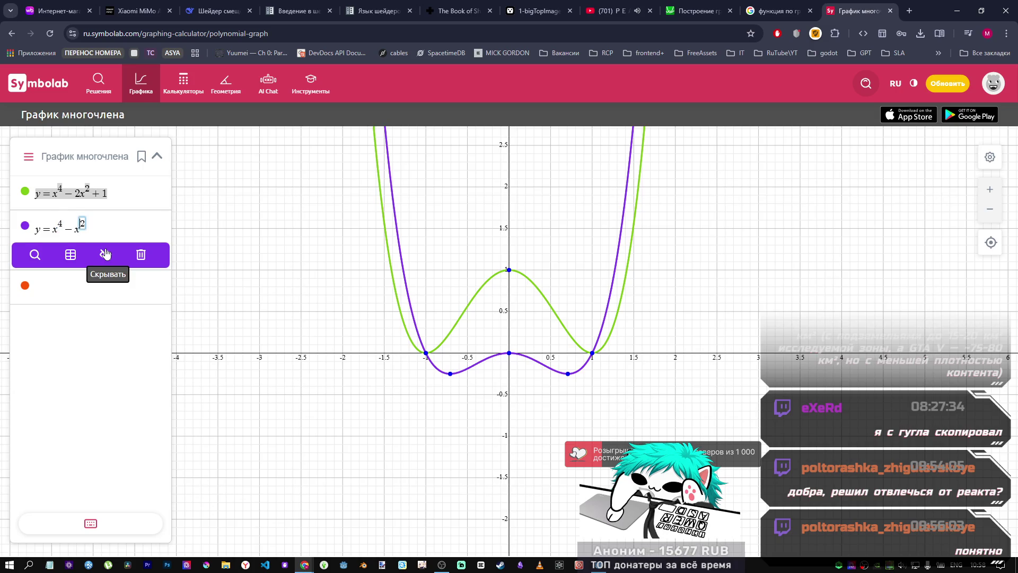
{"action": "key", "text": "shift+Left"}
{"action": "key", "text": "shift+Left"}
{"action": "key", "text": "ctrl+c"}
{"action": "key", "text": "Right"}
{"action": "type", "text": "+"}
{"action": "key", "text": "ctrl+v"}
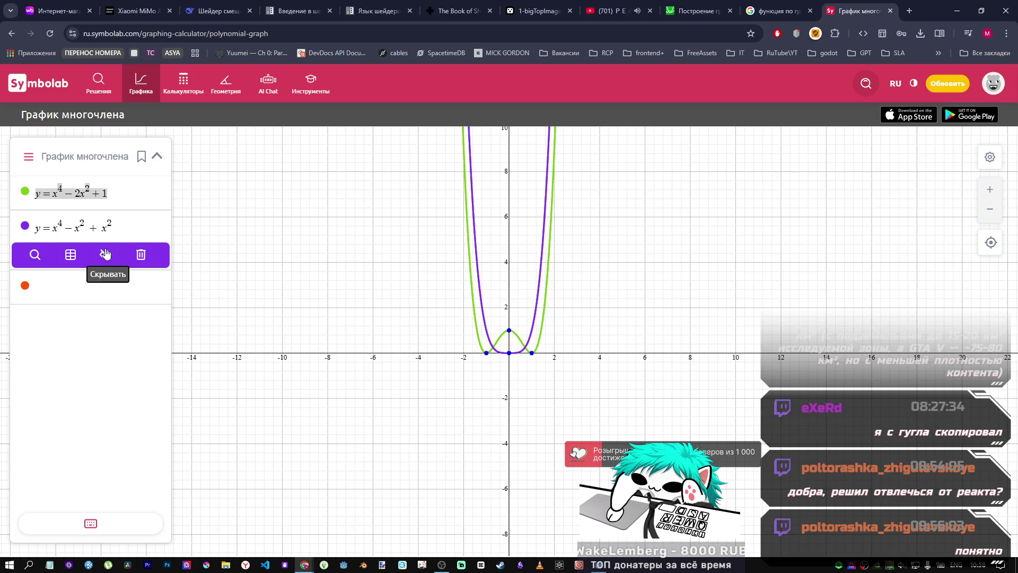
{"action": "key", "text": "Left"}
{"action": "type", "text": "3"}
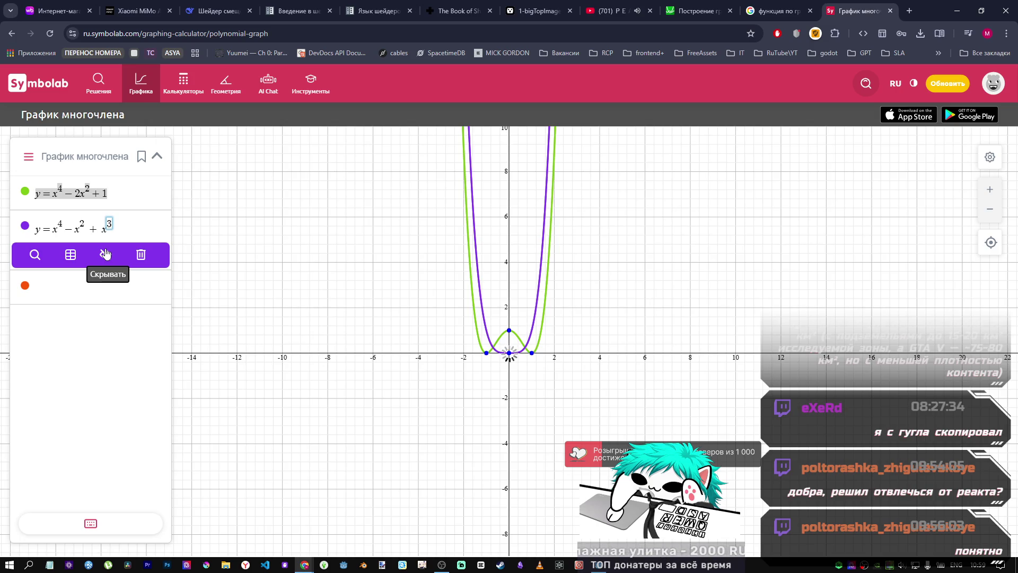
{"action": "key", "text": "Left"}
{"action": "key", "text": "Left"}
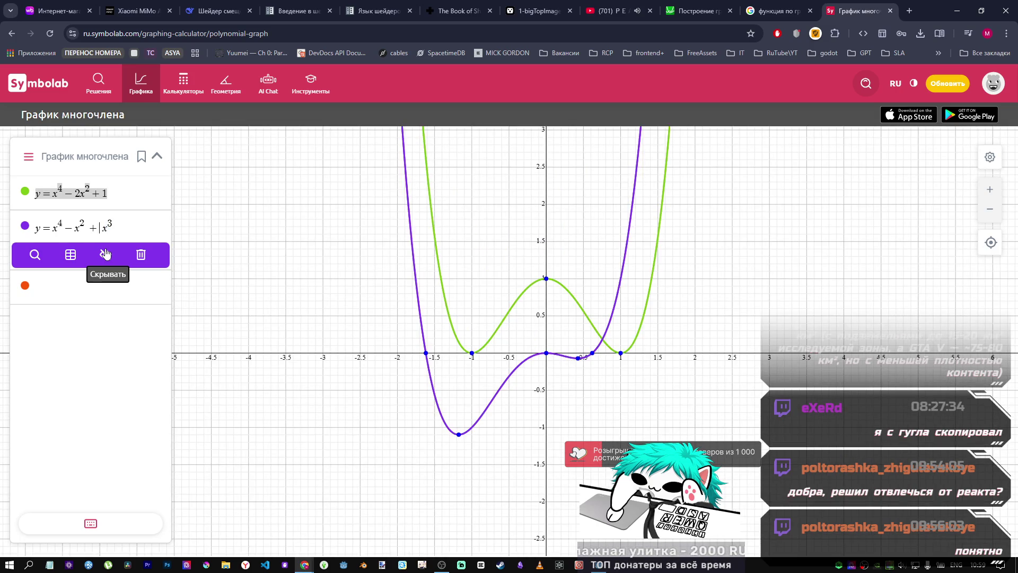
{"action": "key", "text": "BackSpace"}
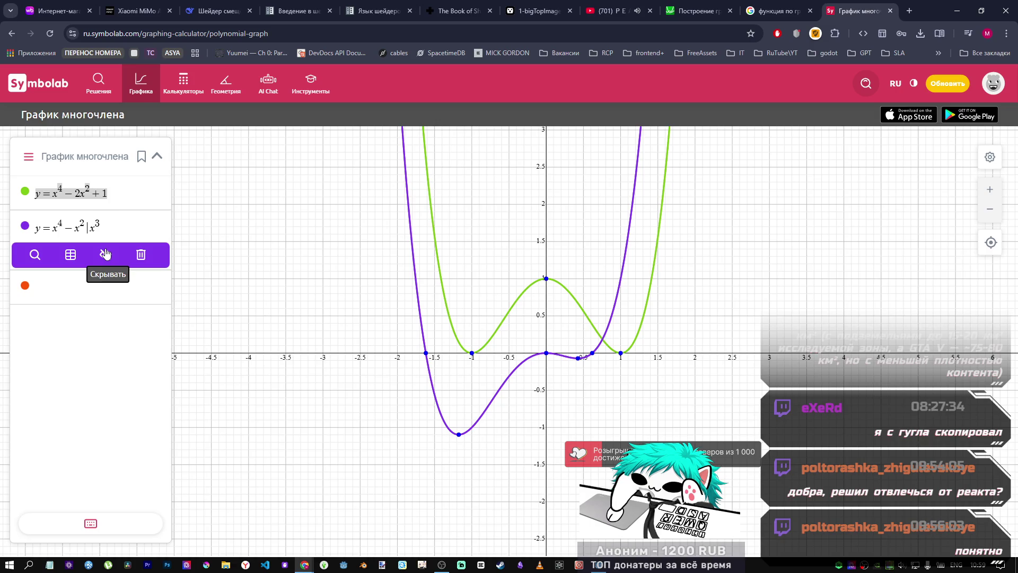
{"action": "type", "text": "-"}
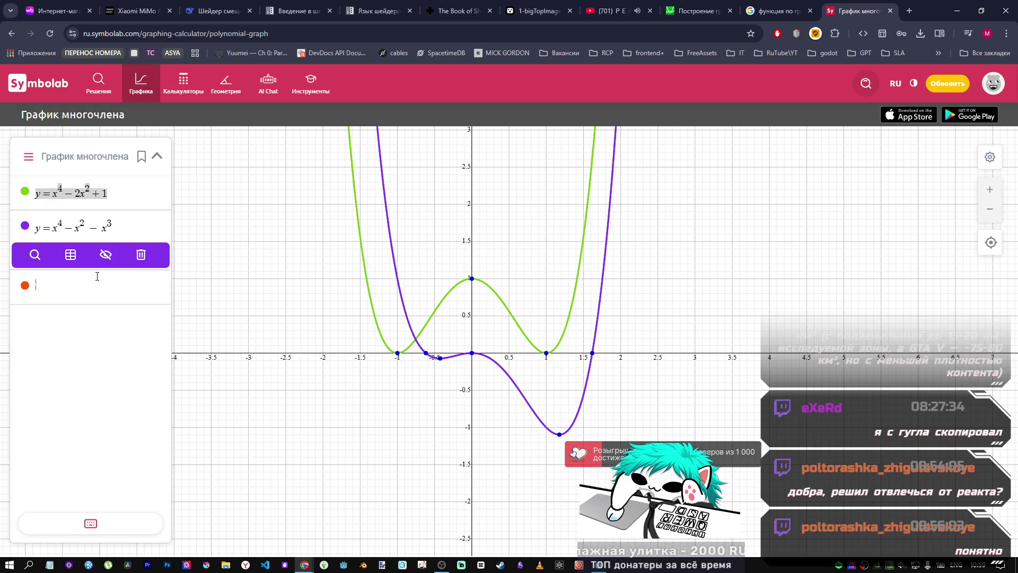
Step: Pan the graph view up and to the right
{"action": "left_click", "coordinate": [99, 281]}
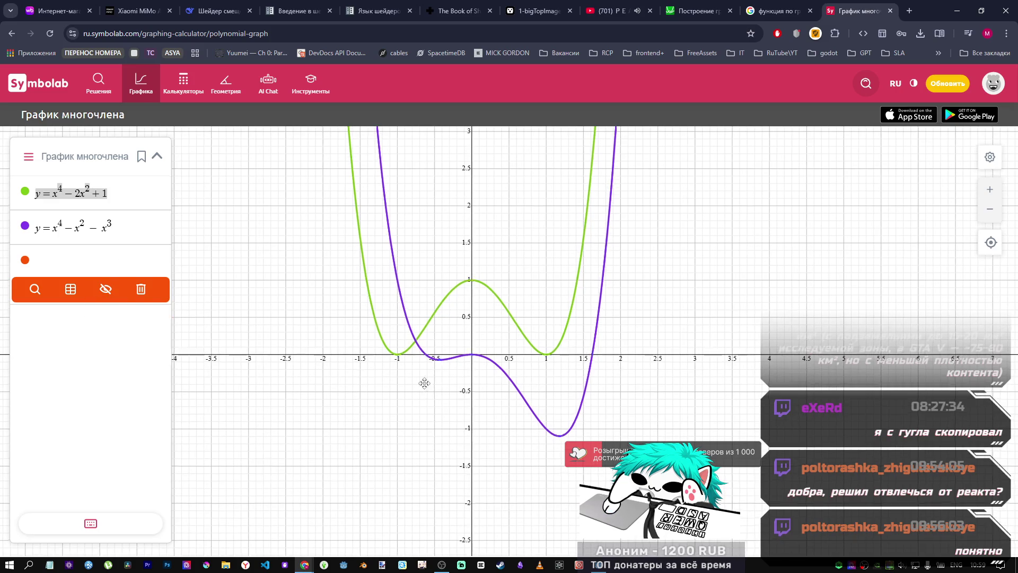
{"action": "mouse_move", "coordinate": [368, 264]}
{"action": "left_click_drag", "start_coordinate": [368, 264], "coordinate": [405, 193]}
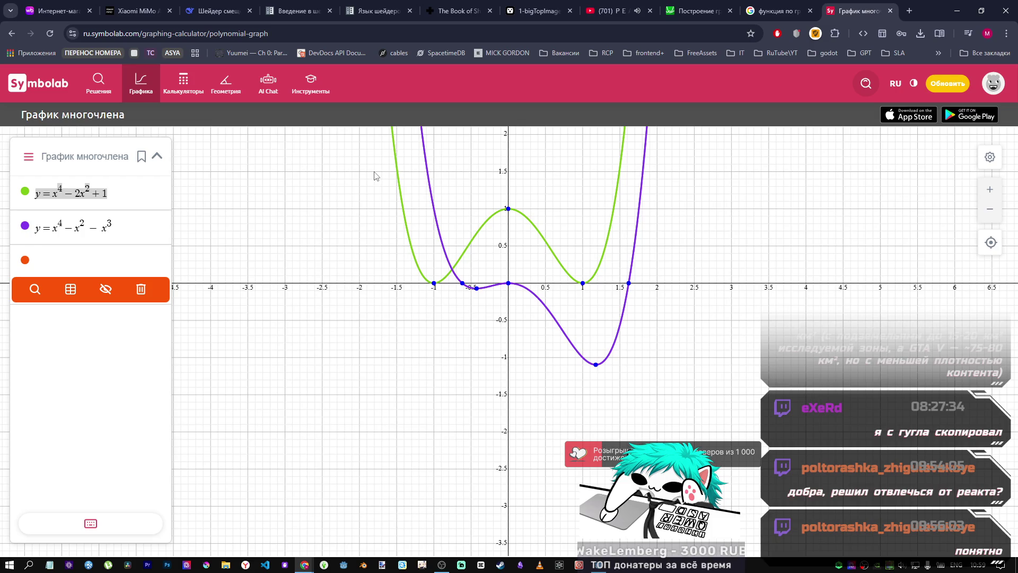
Step: Strip the second expression down to y = x³, then switch to the YouTube tab
{"action": "left_click", "coordinate": [116, 222]}
{"action": "key", "text": "shift+Left"}
{"action": "key", "text": "BackSpace"}
{"action": "key", "text": "BackSpace"}
{"action": "key", "text": "BackSpace"}
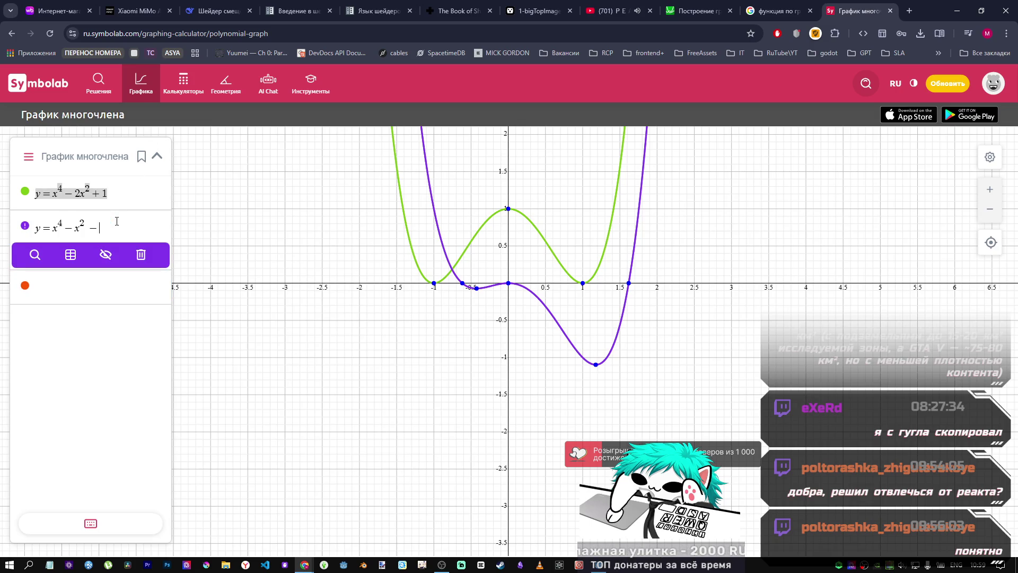
{"action": "left_click", "coordinate": [64, 229]}
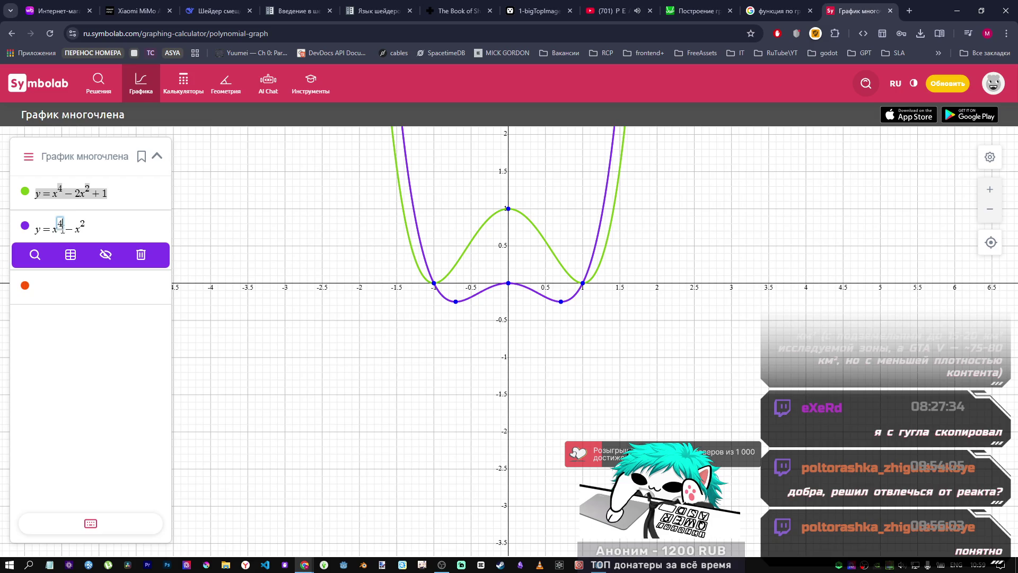
{"action": "key", "text": "BackSpace"}
{"action": "type", "text": "3"}
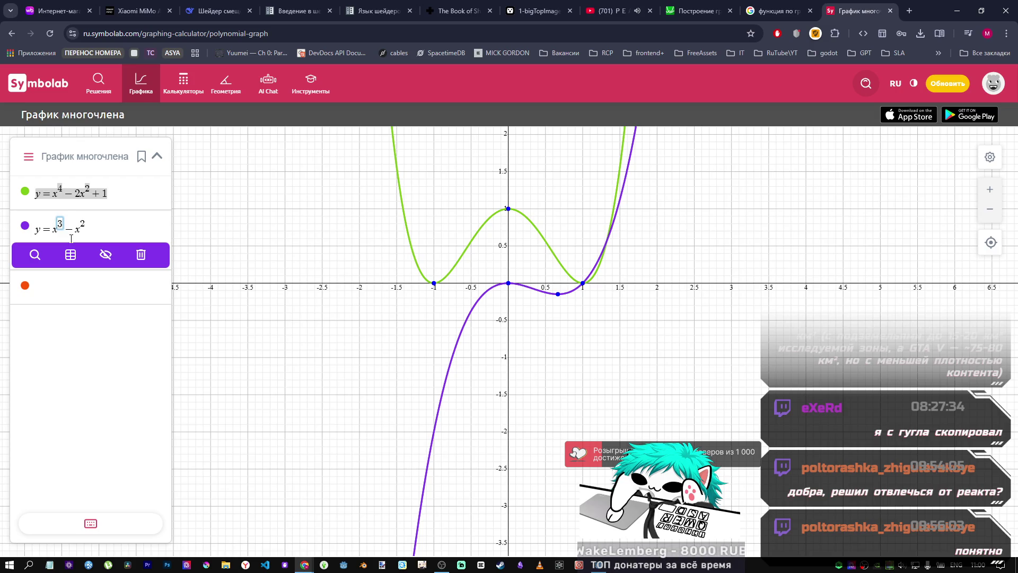
{"action": "key", "text": "End"}
{"action": "key", "text": "BackSpace"}
{"action": "type", "text": "3"}
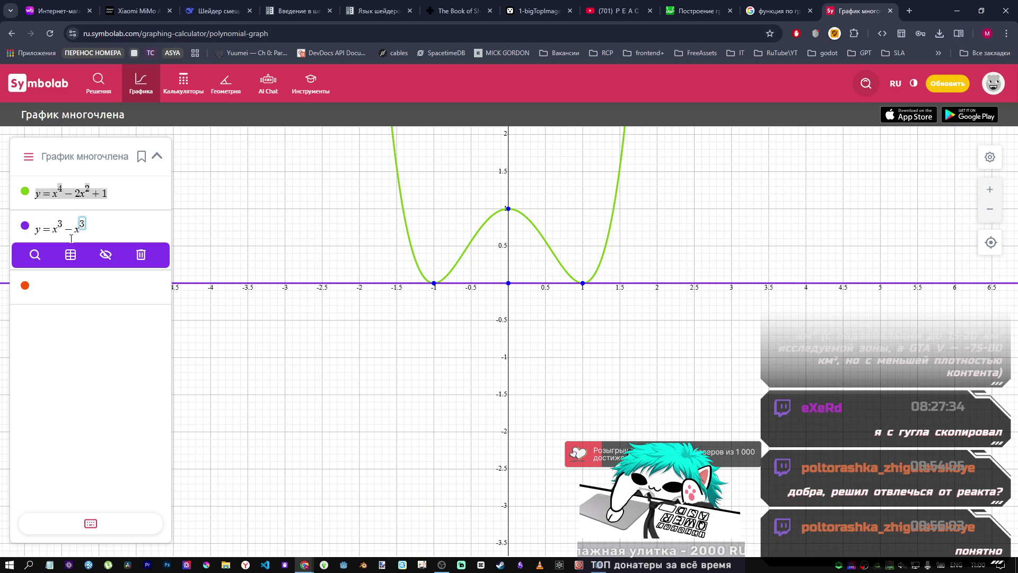
{"action": "key", "text": "BackSpace"}
{"action": "type", "text": "2"}
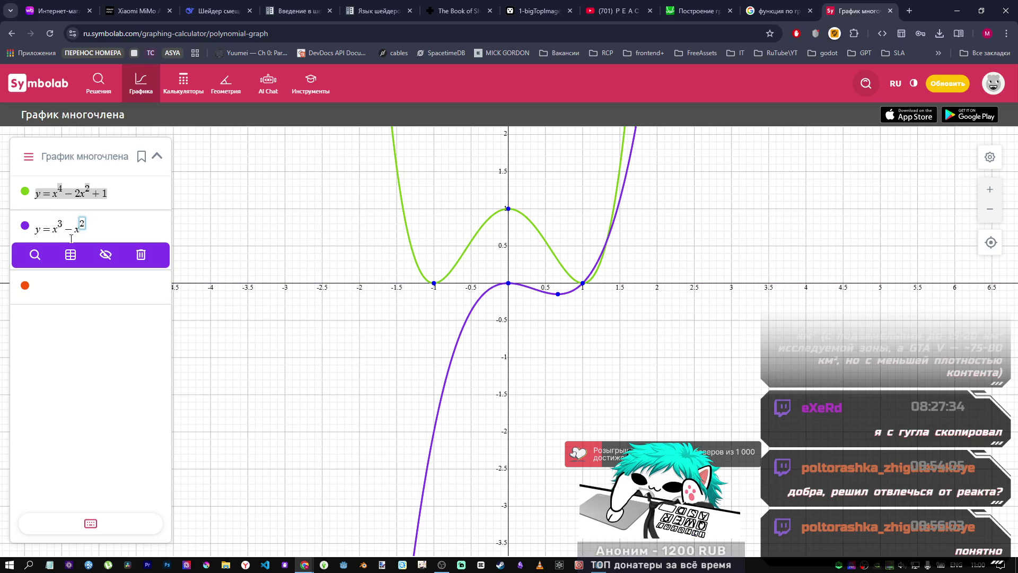
{"action": "key", "text": "BackSpace"}
{"action": "key", "text": "BackSpace"}
{"action": "key", "text": "BackSpace"}
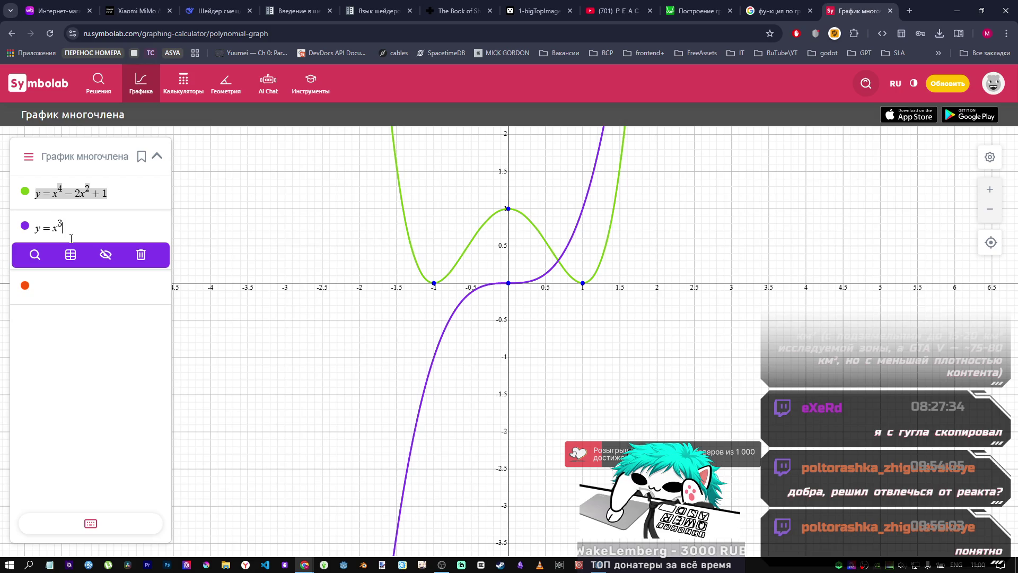
{"action": "left_click", "coordinate": [618, 11]}
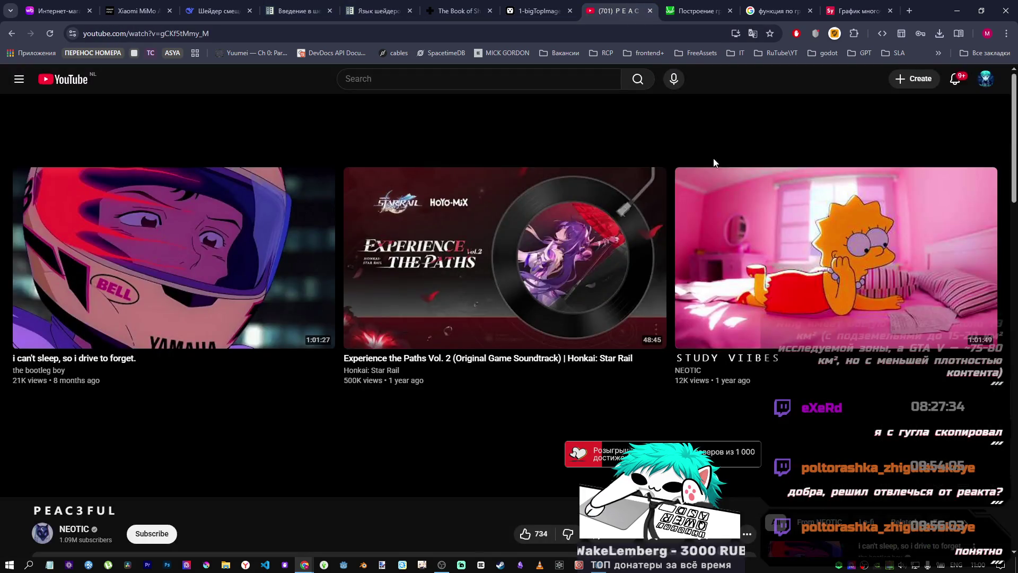
Step: Scroll the comments and start the recommended video 'you need to sleep.'
{"action": "scroll", "coordinate": [460, 354], "scroll_direction": "down", "scroll_amount": 5}
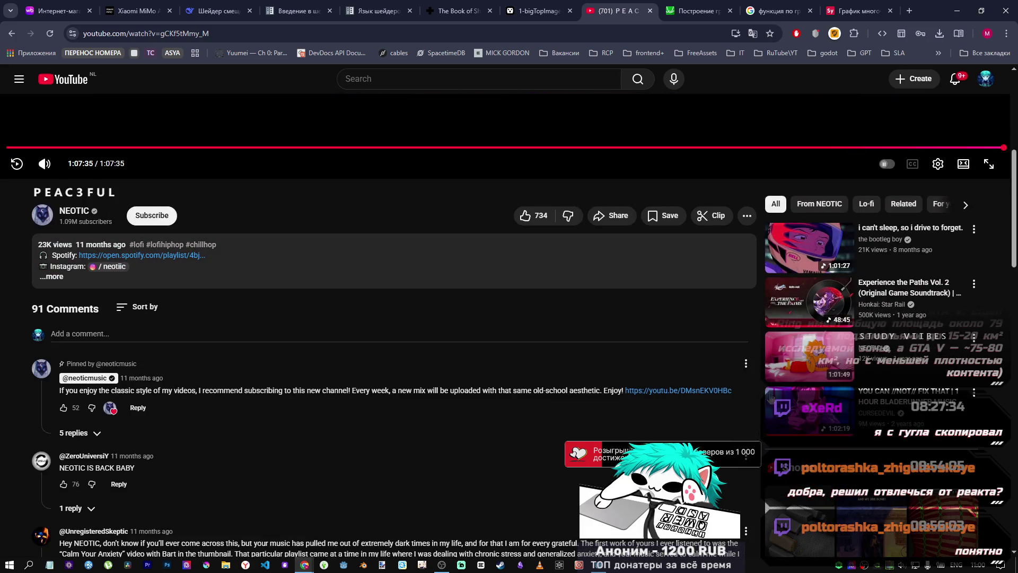
{"action": "scroll", "coordinate": [819, 392], "scroll_direction": "down", "scroll_amount": 2}
{"action": "scroll", "coordinate": [818, 392], "scroll_direction": "down", "scroll_amount": 10}
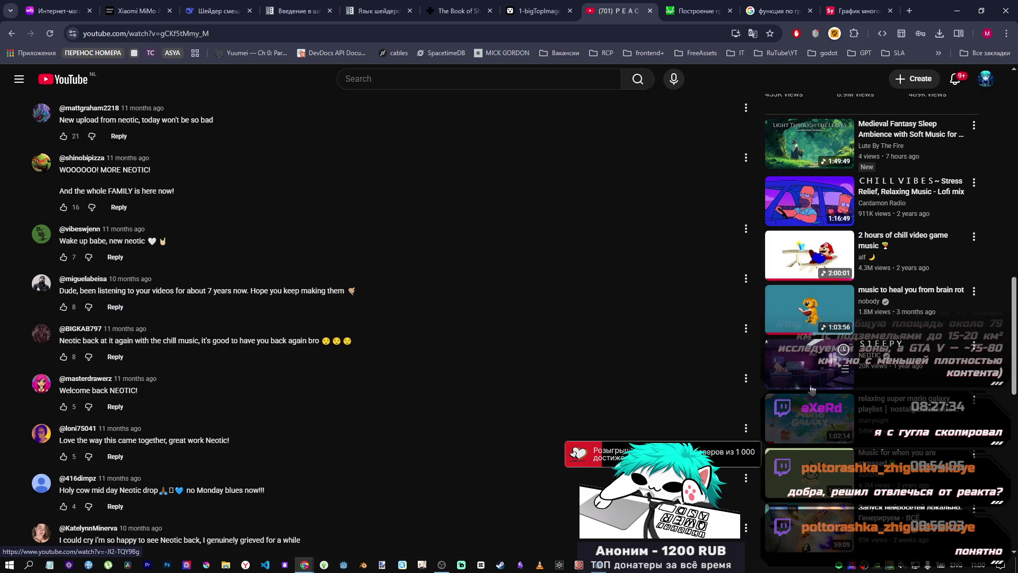
{"action": "scroll", "coordinate": [684, 347], "scroll_direction": "down", "scroll_amount": 4}
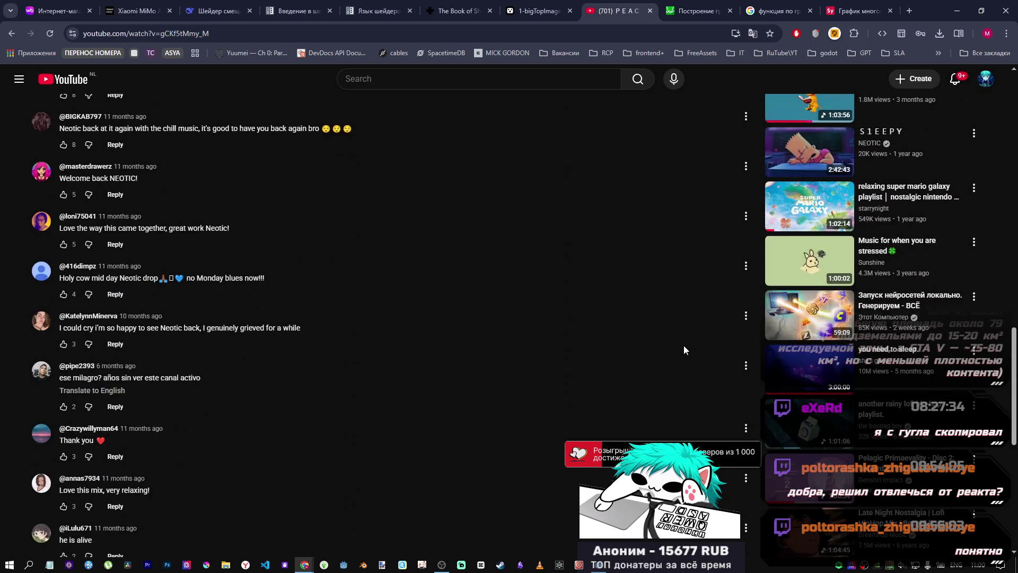
{"action": "scroll", "coordinate": [683, 345], "scroll_direction": "down", "scroll_amount": 2}
{"action": "scroll", "coordinate": [683, 346], "scroll_direction": "down", "scroll_amount": 3}
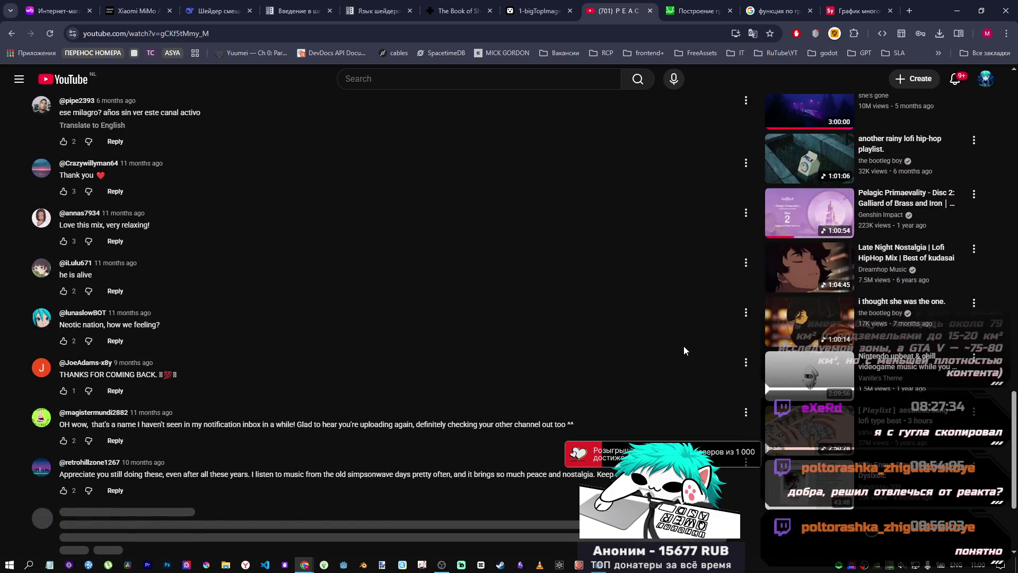
{"action": "scroll", "coordinate": [683, 346], "scroll_direction": "down", "scroll_amount": 6}
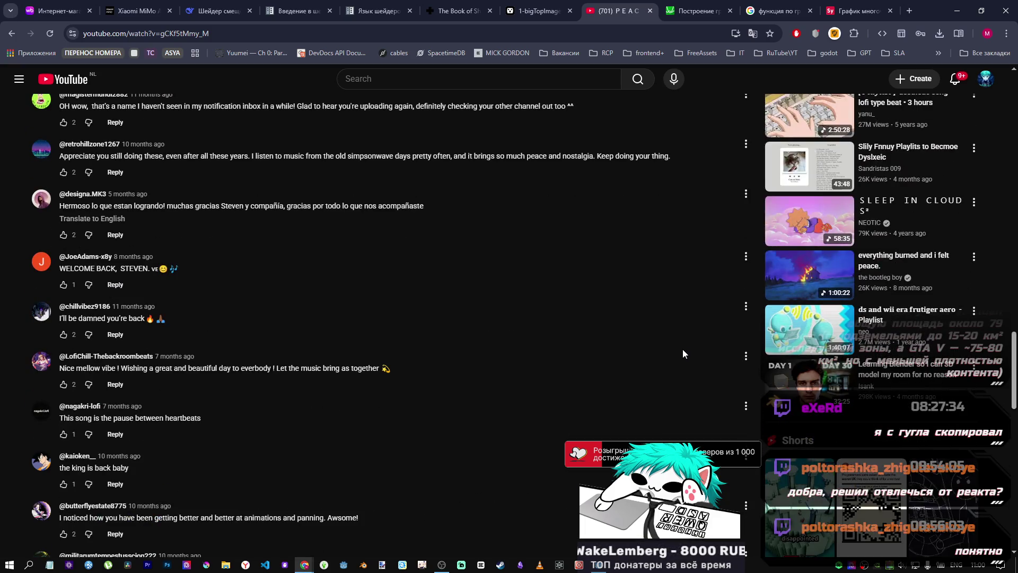
{"action": "scroll", "coordinate": [689, 343], "scroll_direction": "up", "scroll_amount": 9}
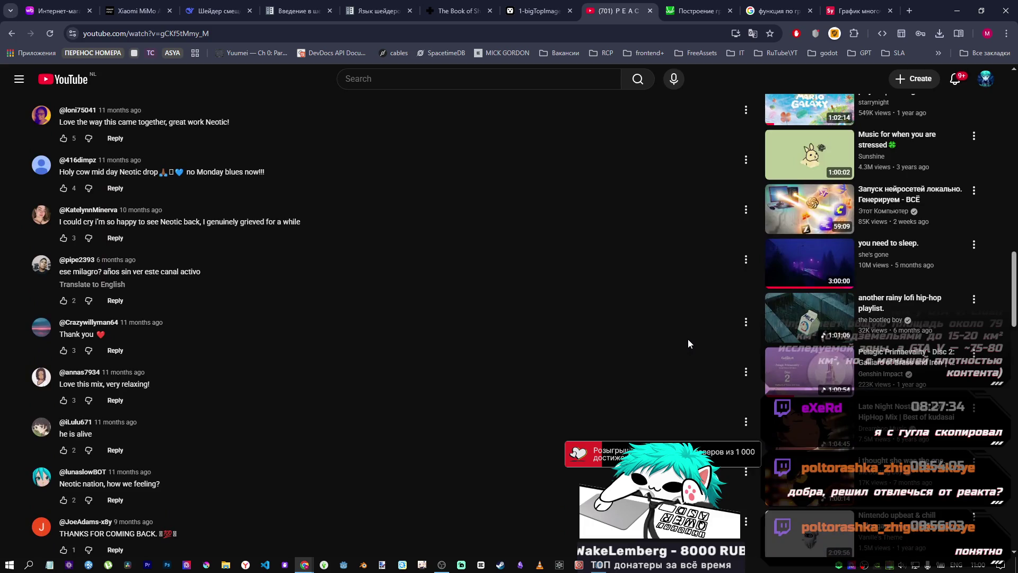
{"action": "left_click", "coordinate": [811, 263]}
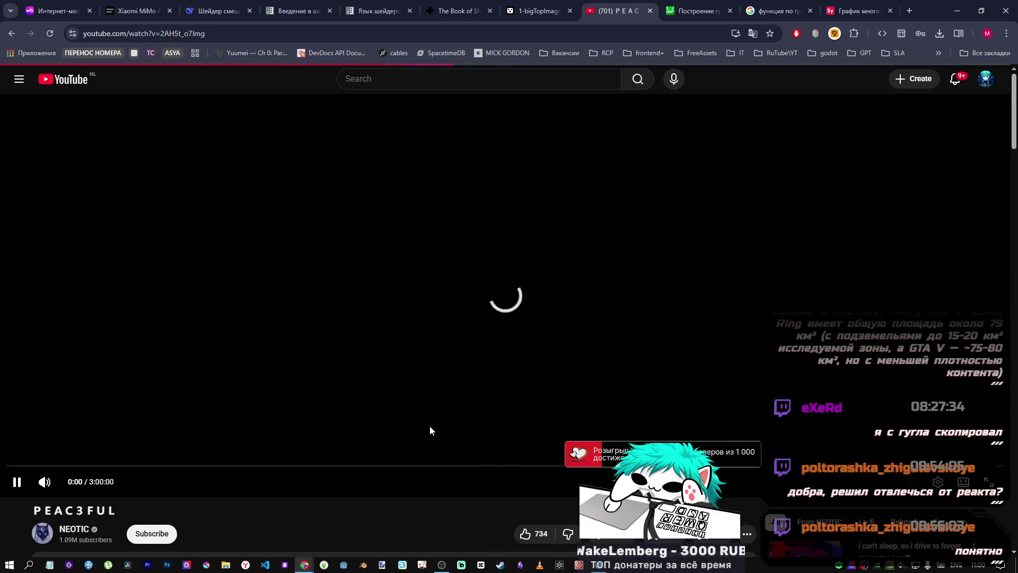
Step: Bring the YouTube browser window back in front of Godot
{"action": "key", "text": "alt+Tab"}
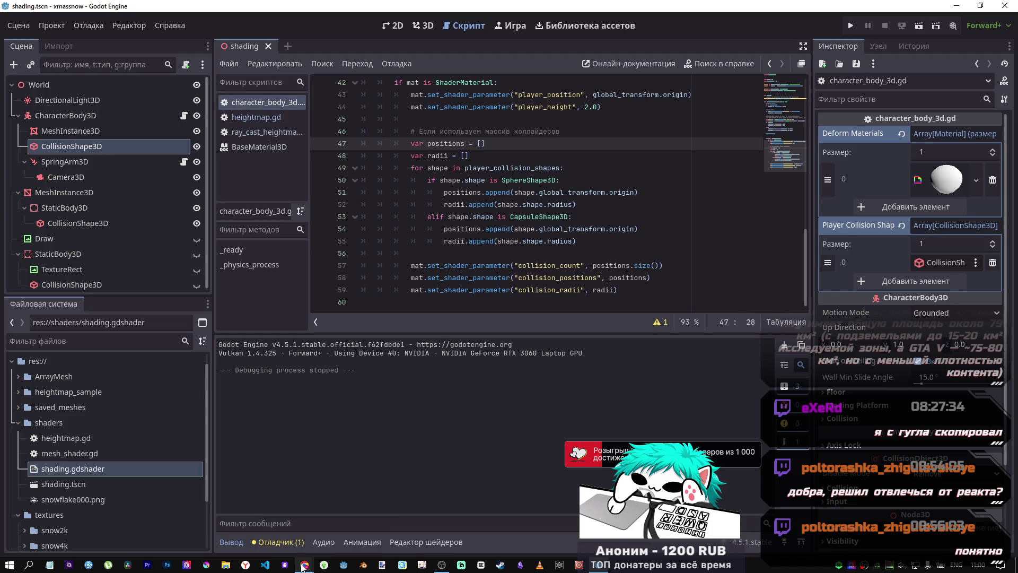
{"action": "mouse_move", "coordinate": [304, 565]}
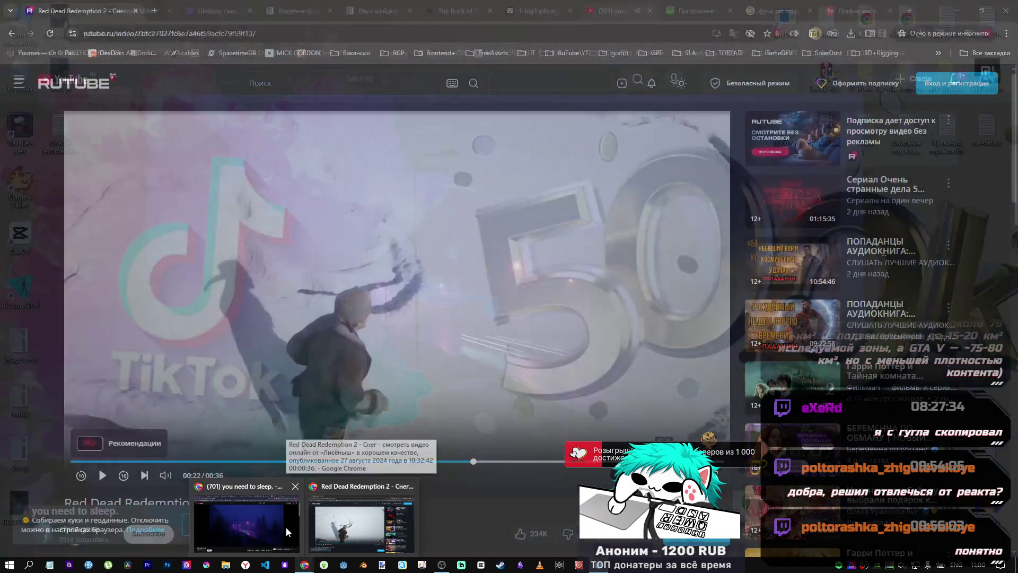
{"action": "left_click", "coordinate": [286, 526]}
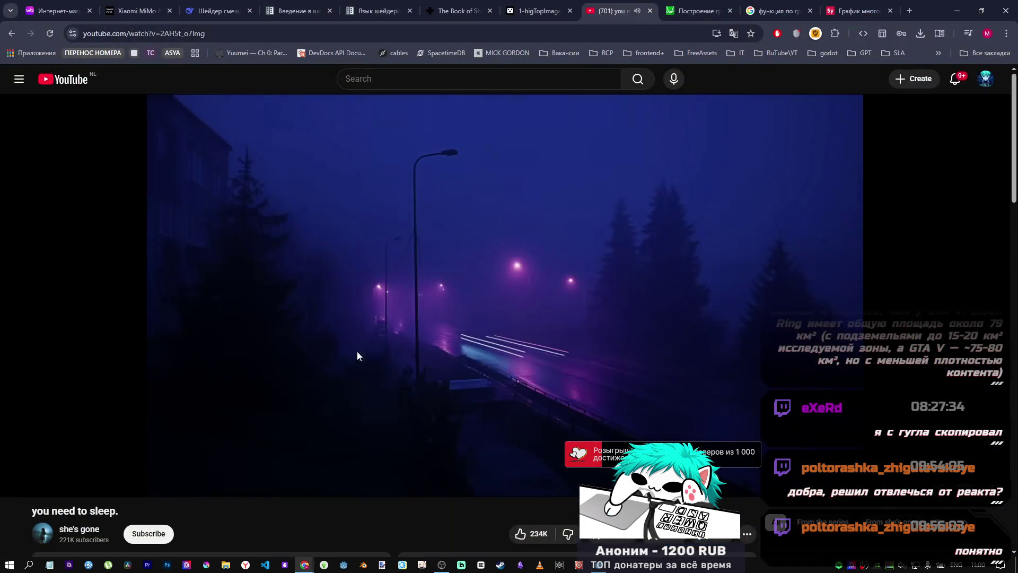
Step: Pass through the Desmos tab to the Symbolab 'График многочлена' tab
{"action": "left_click", "coordinate": [691, 11]}
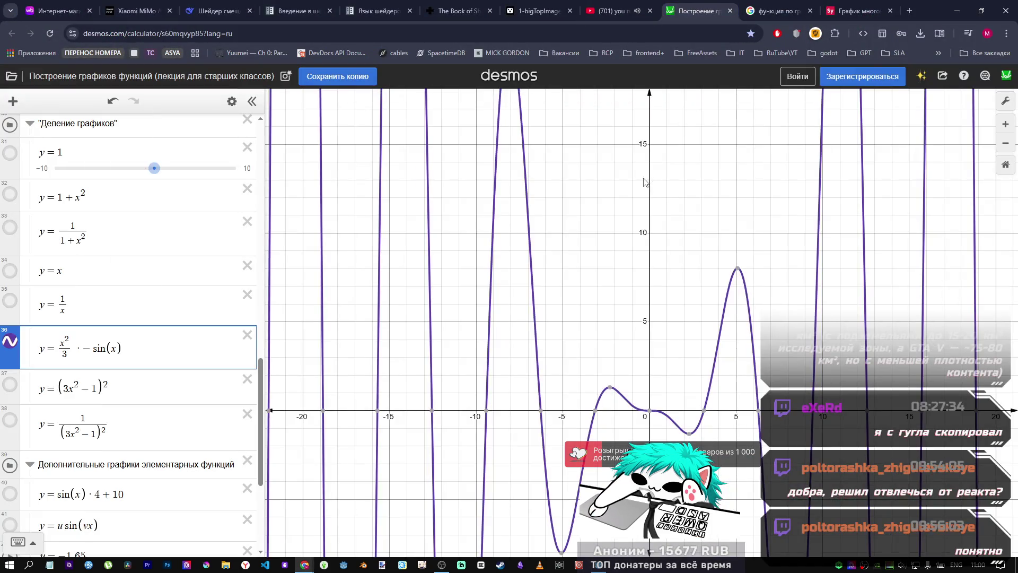
{"action": "left_click", "coordinate": [859, 10]}
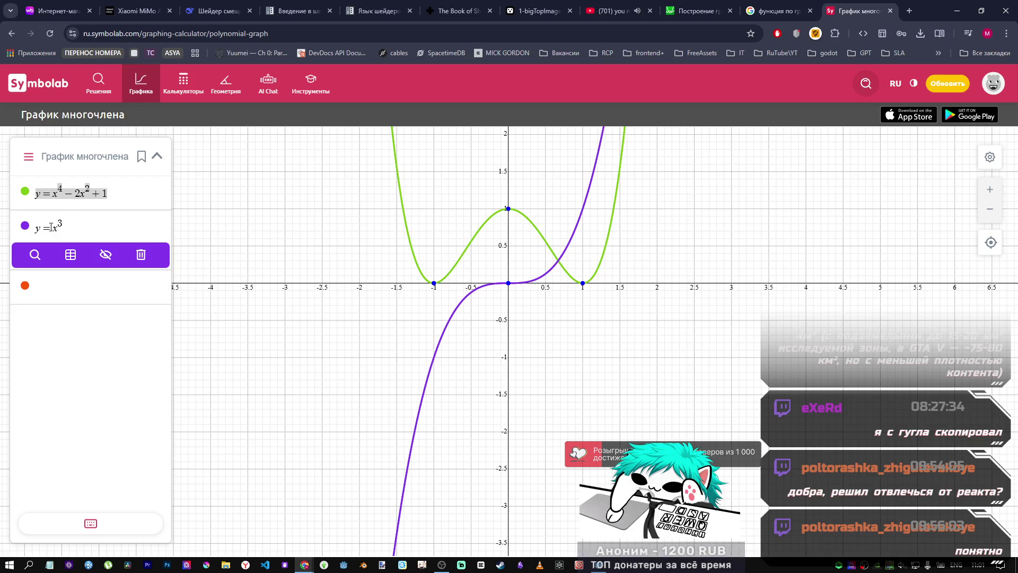
Step: Change the second expression from x³ to −x³ and begin a fraction over 2
{"action": "type", "text": "-"}
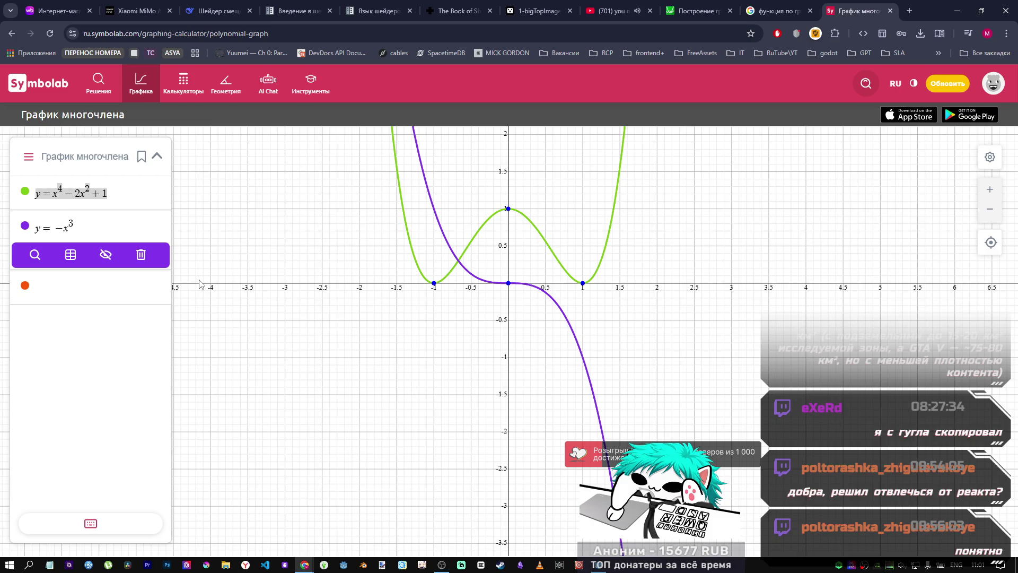
{"action": "type", "text": "2"}
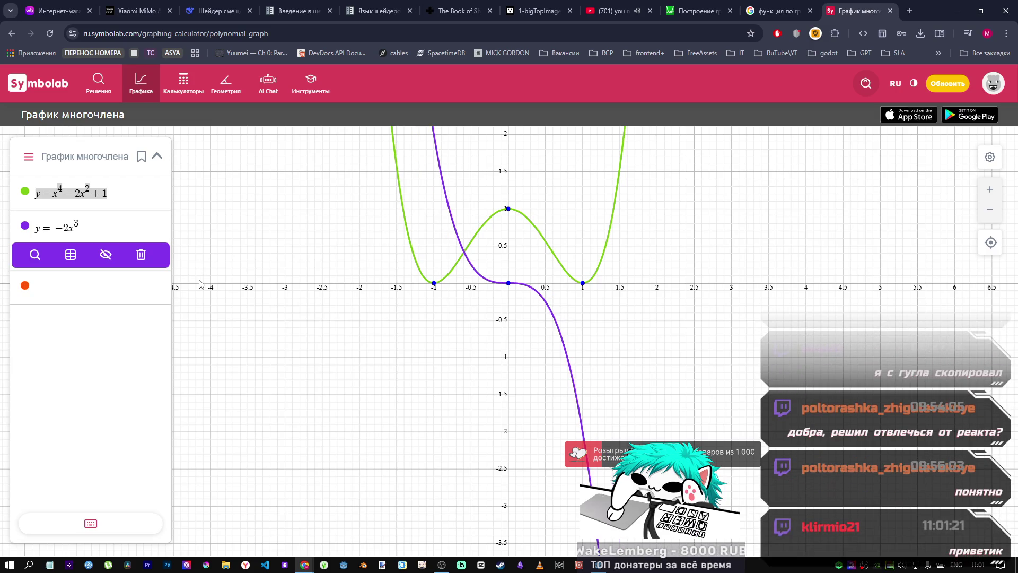
{"action": "key", "text": "BackSpace"}
{"action": "key", "text": "Right"}
{"action": "type", "text": "^"}
{"action": "key", "text": "BackSpace"}
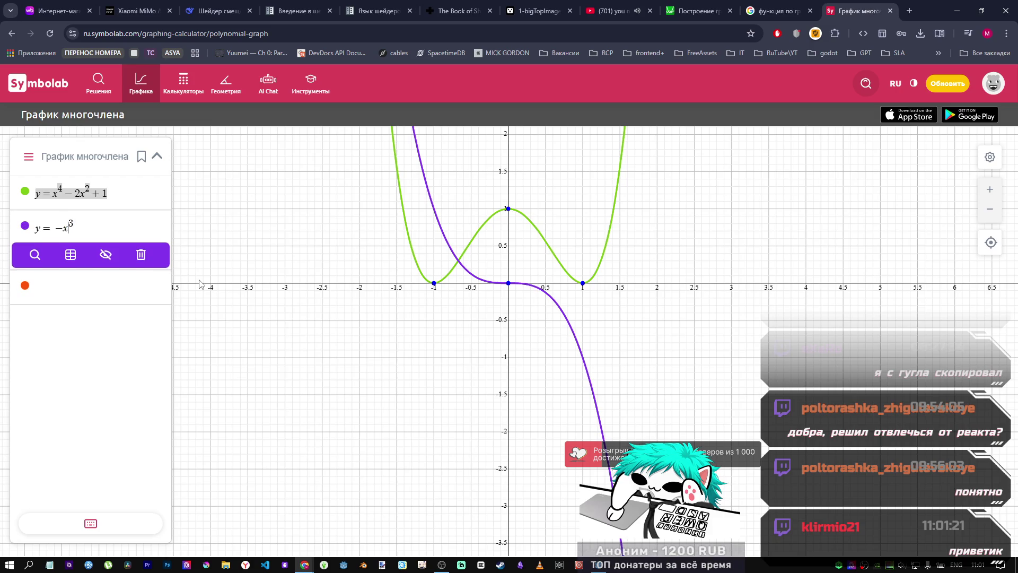
{"action": "type", "text": "_"}
{"action": "type", "text": "2"}
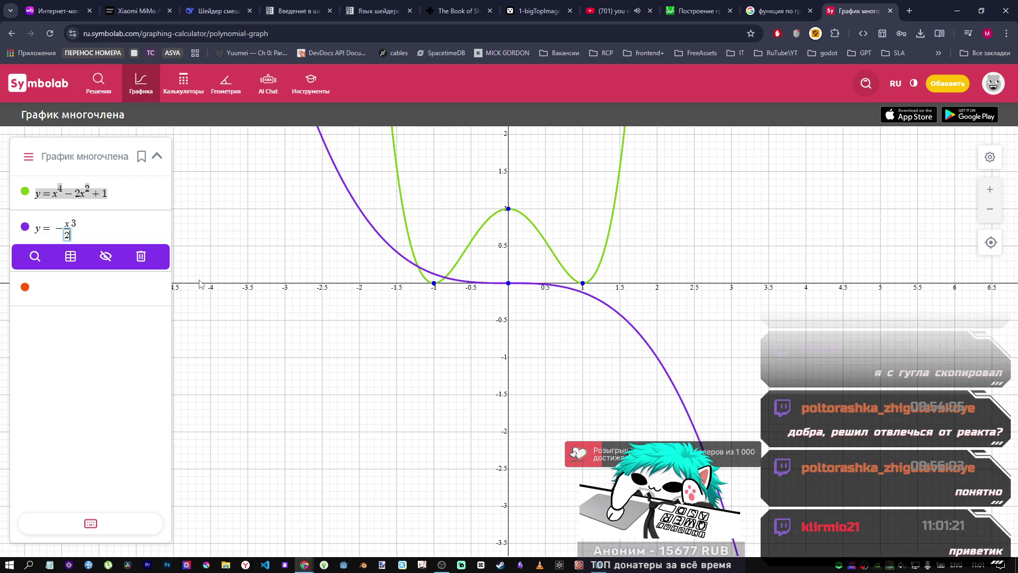
Step: Add an x² term so the second expression takes the form x/2 + x²
{"action": "left_click", "coordinate": [118, 238]}
{"action": "type", "text": "-x^2"}
{"action": "key", "text": "Left"}
{"action": "key", "text": "BackSpace"}
{"action": "key", "text": "BackSpace"}
{"action": "type", "text": "+"}
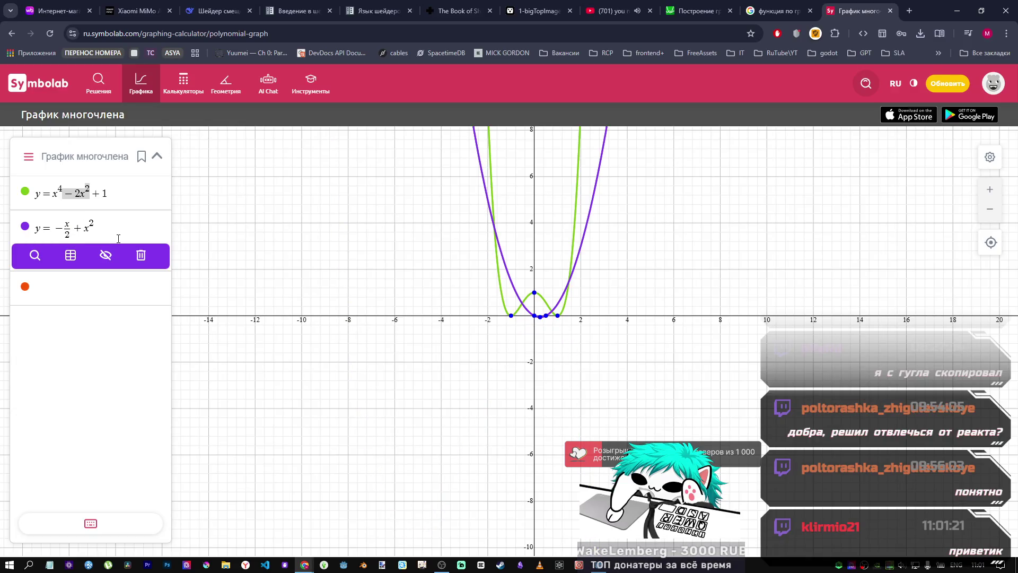
{"action": "scroll", "coordinate": [409, 253], "scroll_direction": "down", "scroll_amount": 15}
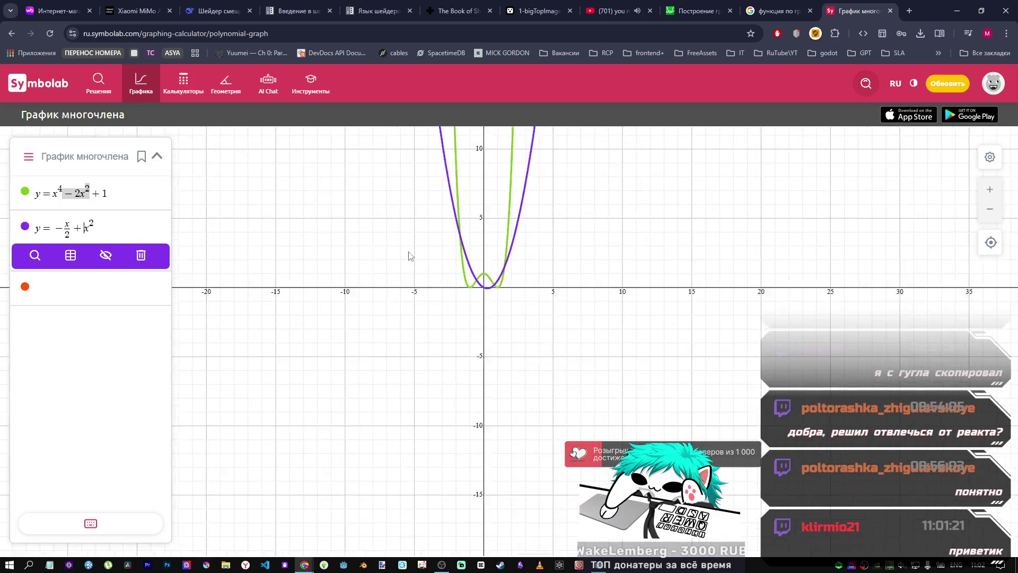
{"action": "scroll", "coordinate": [492, 268], "scroll_direction": "up", "scroll_amount": 20}
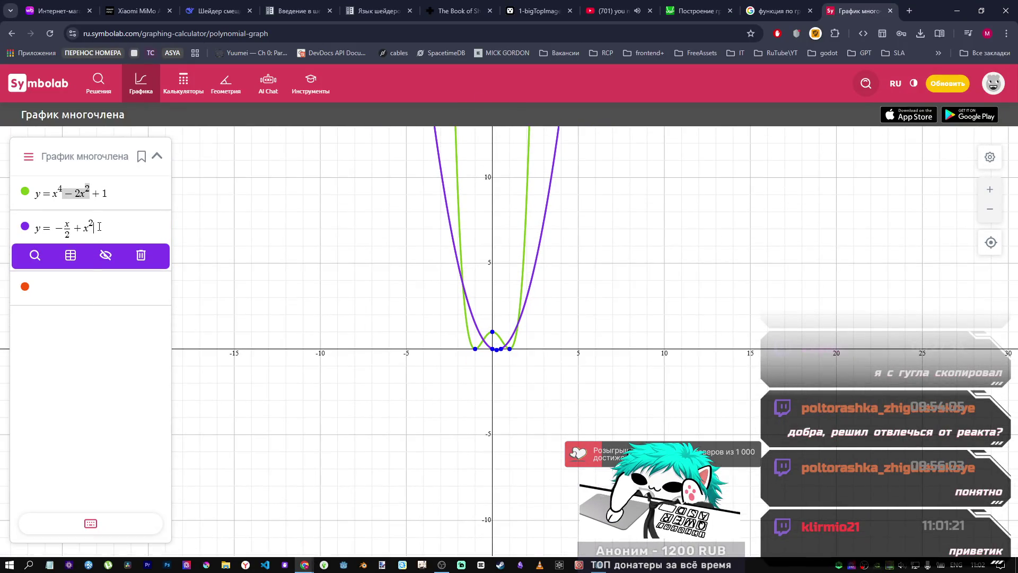
{"action": "type", "text": "2"}
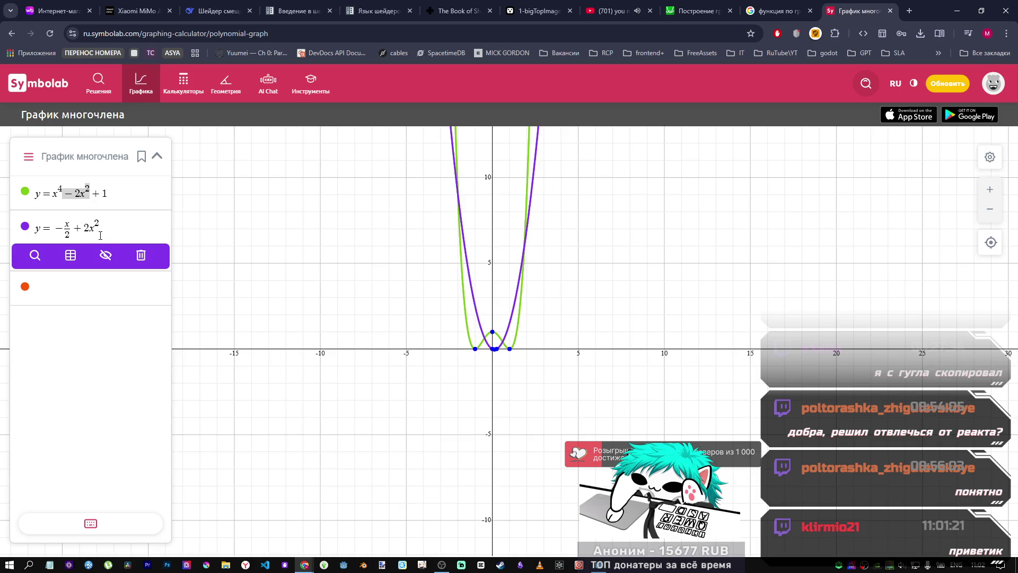
{"action": "scroll", "coordinate": [461, 350], "scroll_direction": "up", "scroll_amount": 5}
{"action": "scroll", "coordinate": [581, 354], "scroll_direction": "down", "scroll_amount": 1}
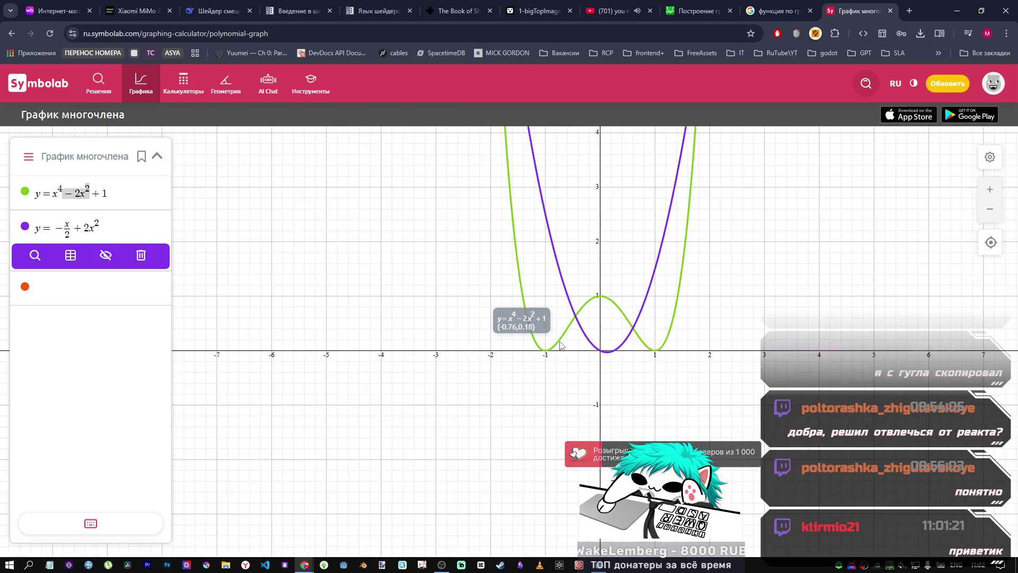
{"action": "scroll", "coordinate": [560, 346], "scroll_direction": "down", "scroll_amount": 2}
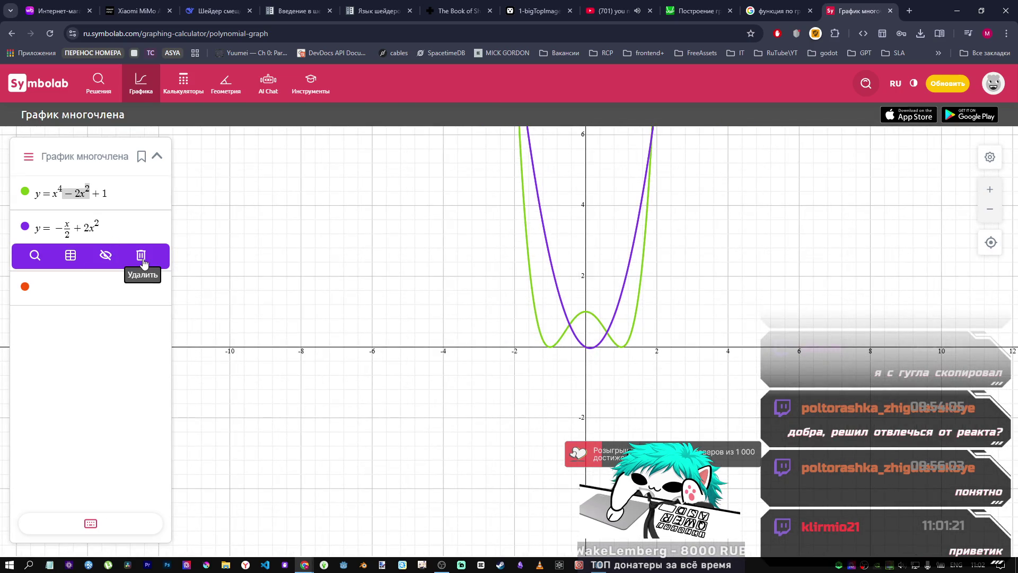
Step: Make the fraction's numerator x², ending with y = −x²/2 + x²
{"action": "key", "text": "BackSpace"}
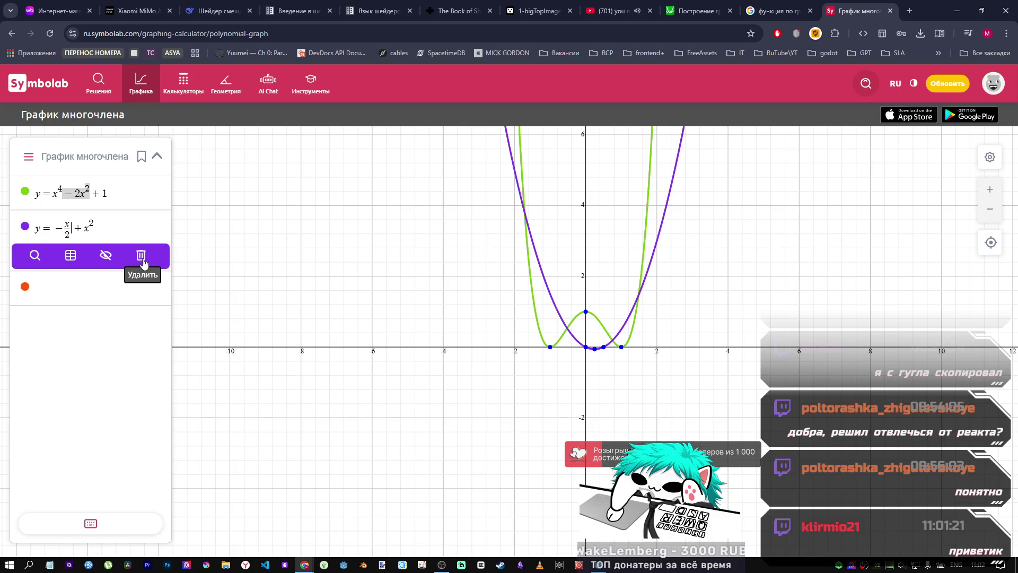
{"action": "key", "text": "Up"}
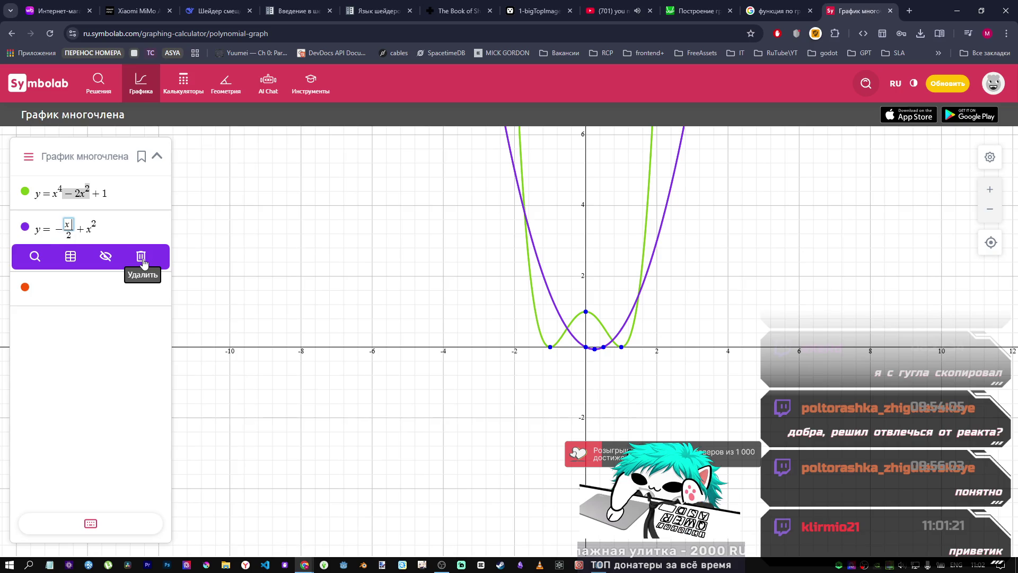
{"action": "type", "text": "^3"}
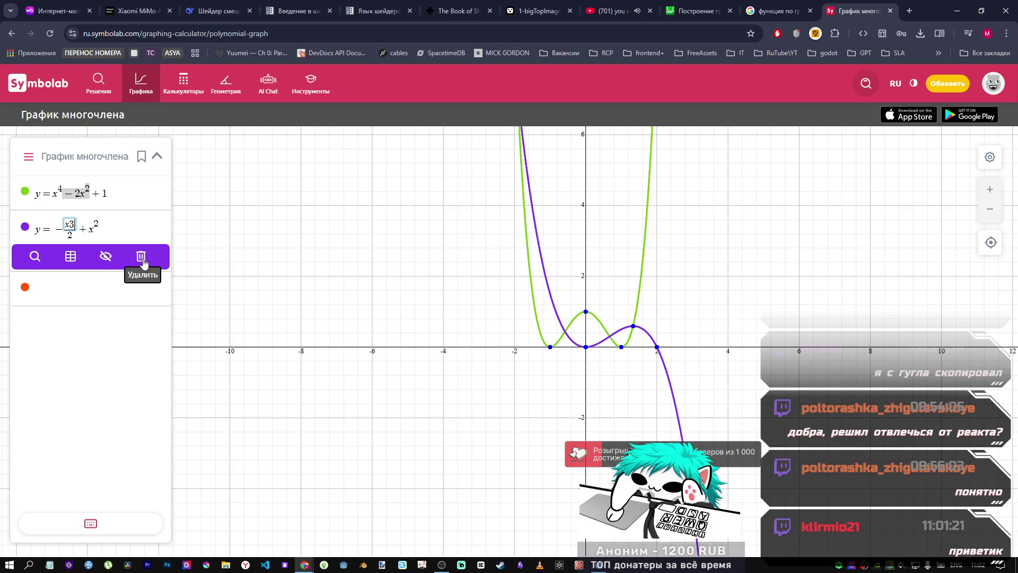
{"action": "key", "text": "Left"}
{"action": "key", "text": "Right"}
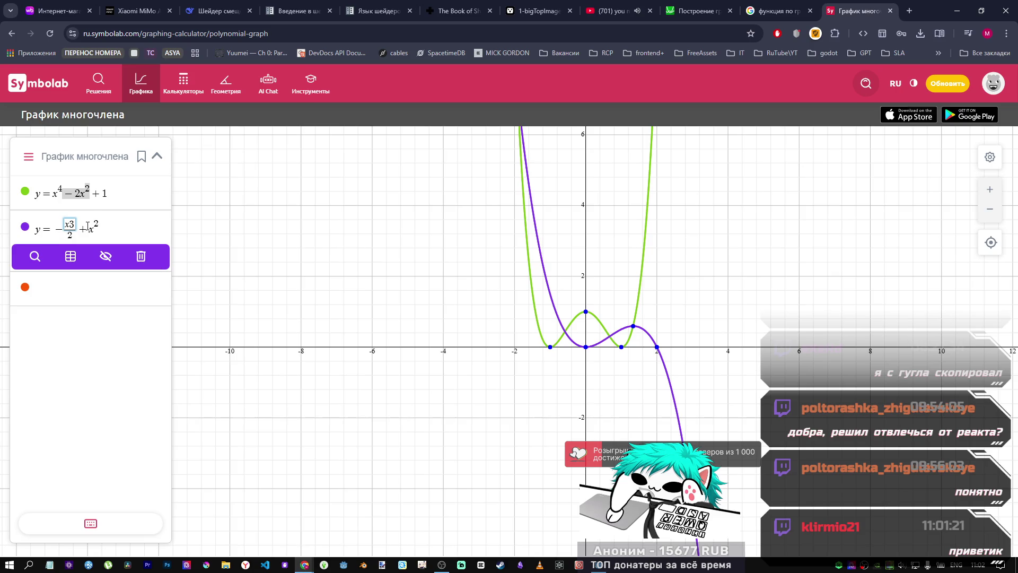
{"action": "left_click", "coordinate": [84, 192]}
{"action": "key", "text": "shift+Left"}
{"action": "left_click", "coordinate": [67, 247]}
{"action": "type", "text": "^2"}
{"action": "key", "text": "Delete"}
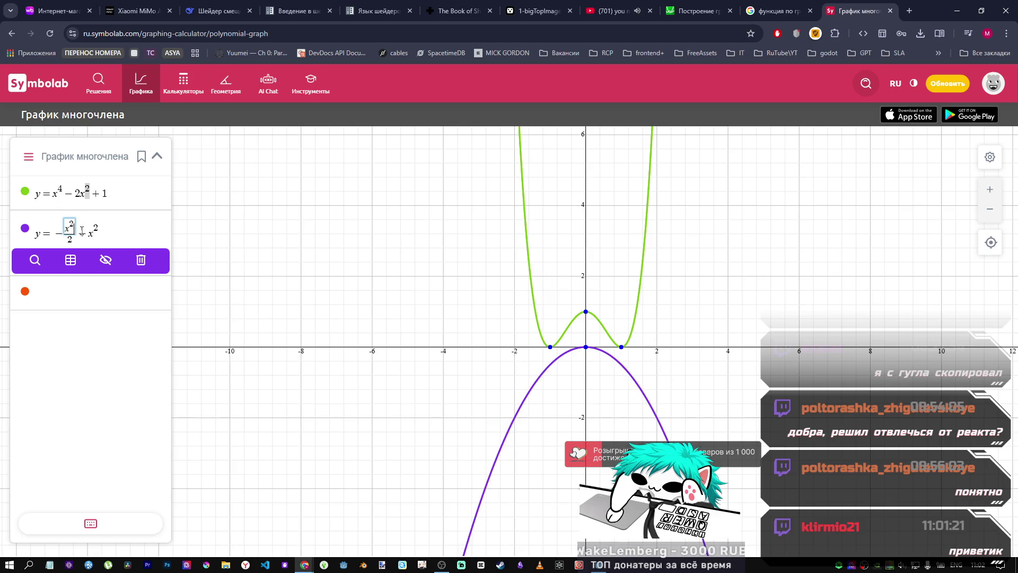
{"action": "key", "text": "Left"}
{"action": "key", "text": "End"}
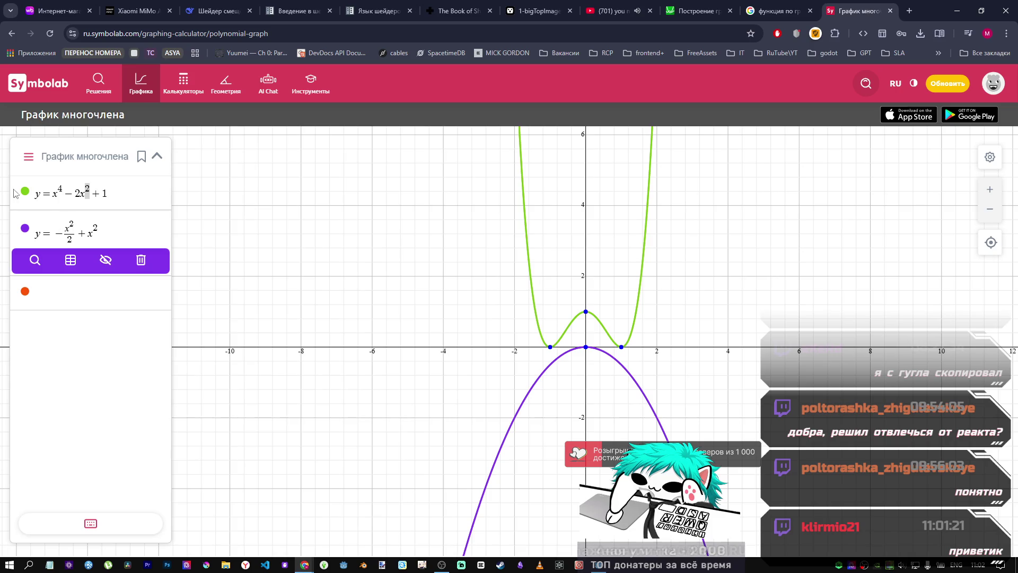
Step: Copy the first equation x⁴ − 2x² + 1 over the second row's contents
{"action": "left_click", "coordinate": [87, 189]}
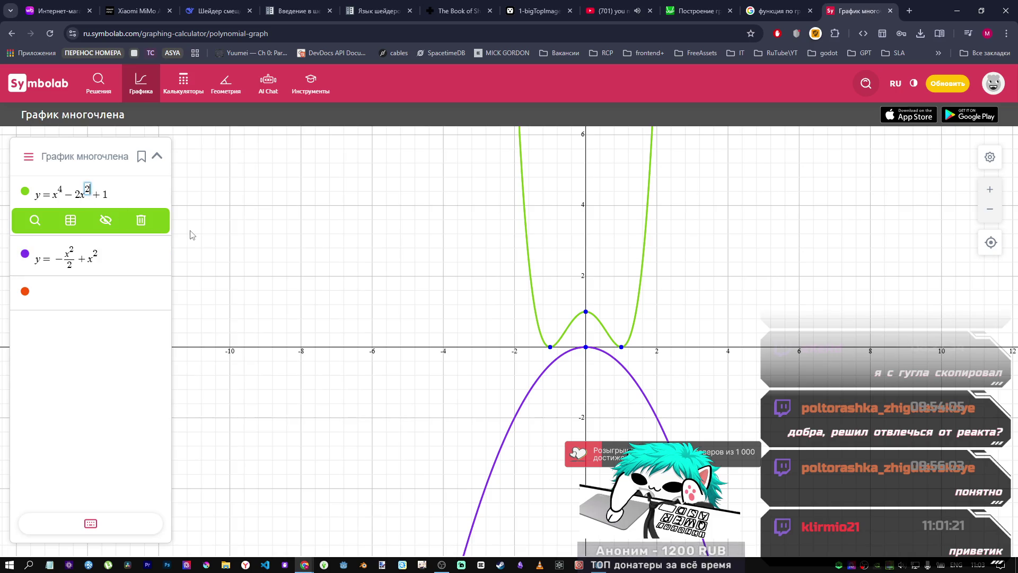
{"action": "left_click_drag", "start_coordinate": [108, 193], "coordinate": [29, 199]}
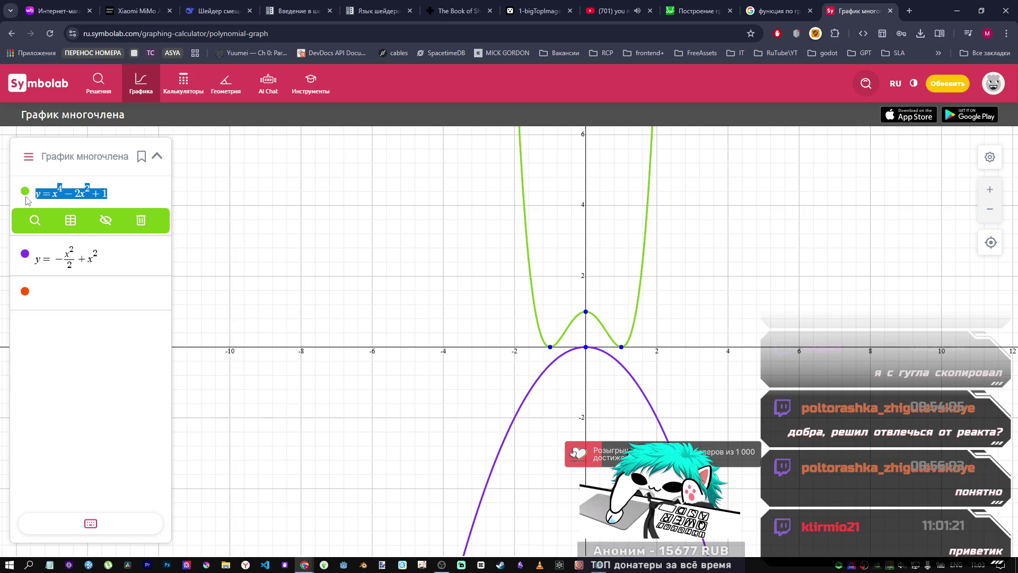
{"action": "key", "text": "ctrl+c"}
{"action": "left_click", "coordinate": [122, 262]}
{"action": "key", "text": "ctrl+a"}
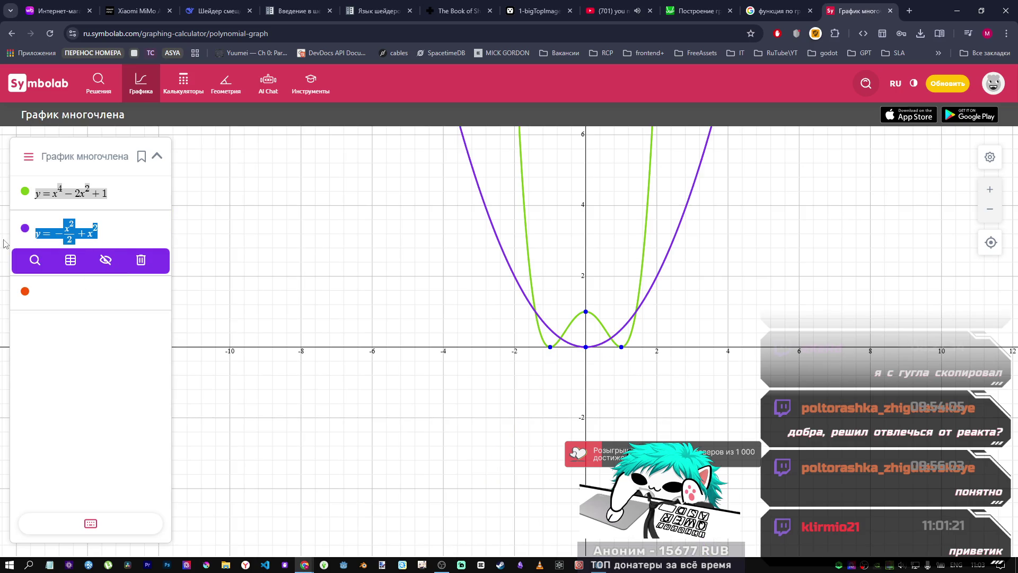
{"action": "key", "text": "ctrl+v"}
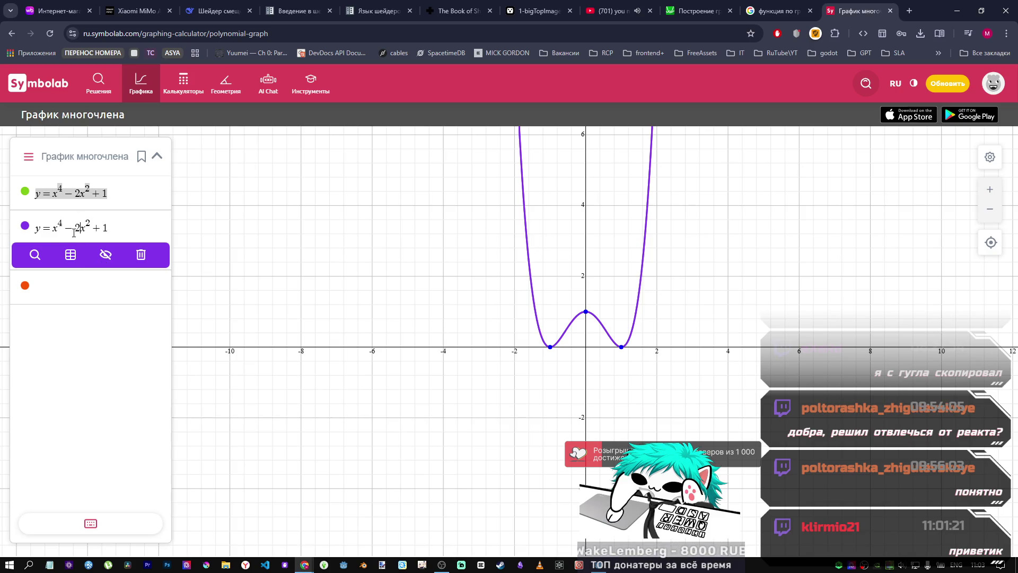
Step: Try wrapping the second equation in parentheses, re-paste x⁴ − 2x² + 1, and delete the empty brackets
{"action": "left_click", "coordinate": [53, 228]}
{"action": "type", "text": "("}
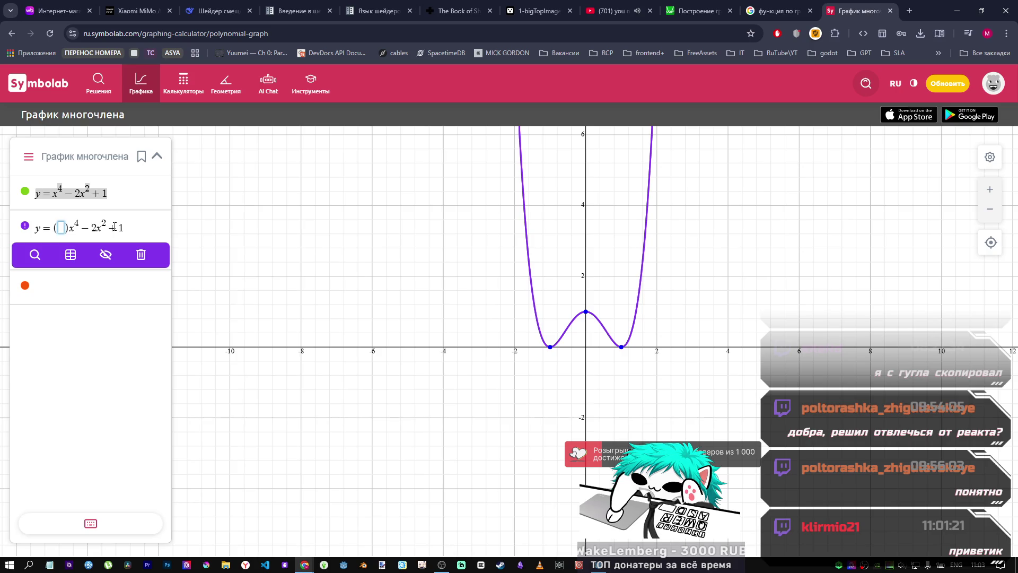
{"action": "key", "text": "BackSpace"}
{"action": "key", "text": "shift+End"}
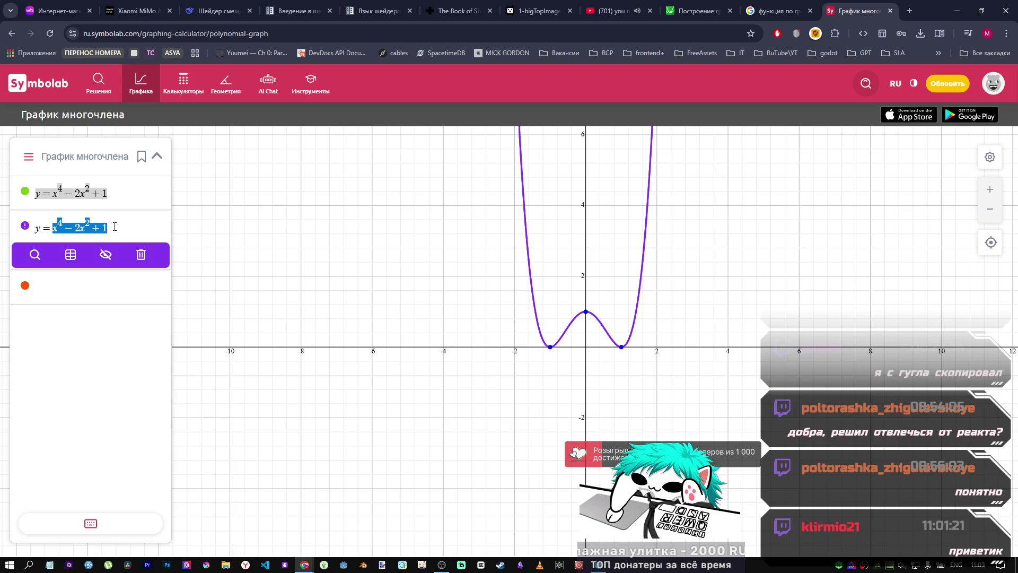
{"action": "type", "text": "("}
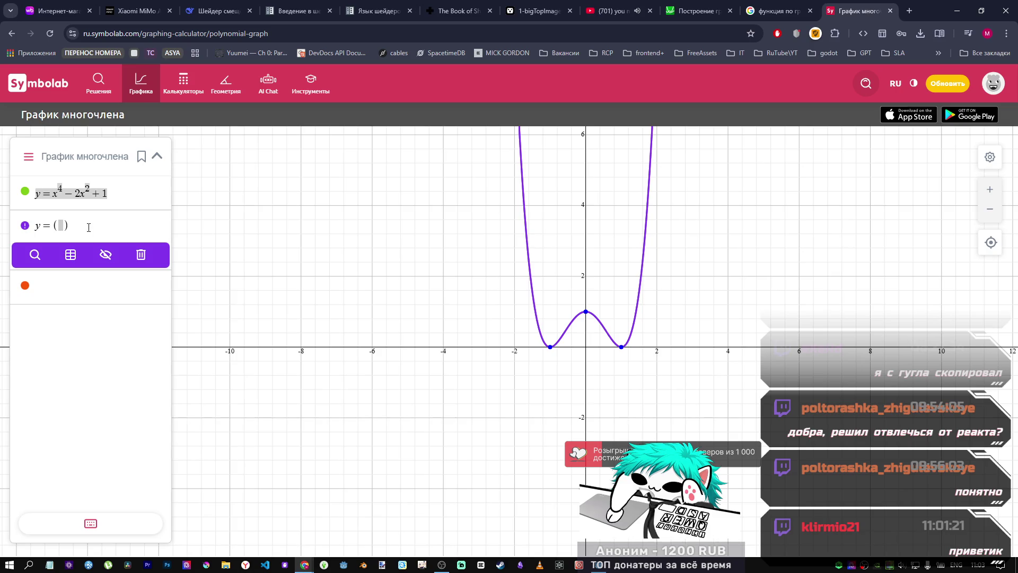
{"action": "left_click_drag", "start_coordinate": [109, 194], "coordinate": [35, 194]}
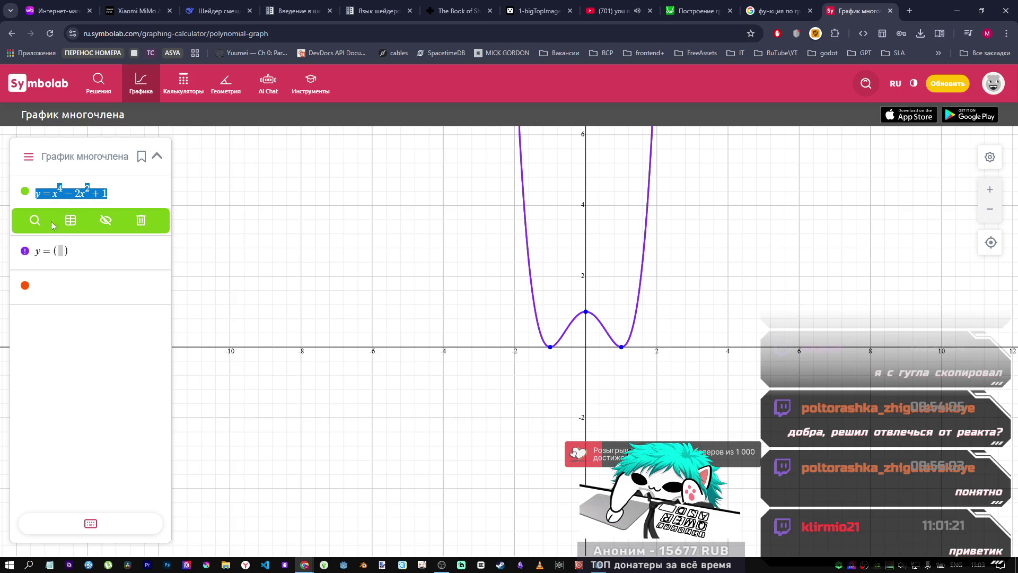
{"action": "left_click", "coordinate": [88, 257]}
{"action": "key", "text": "ctrl+a"}
{"action": "key", "text": "ctrl+v"}
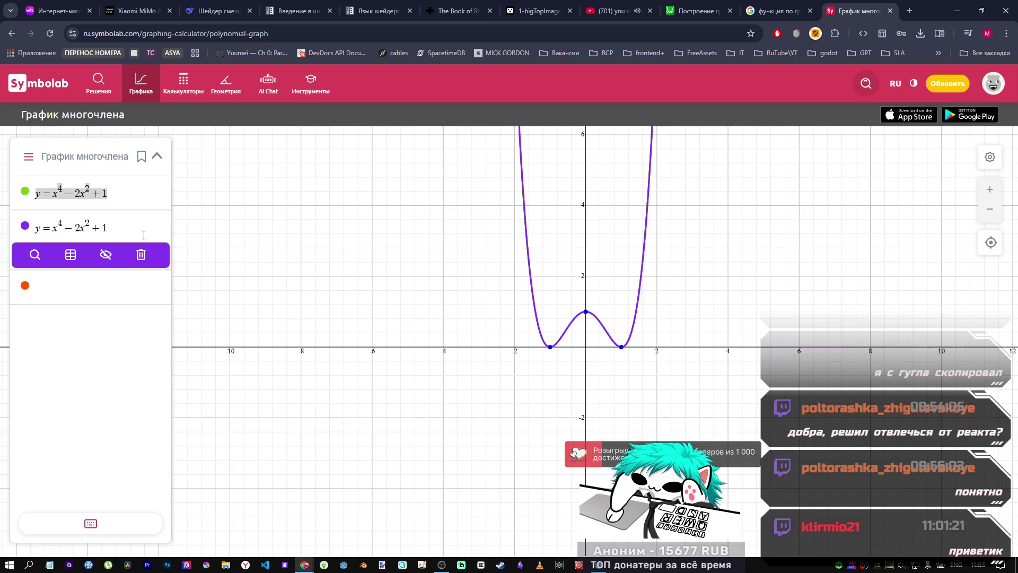
{"action": "left_click", "coordinate": [50, 229]}
{"action": "type", "text": "("}
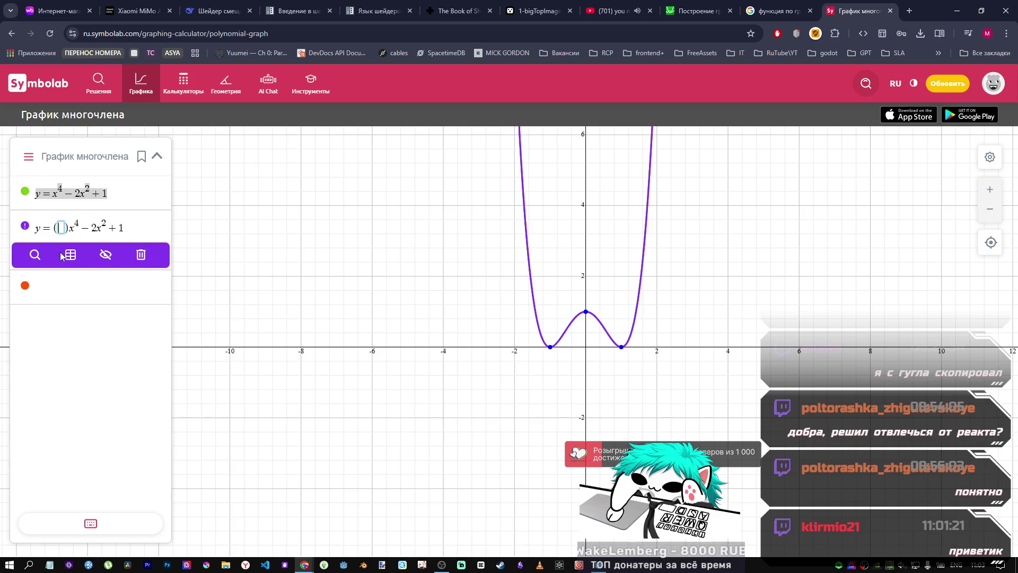
{"action": "left_click", "coordinate": [139, 230]}
{"action": "type", "text": "("}
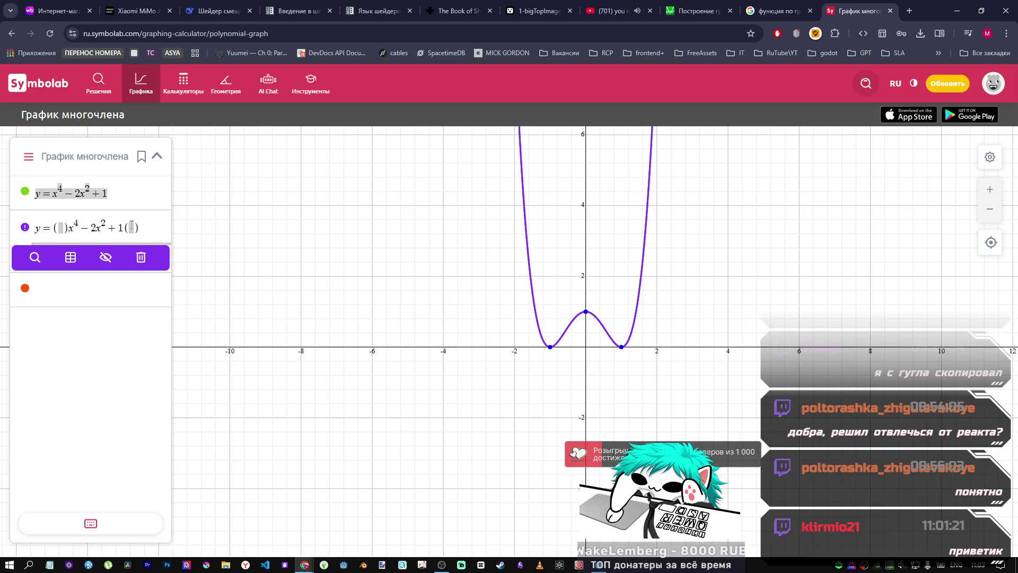
{"action": "key", "text": "BackSpace"}
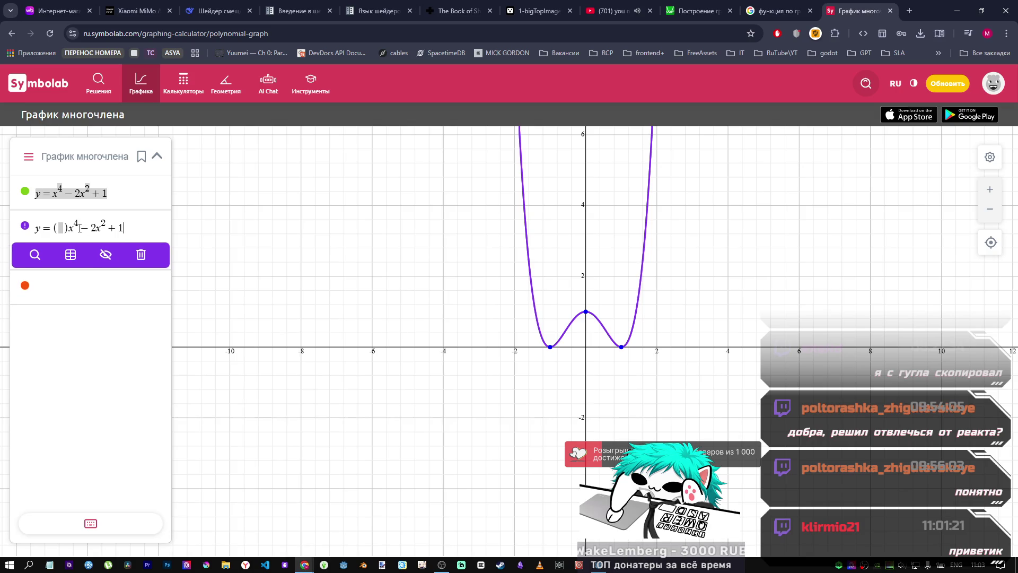
{"action": "left_click", "coordinate": [61, 228]}
{"action": "key", "text": "BackSpace"}
{"action": "left_click", "coordinate": [110, 224]}
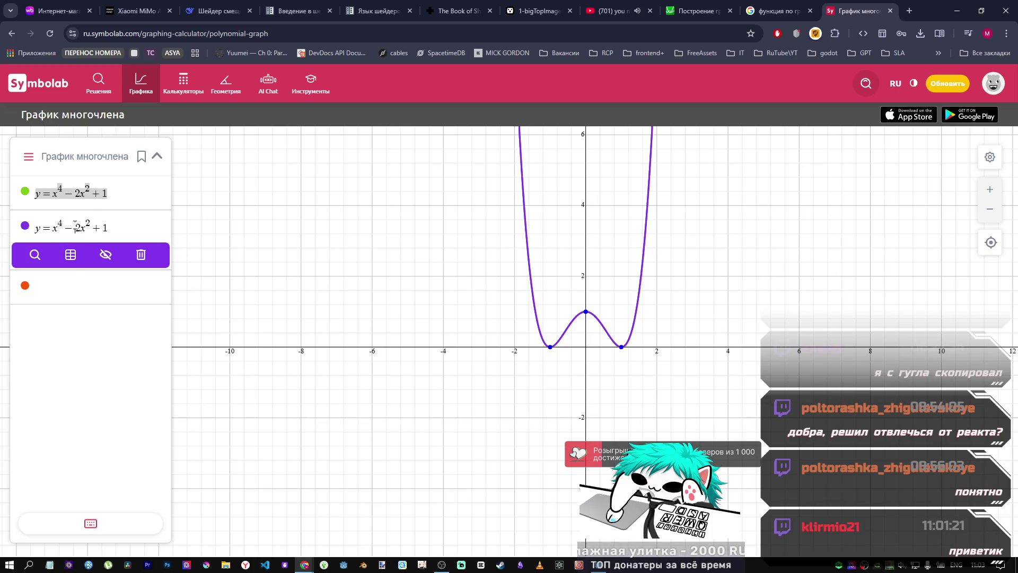
Step: Add x after the 1 and swap + for −, giving x⁴ − 2x² − 1x, then close the Symbolab tab
{"action": "left_click", "coordinate": [87, 236]}
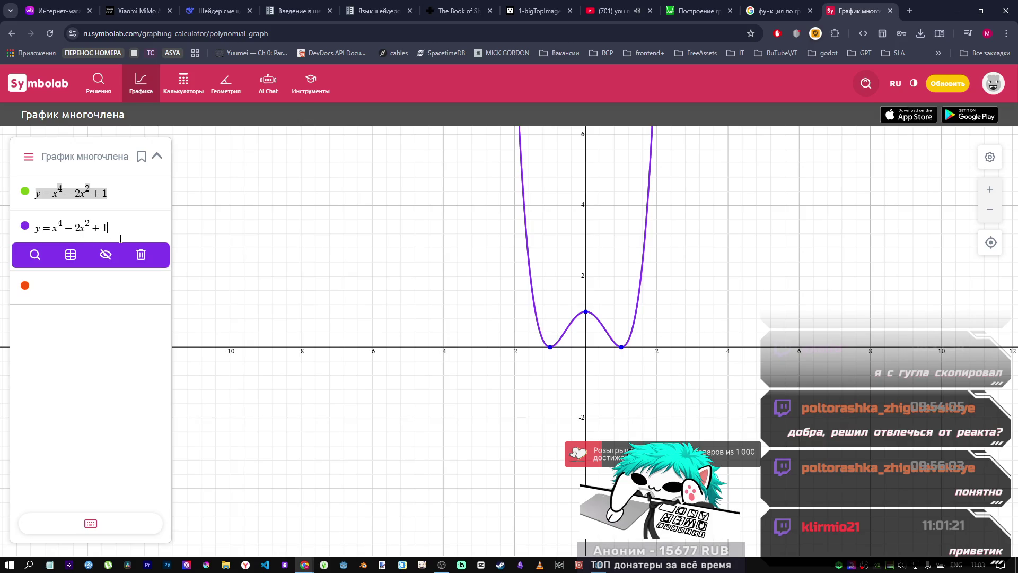
{"action": "type", "text": "x"}
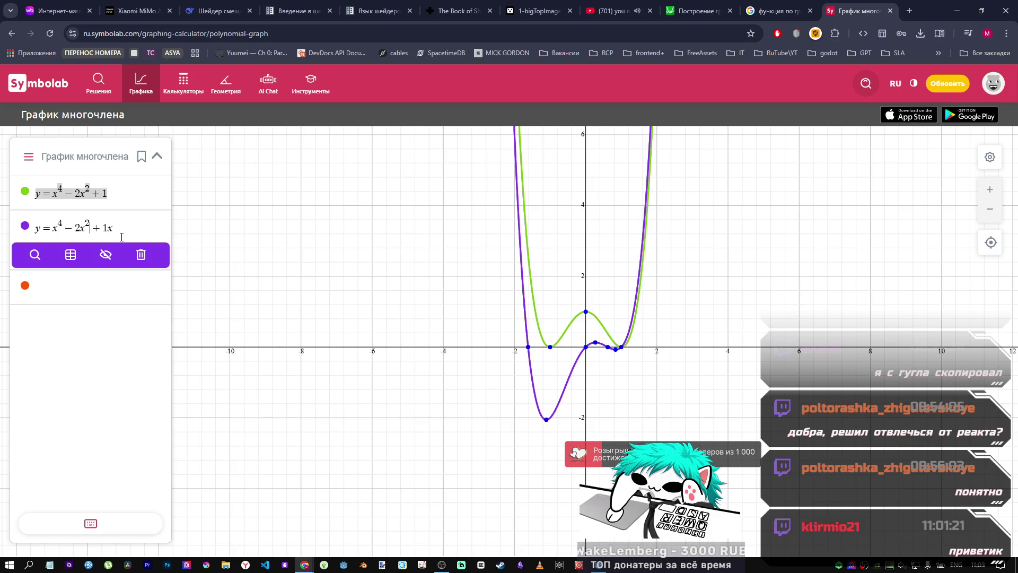
{"action": "key", "text": "BackSpace"}
{"action": "type", "text": "-"}
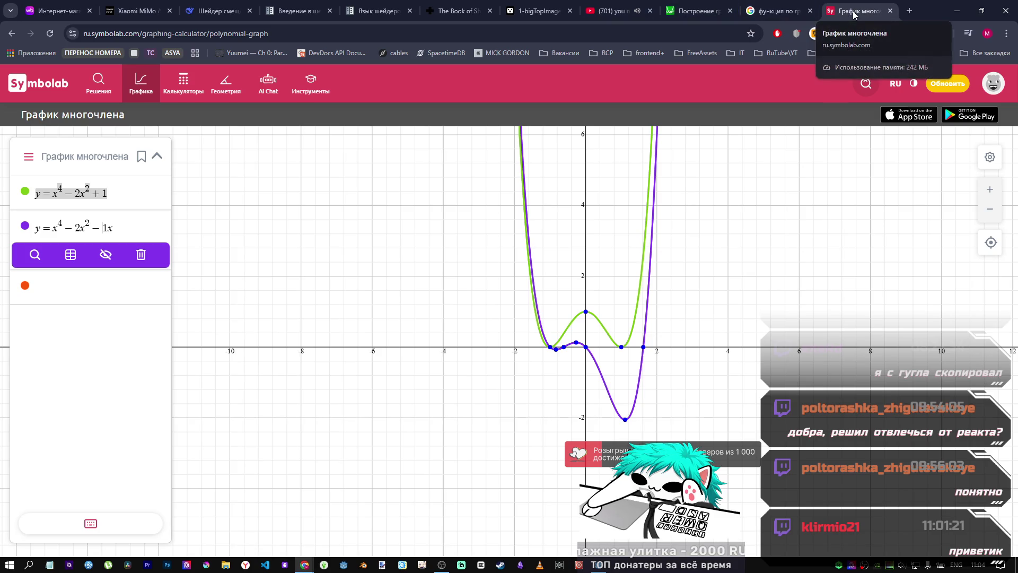
{"action": "middle_click", "coordinate": [853, 13]}
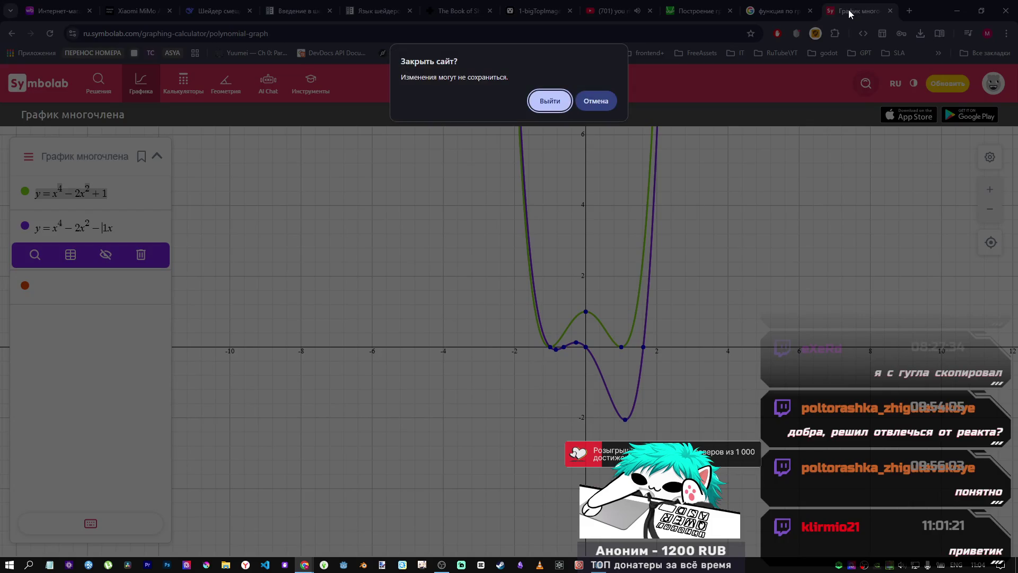
Step: Leave Symbolab and search Google for 'как объединить функции 2[ графиков'
{"action": "left_click", "coordinate": [552, 103]}
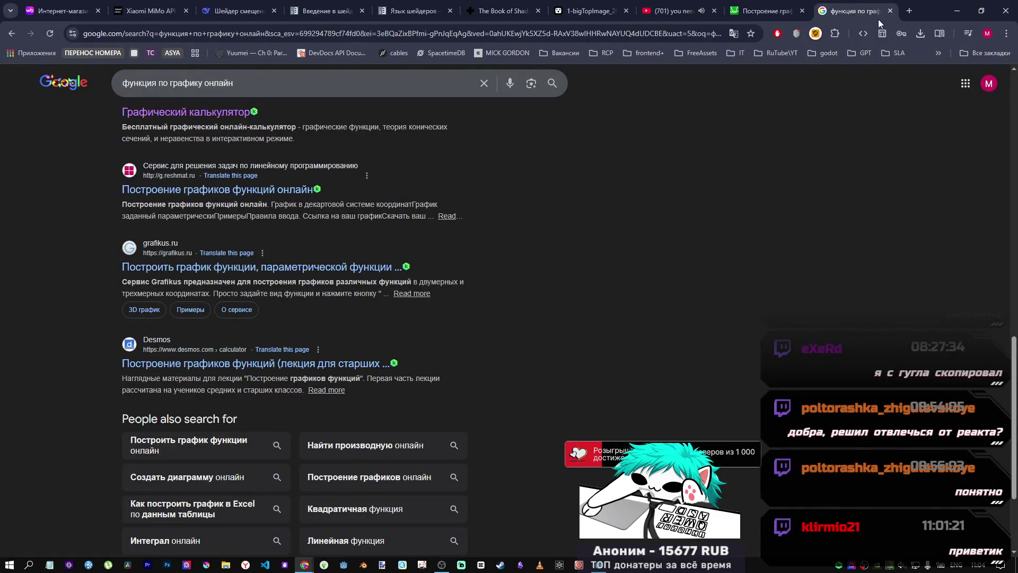
{"action": "triple_click", "coordinate": [264, 84]}
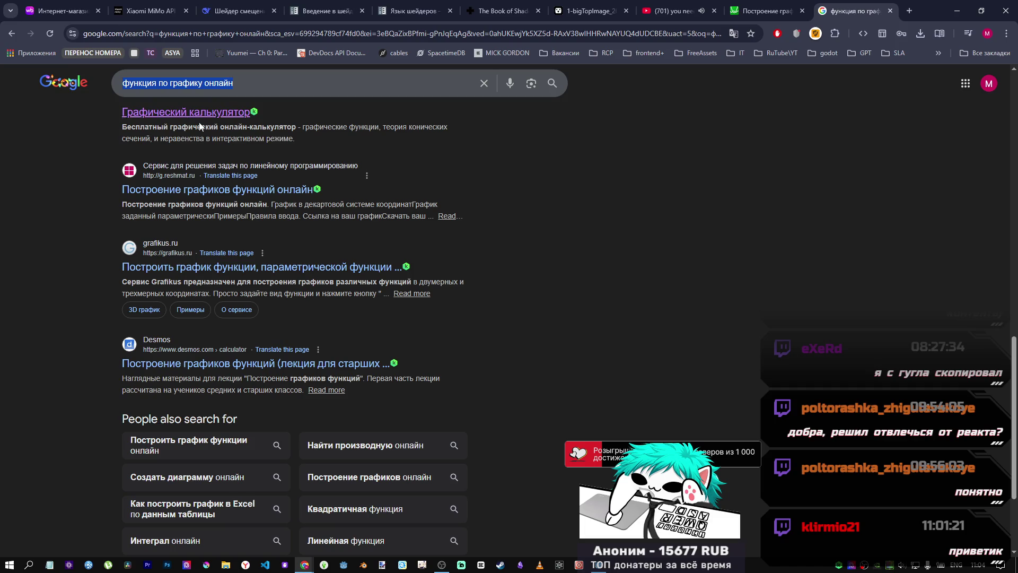
{"action": "type", "text": "rfr j,"}
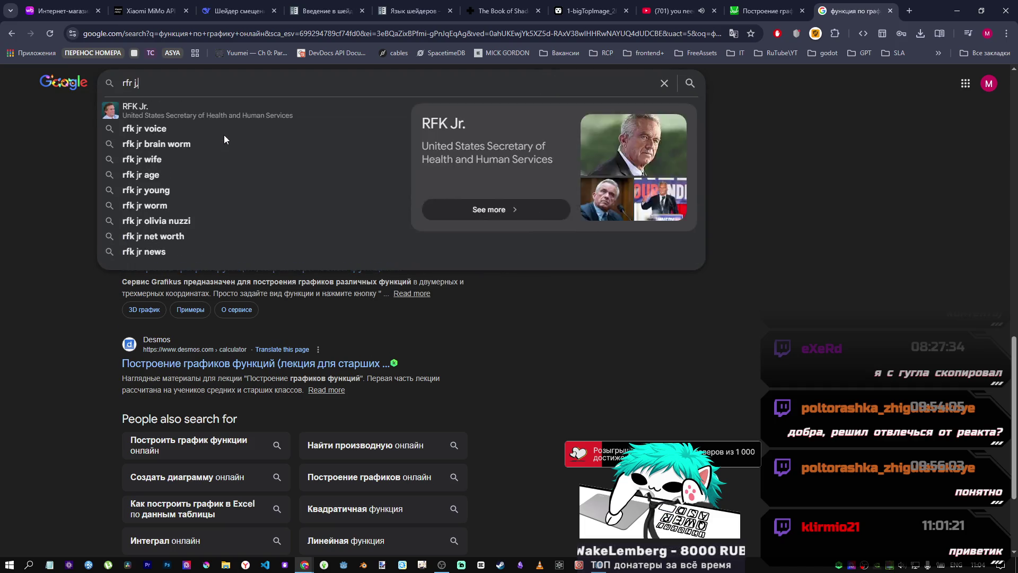
{"action": "type", "text": "]tltybnm "}
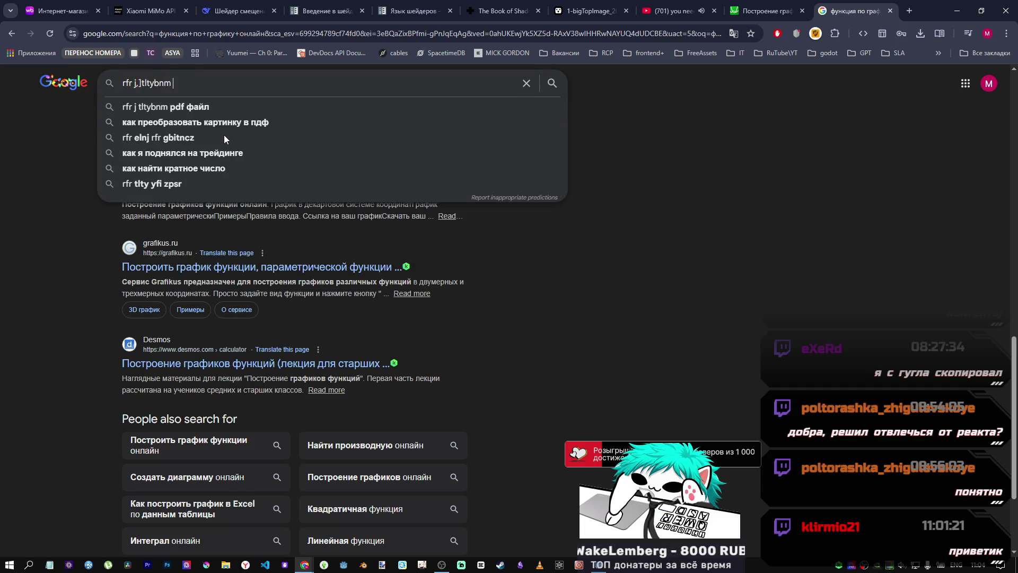
{"action": "type", "text": "aeyrwbb "}
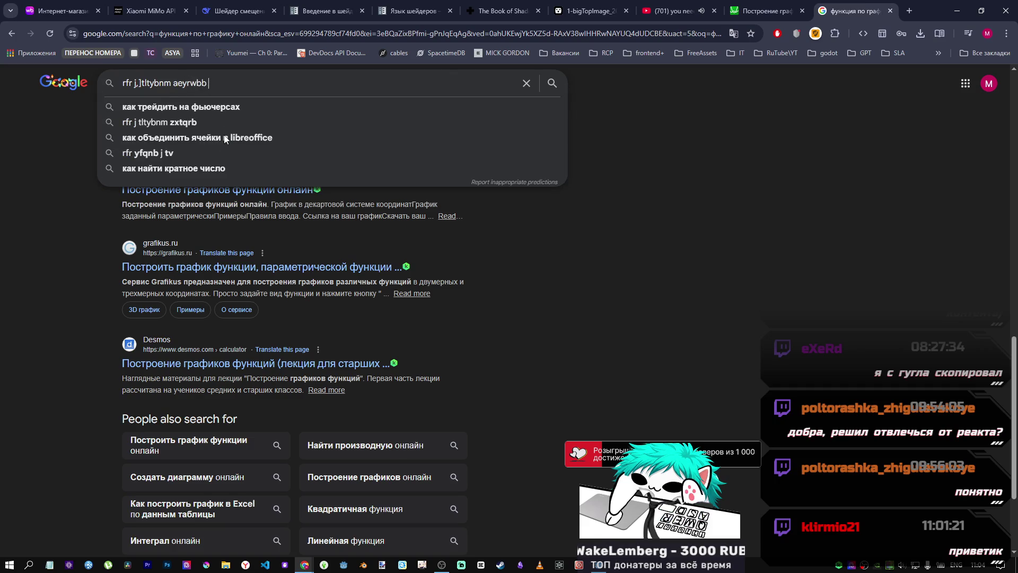
{"action": "type", "text": "2[ uhfabrjd"}
{"action": "key", "text": "Return"}
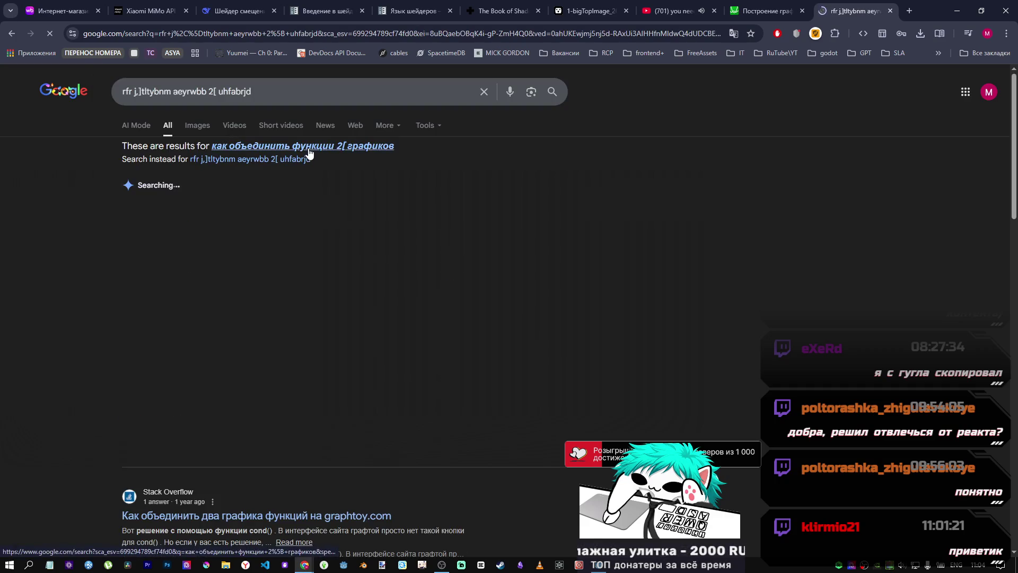
Step: Open the Stack Overflow result about merging graphs on graphtoy.com in a new tab
{"action": "scroll", "coordinate": [323, 291], "scroll_direction": "down", "scroll_amount": 2}
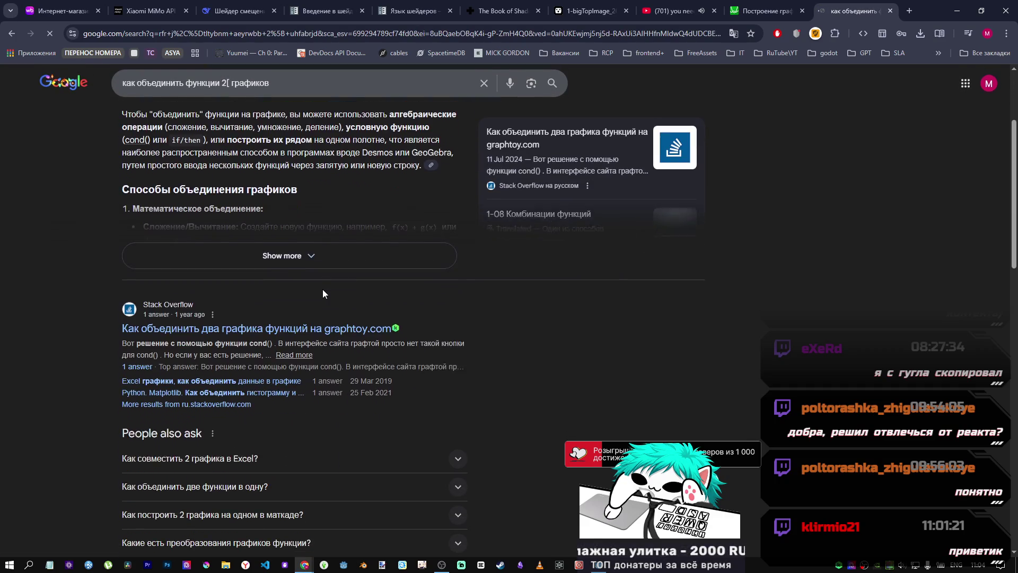
{"action": "scroll", "coordinate": [320, 289], "scroll_direction": "down", "scroll_amount": 4}
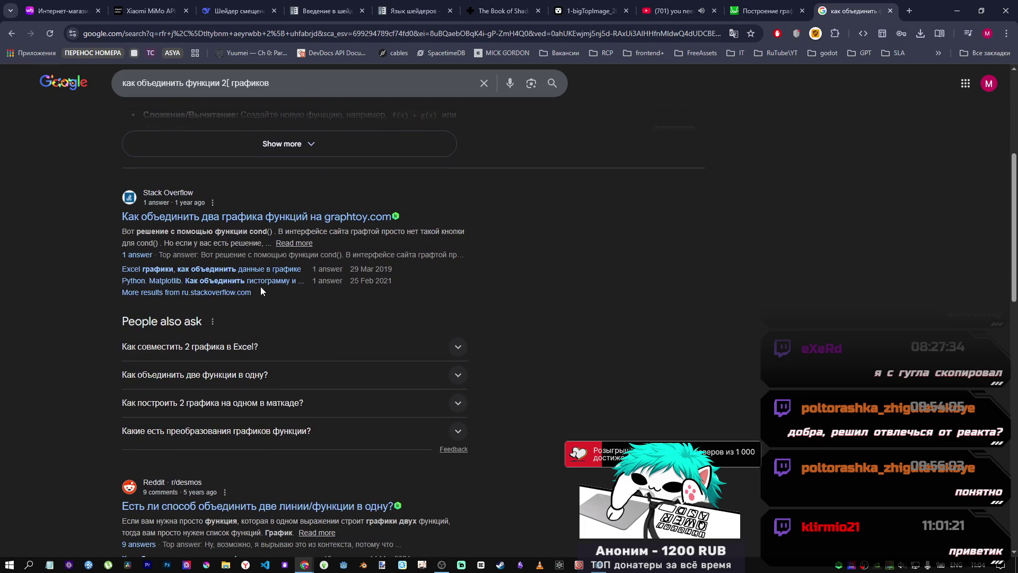
{"action": "middle_click", "coordinate": [261, 225]}
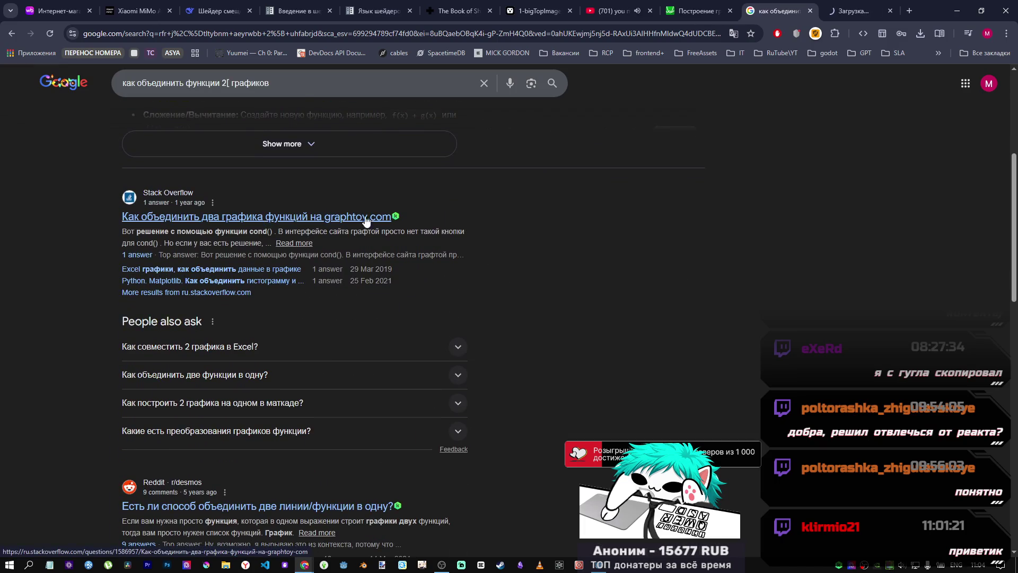
{"action": "left_click", "coordinate": [857, 11]}
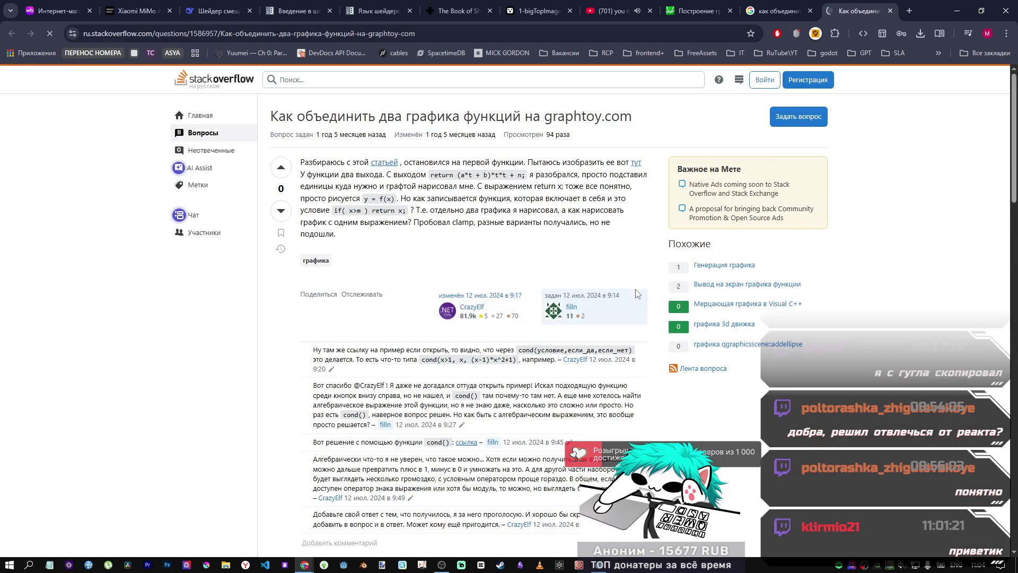
Step: Read the graphtoy answer's almostIdentity code, cond(x>1, x, (x-1)*x^2+1) formula and graph, then close it
{"action": "scroll", "coordinate": [633, 292], "scroll_direction": "down", "scroll_amount": 5}
{"action": "scroll", "coordinate": [631, 291], "scroll_direction": "down", "scroll_amount": 6}
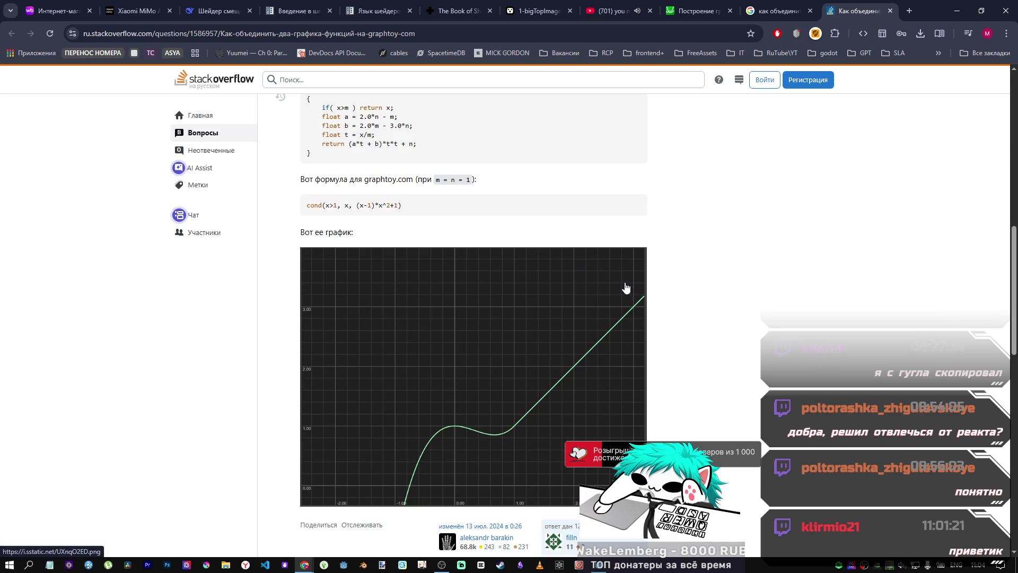
{"action": "scroll", "coordinate": [624, 290], "scroll_direction": "up", "scroll_amount": 1}
{"action": "scroll", "coordinate": [624, 290], "scroll_direction": "up", "scroll_amount": 2}
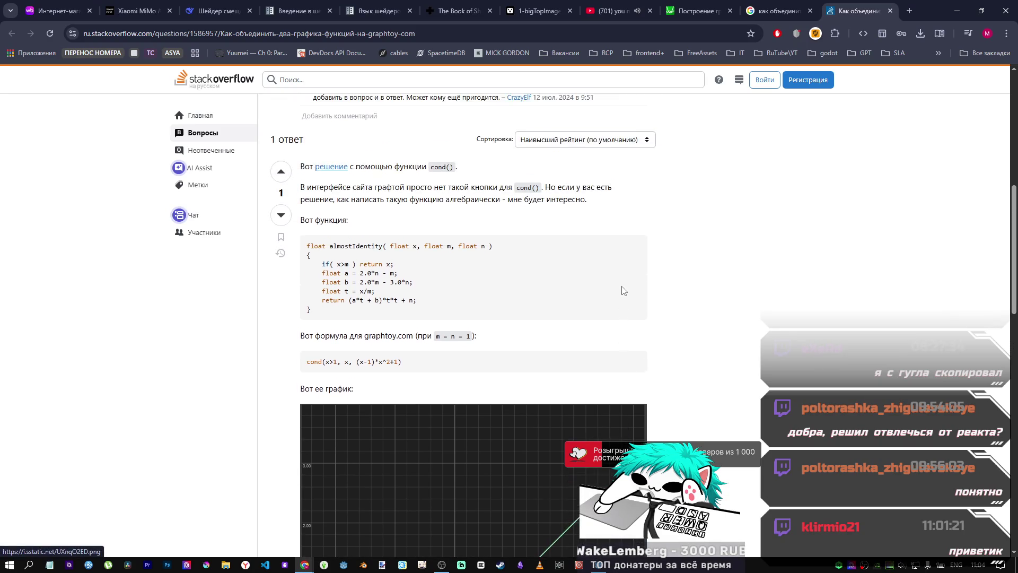
{"action": "scroll", "coordinate": [624, 290], "scroll_direction": "down", "scroll_amount": 1}
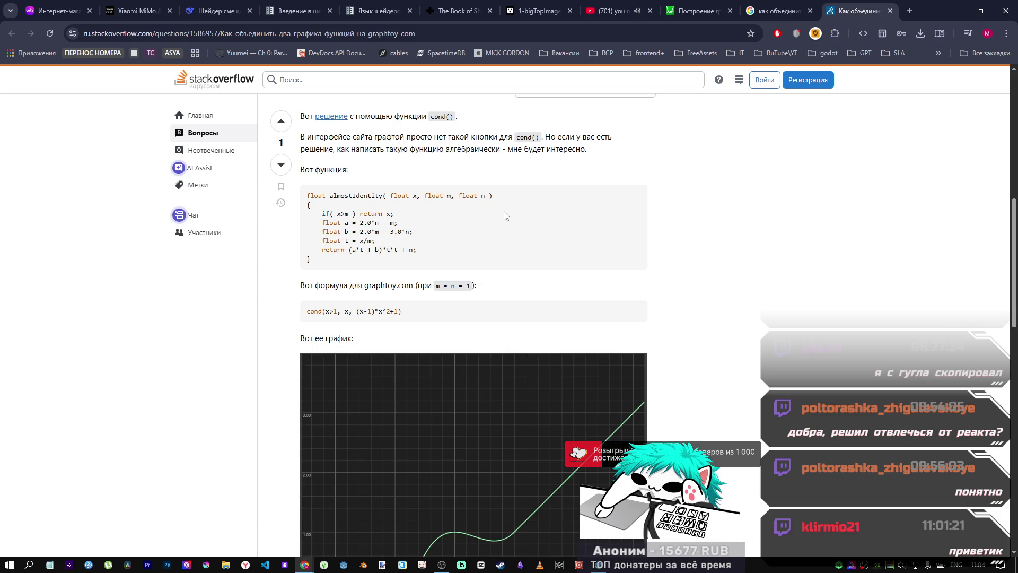
{"action": "scroll", "coordinate": [506, 217], "scroll_direction": "down", "scroll_amount": 1}
{"action": "scroll", "coordinate": [505, 215], "scroll_direction": "down", "scroll_amount": 8}
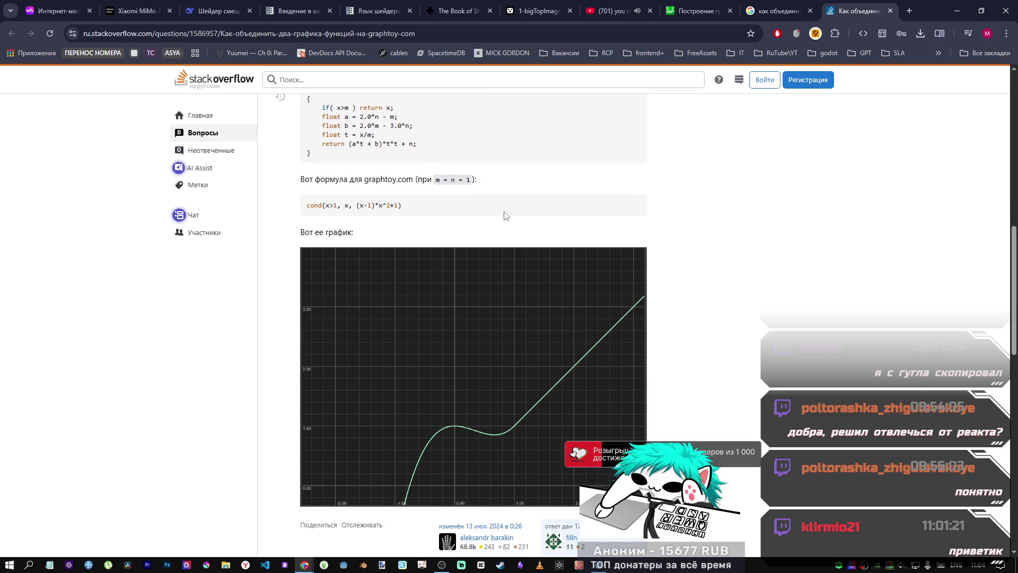
{"action": "scroll", "coordinate": [505, 214], "scroll_direction": "up", "scroll_amount": 7}
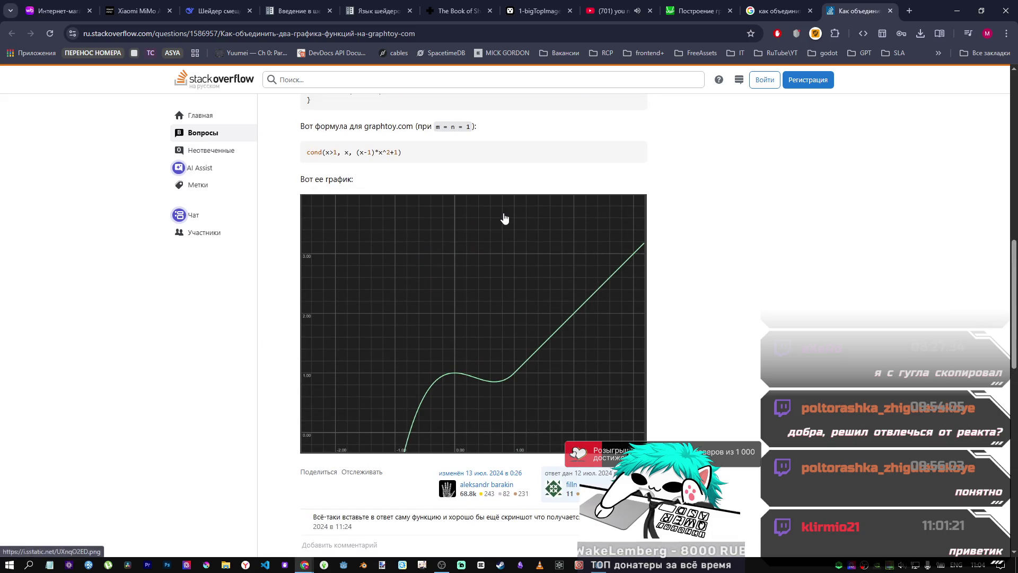
{"action": "scroll", "coordinate": [504, 215], "scroll_direction": "up", "scroll_amount": 4}
{"action": "scroll", "coordinate": [504, 215], "scroll_direction": "down", "scroll_amount": 4}
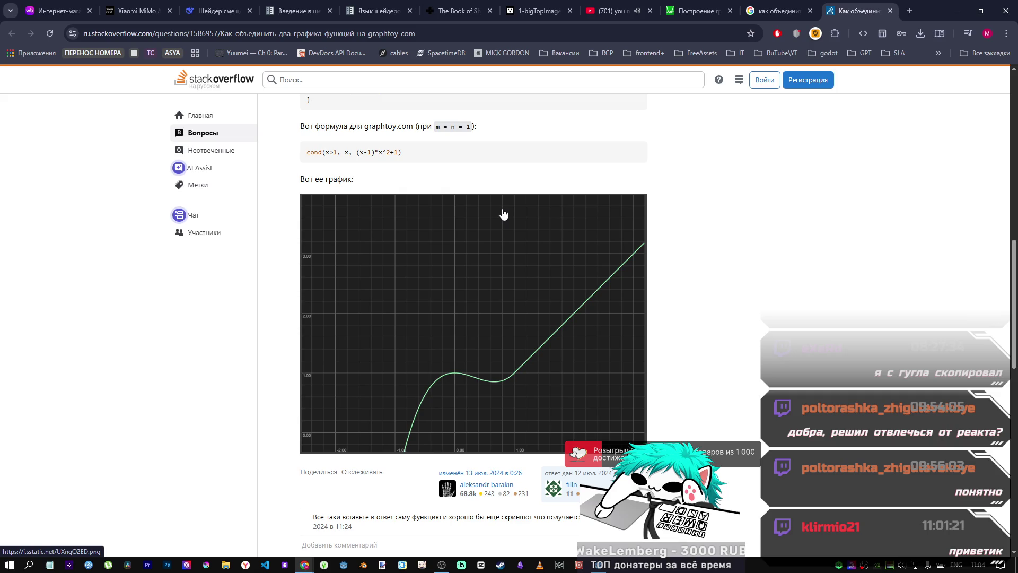
{"action": "scroll", "coordinate": [504, 216], "scroll_direction": "down", "scroll_amount": 4}
{"action": "scroll", "coordinate": [502, 213], "scroll_direction": "up", "scroll_amount": 7}
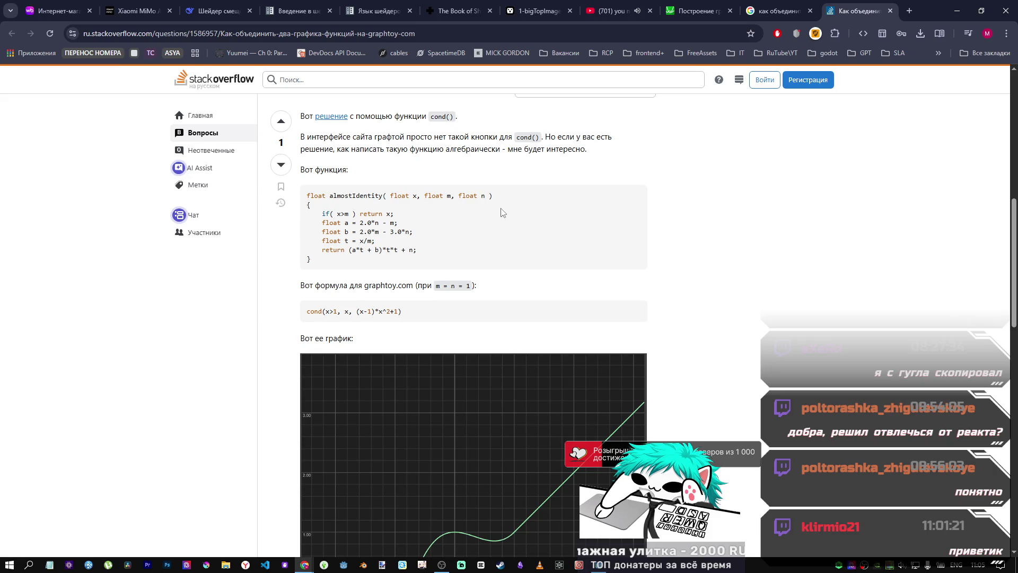
{"action": "scroll", "coordinate": [503, 212], "scroll_direction": "up", "scroll_amount": 9}
{"action": "scroll", "coordinate": [492, 235], "scroll_direction": "down", "scroll_amount": 5}
{"action": "scroll", "coordinate": [530, 233], "scroll_direction": "down", "scroll_amount": 6}
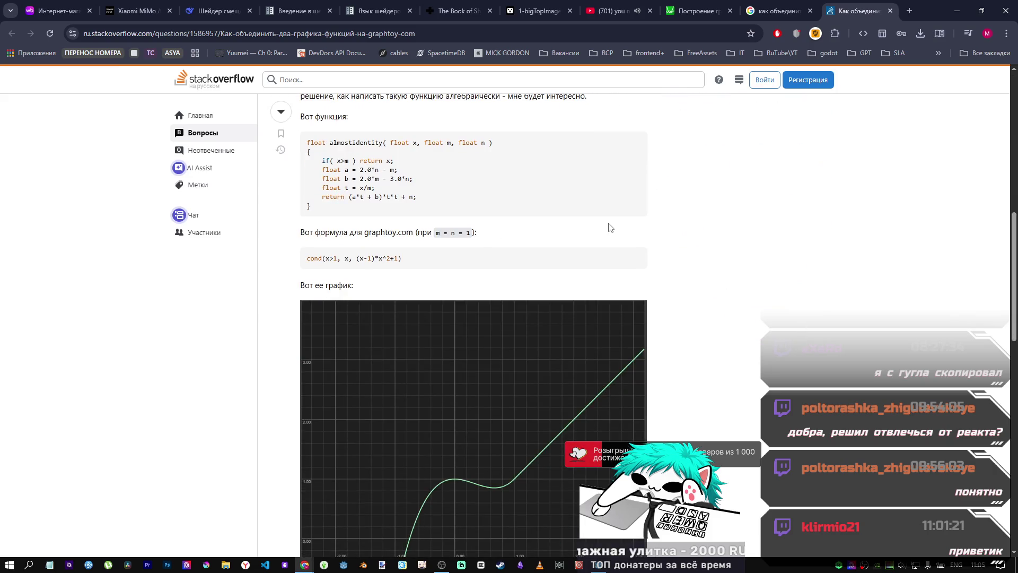
{"action": "scroll", "coordinate": [582, 243], "scroll_direction": "down", "scroll_amount": 5}
{"action": "scroll", "coordinate": [578, 239], "scroll_direction": "up", "scroll_amount": 6}
{"action": "scroll", "coordinate": [577, 241], "scroll_direction": "up", "scroll_amount": 4}
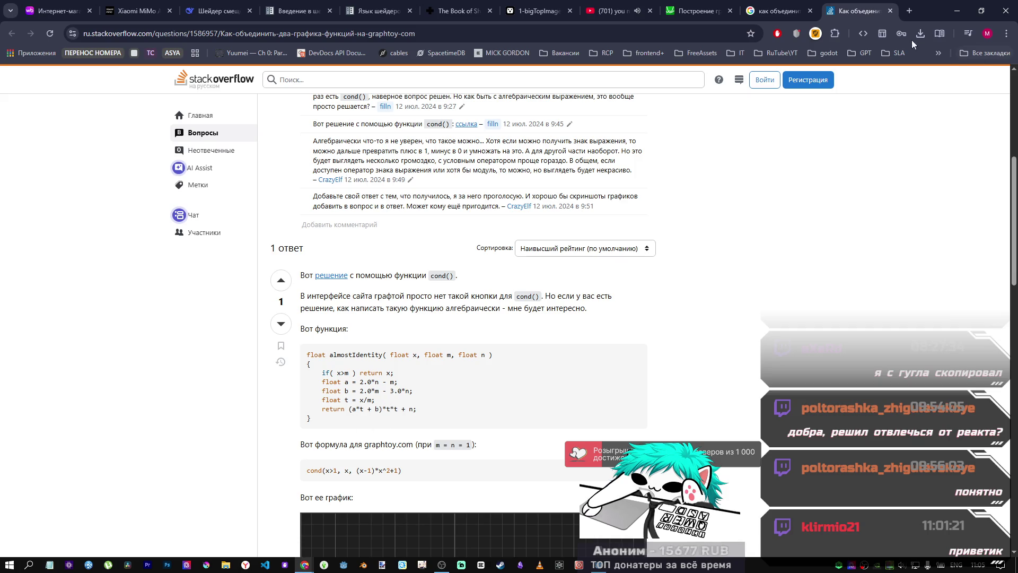
{"action": "left_click", "coordinate": [891, 10]}
Step: Scroll through the Google results on combining function graphs, then close the search tab
{"action": "scroll", "coordinate": [453, 364], "scroll_direction": "down", "scroll_amount": 4}
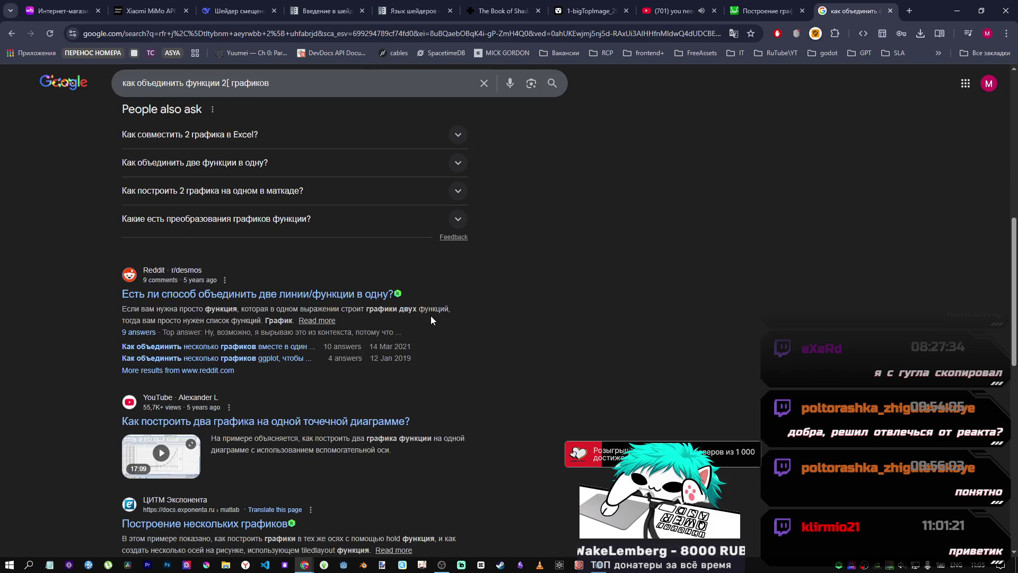
{"action": "scroll", "coordinate": [425, 322], "scroll_direction": "down", "scroll_amount": 3}
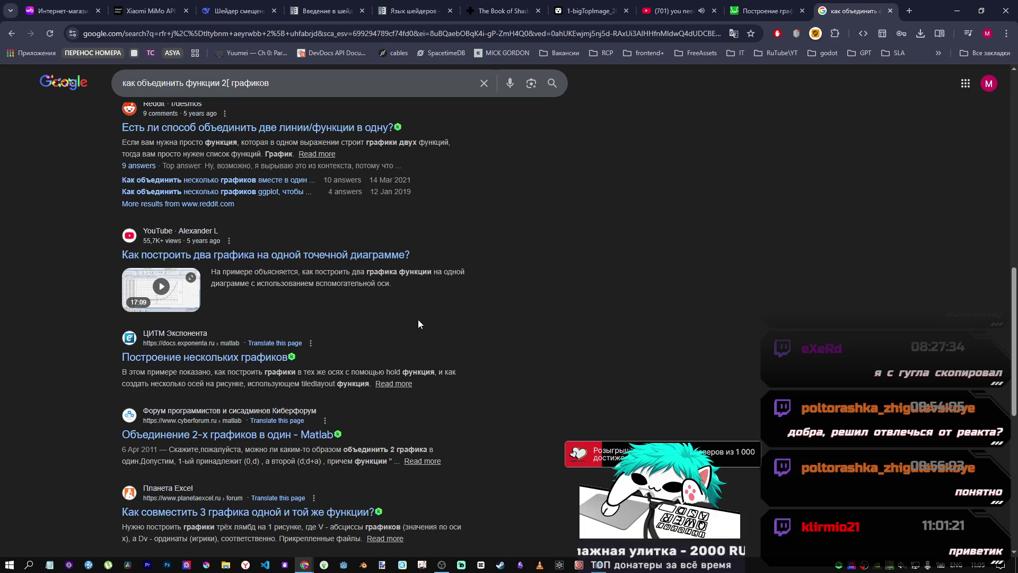
{"action": "scroll", "coordinate": [419, 322], "scroll_direction": "down", "scroll_amount": 1}
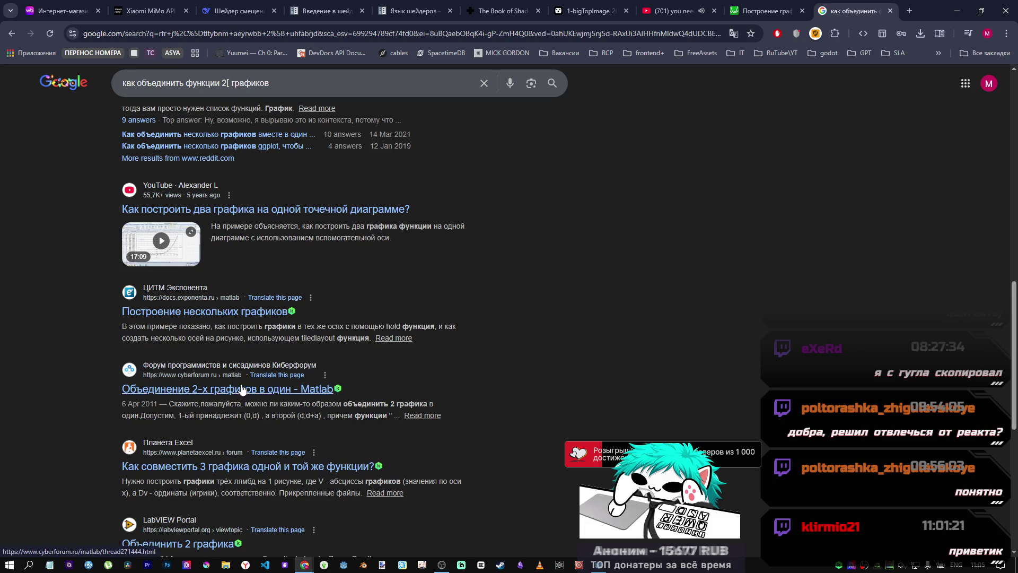
{"action": "scroll", "coordinate": [244, 392], "scroll_direction": "down", "scroll_amount": 5}
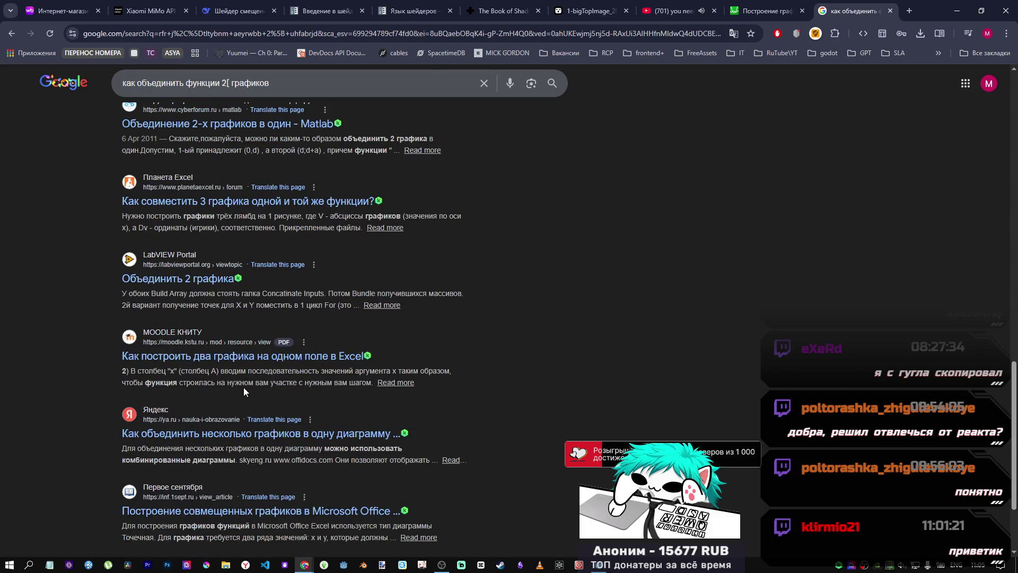
{"action": "scroll", "coordinate": [243, 387], "scroll_direction": "up", "scroll_amount": 6}
{"action": "left_click", "coordinate": [890, 11]}
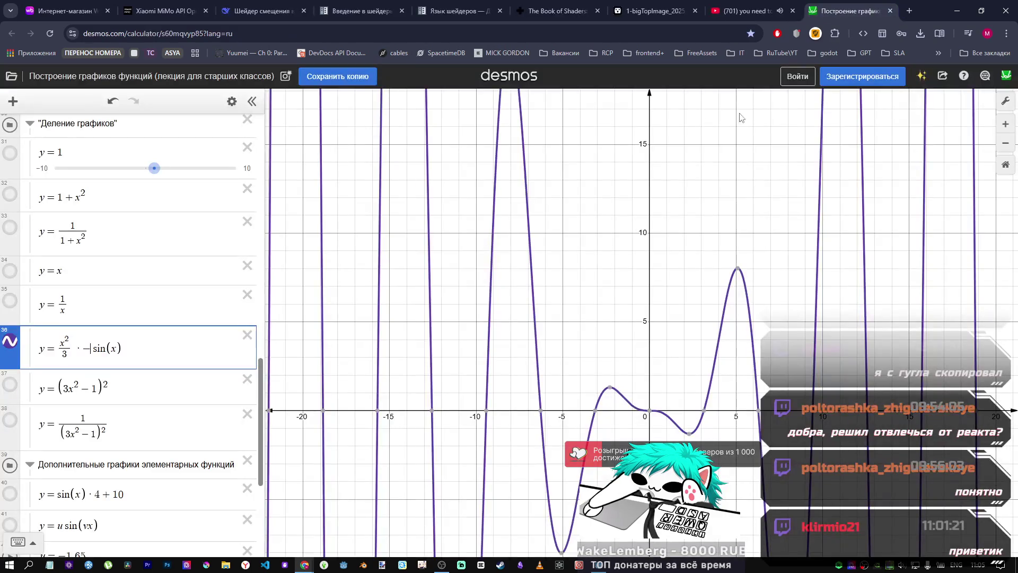
Step: Change the sine's argument in expression 36 to x/2, then to x/10
{"action": "scroll", "coordinate": [722, 246], "scroll_direction": "up", "scroll_amount": 3}
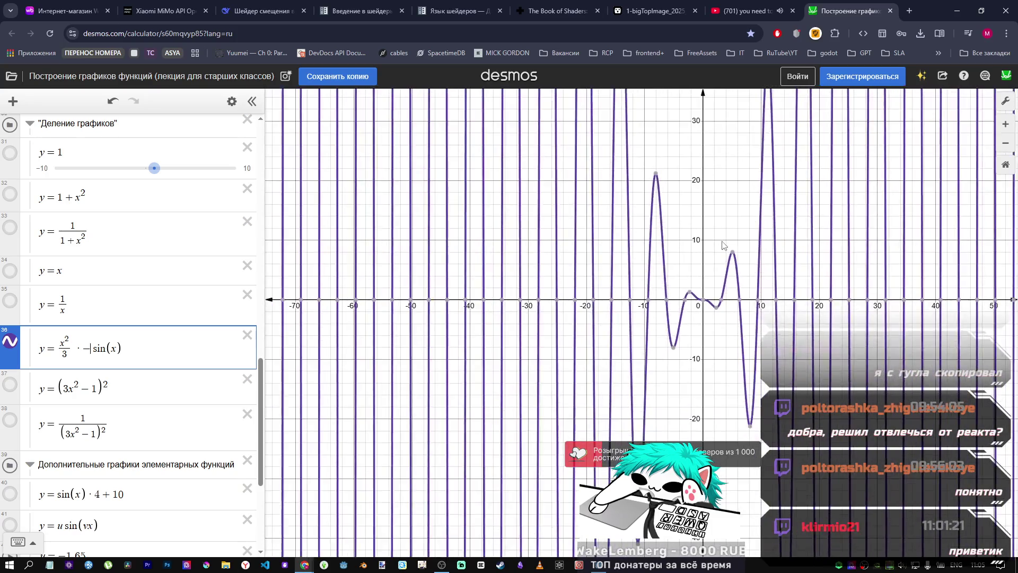
{"action": "scroll", "coordinate": [724, 244], "scroll_direction": "down", "scroll_amount": 4}
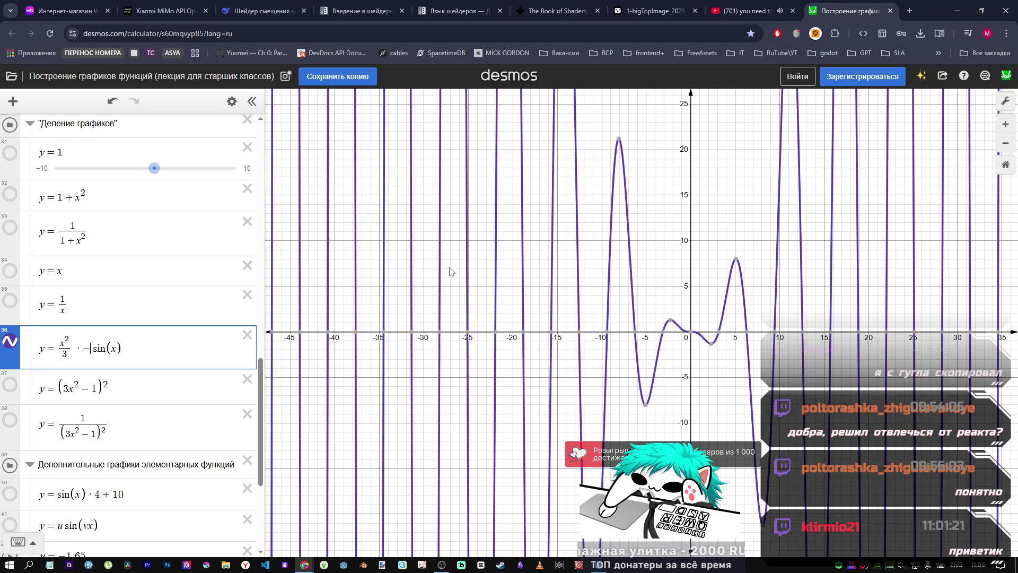
{"action": "key", "text": "BackSpace"}
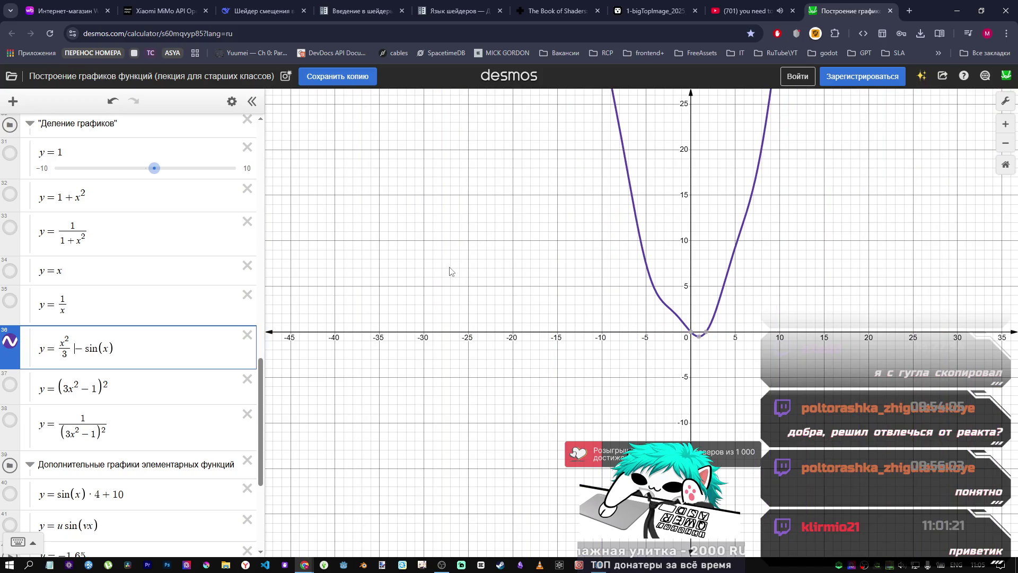
{"action": "key", "text": "ctrl+z"}
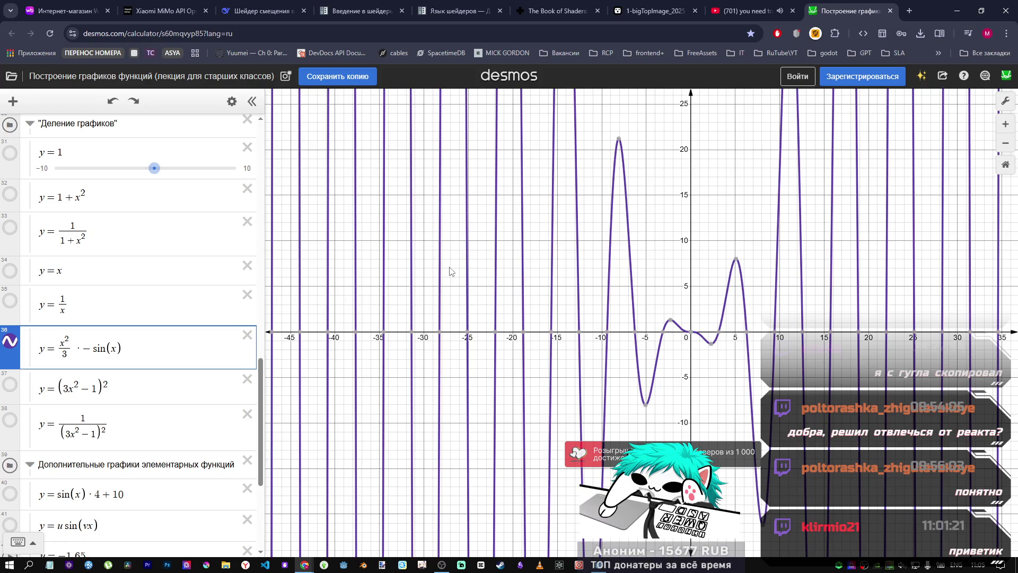
{"action": "type", "text": "/2"}
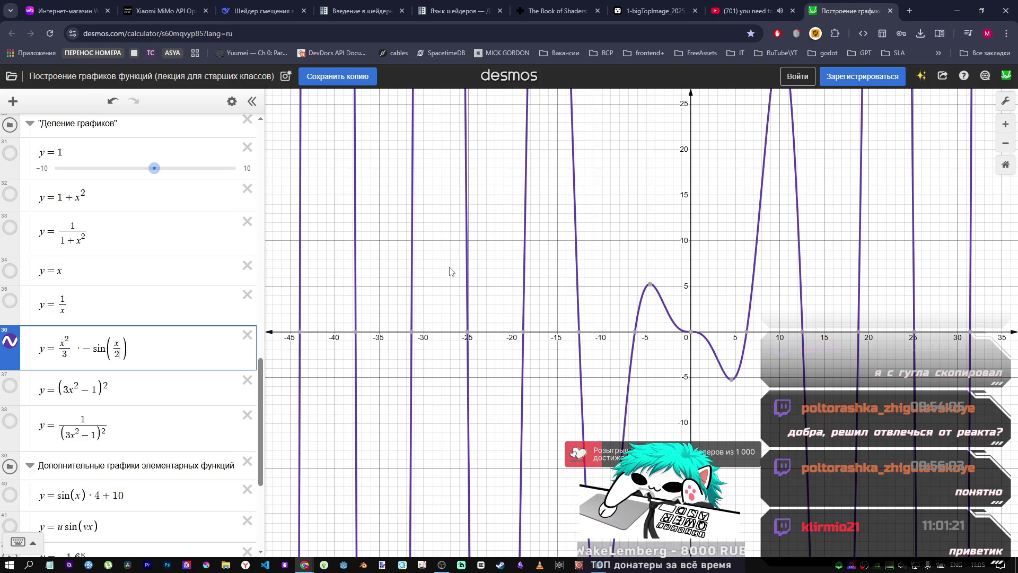
{"action": "key", "text": "BackSpace"}
{"action": "type", "text": "10"}
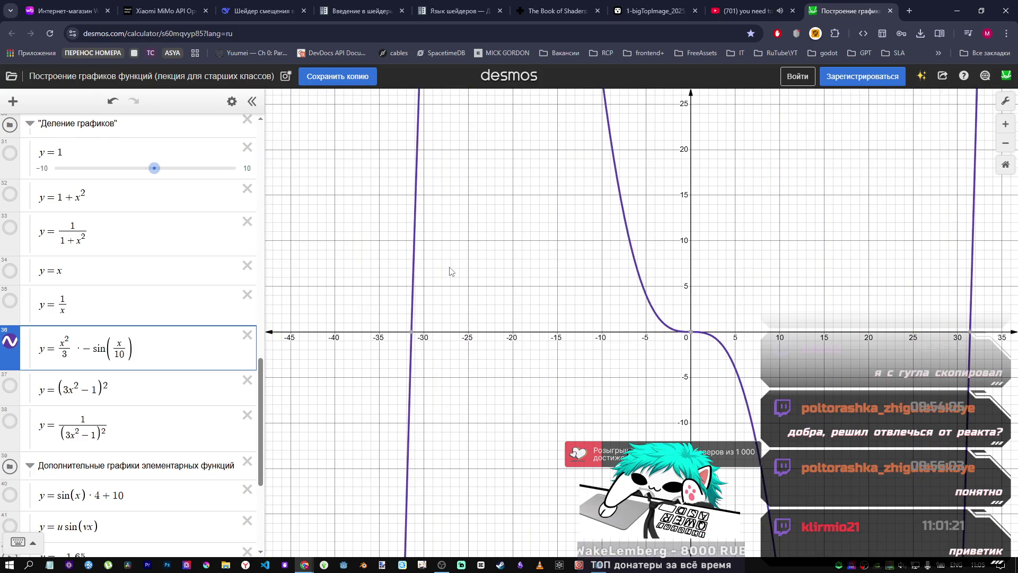
Step: Try x/1 inside the sine, then drop the fraction and multiply x by 2
{"action": "scroll", "coordinate": [634, 313], "scroll_direction": "down", "scroll_amount": 5}
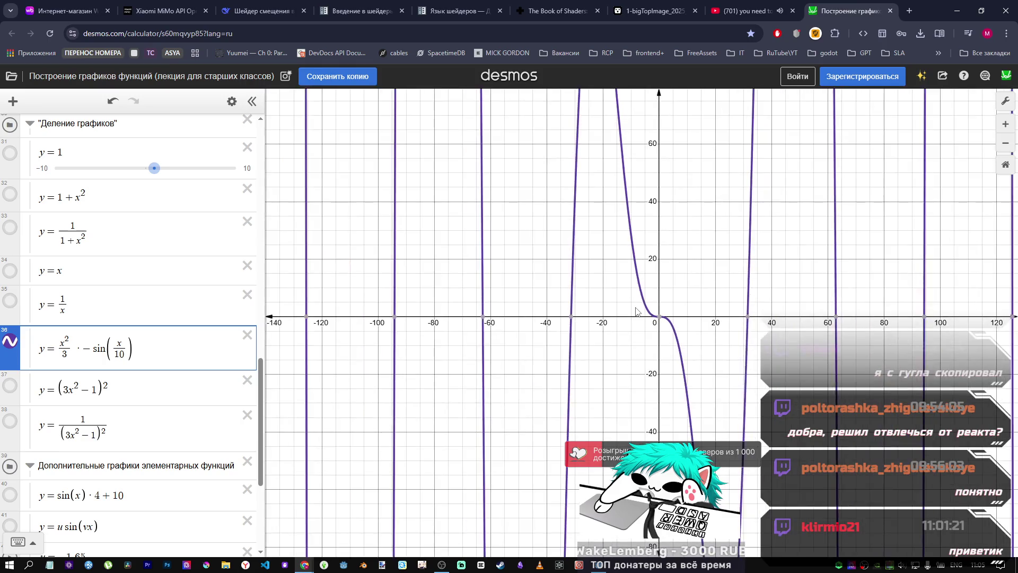
{"action": "scroll", "coordinate": [610, 315], "scroll_direction": "up", "scroll_amount": 2}
{"action": "key", "text": "BackSpace"}
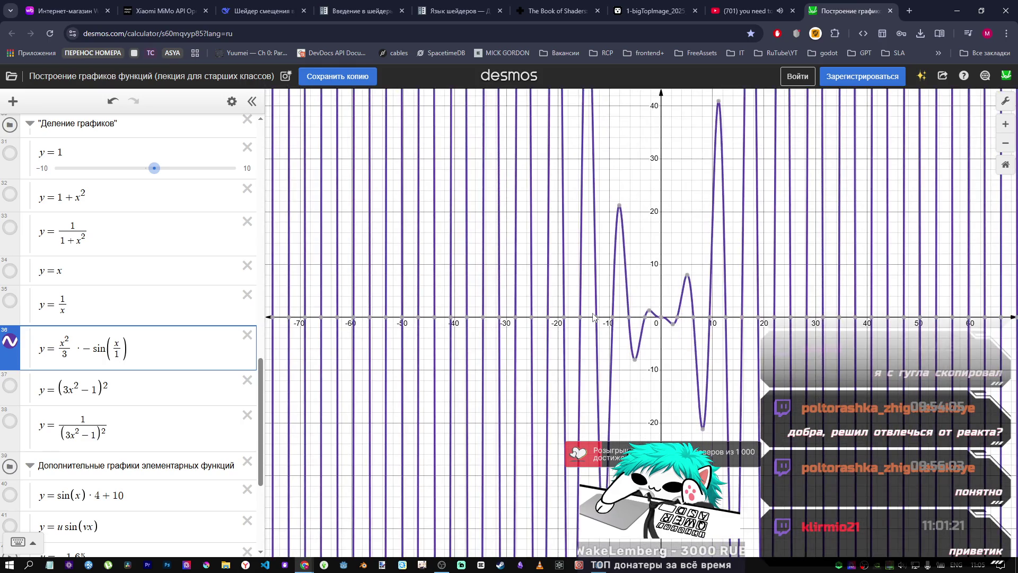
{"action": "key", "text": "BackSpace"}
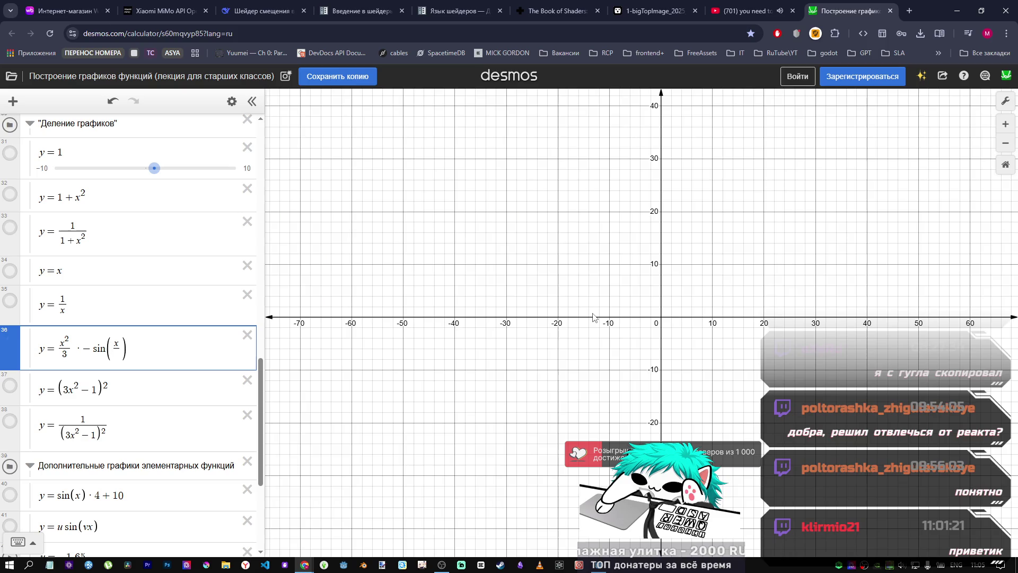
{"action": "type", "text": "1"}
{"action": "key", "text": "BackSpace"}
{"action": "key", "text": "BackSpace"}
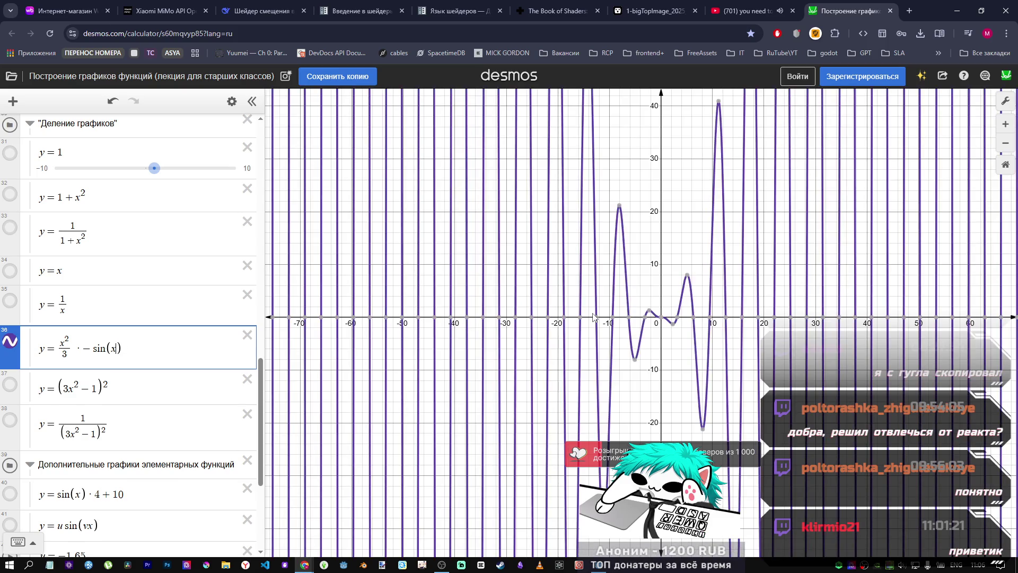
{"action": "type", "text": "*2"}
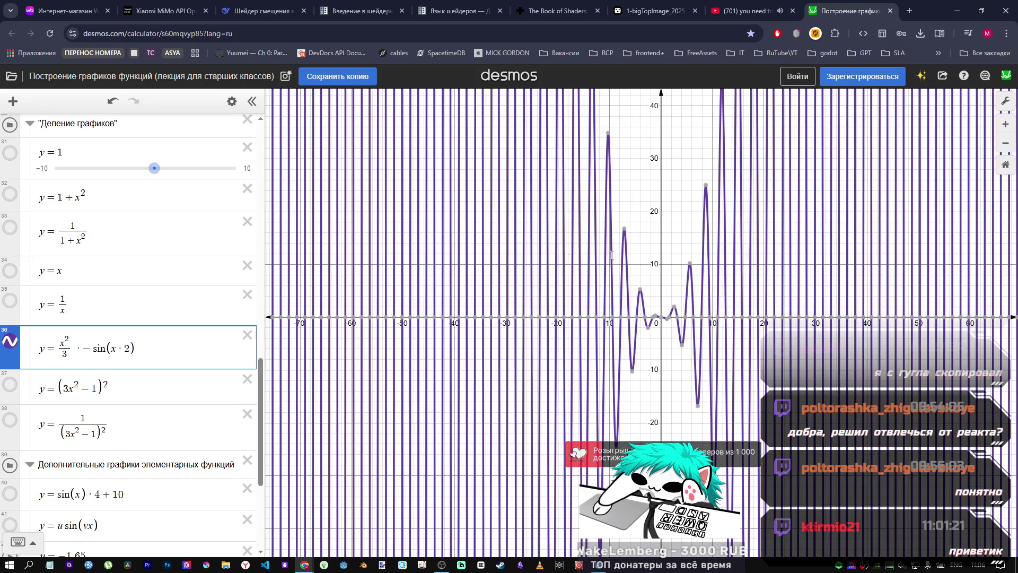
Step: Change the exponent of x in the first term from 2 to 3
{"action": "mouse_move", "coordinate": [676, 326]}
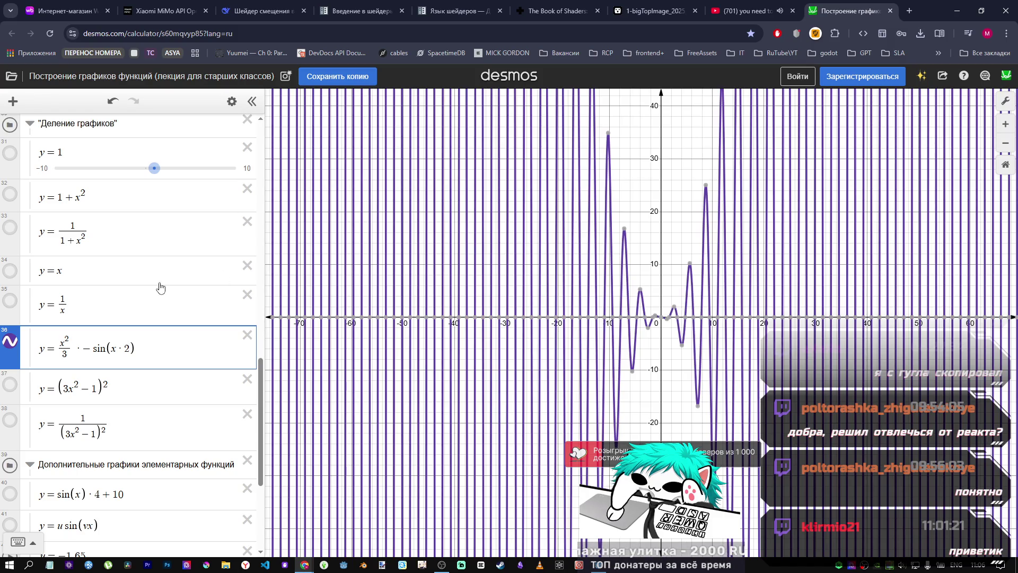
{"action": "key", "text": "Delete"}
{"action": "type", "text": "3"}
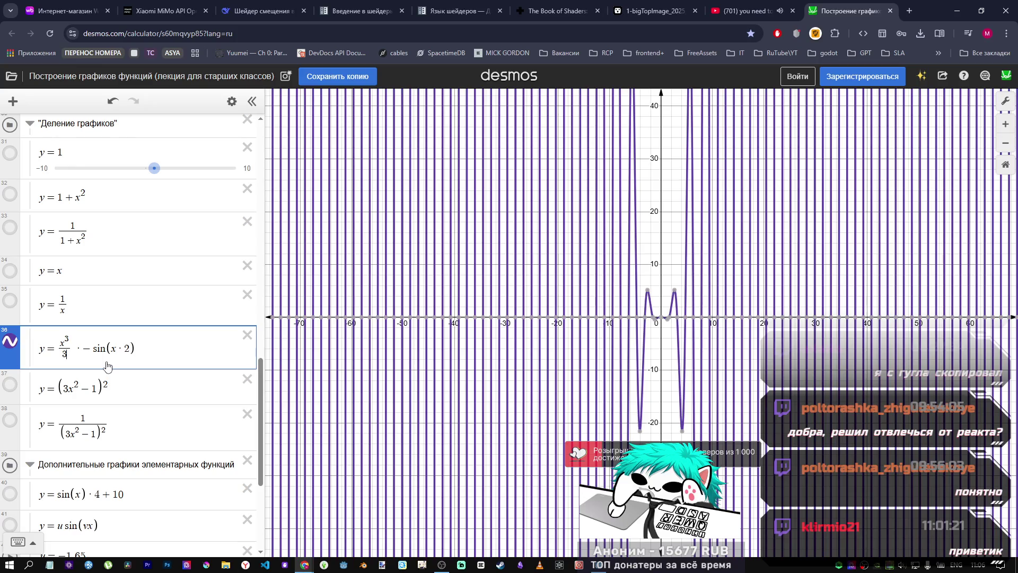
Step: Cycle the first term's denominator through 2, 1, 3 and 10, then clear it
{"action": "key", "text": "BackSpace"}
{"action": "type", "text": "2"}
{"action": "key", "text": "BackSpace"}
{"action": "type", "text": "1"}
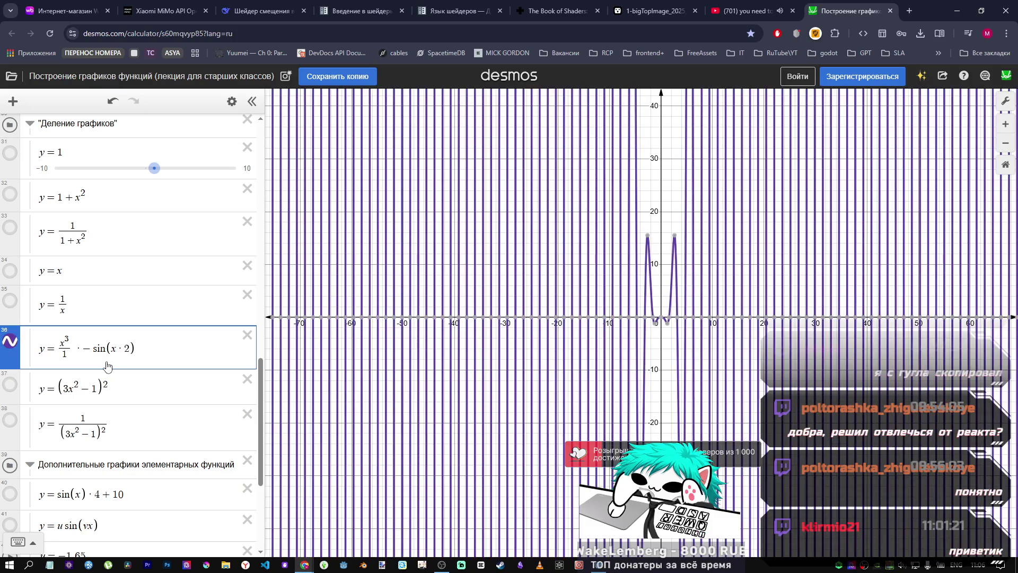
{"action": "key", "text": "BackSpace"}
{"action": "type", "text": "3"}
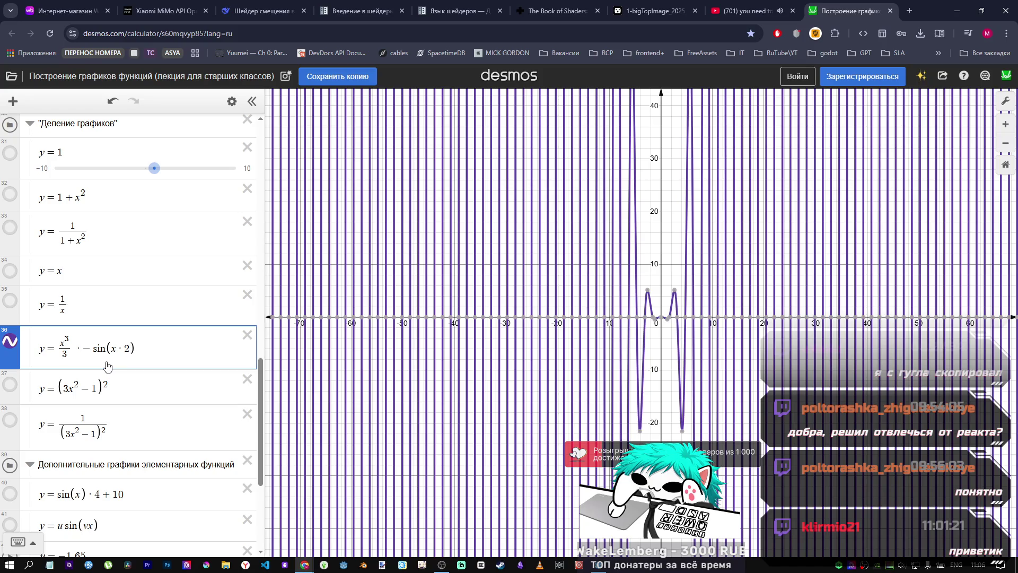
{"action": "key", "text": "BackSpace"}
{"action": "type", "text": "10"}
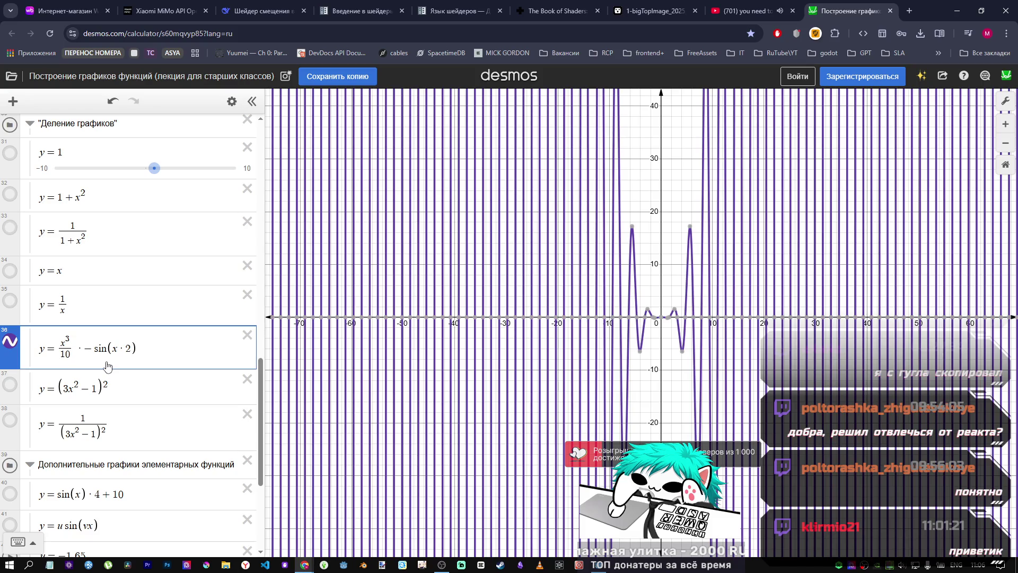
{"action": "key", "text": "BackSpace"}
{"action": "key", "text": "BackSpace"}
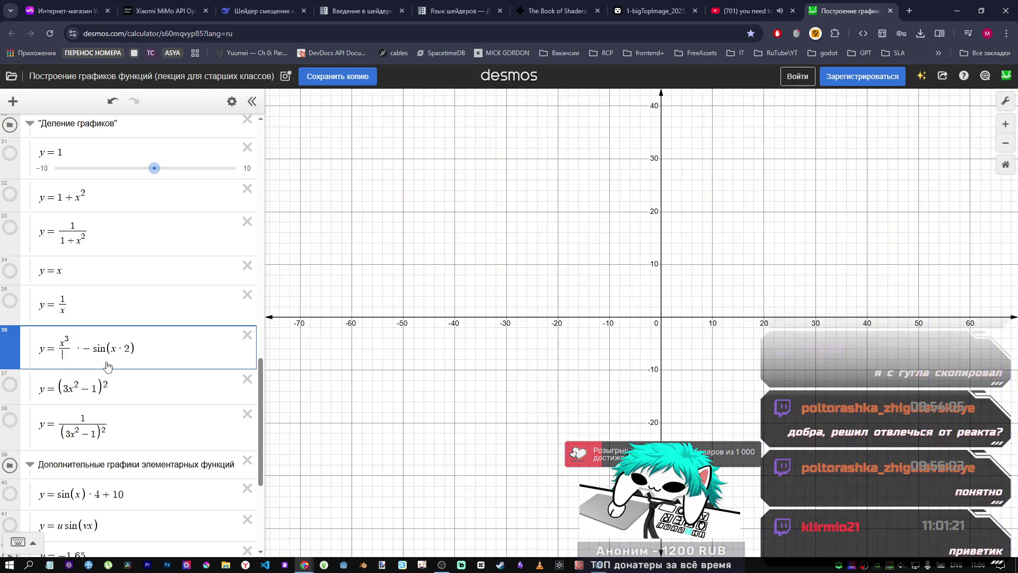
Step: Restore denominator 3, try sine offsets 1, 100 and 10, then remove the offset
{"action": "type", "text": "3"}
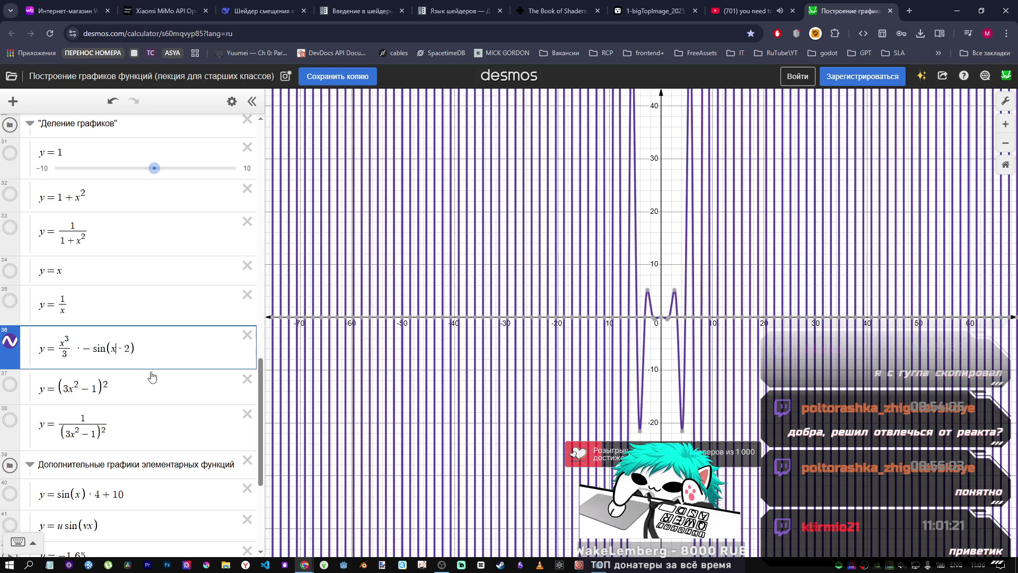
{"action": "key", "text": "Left"}
{"action": "type", "text": "1+"}
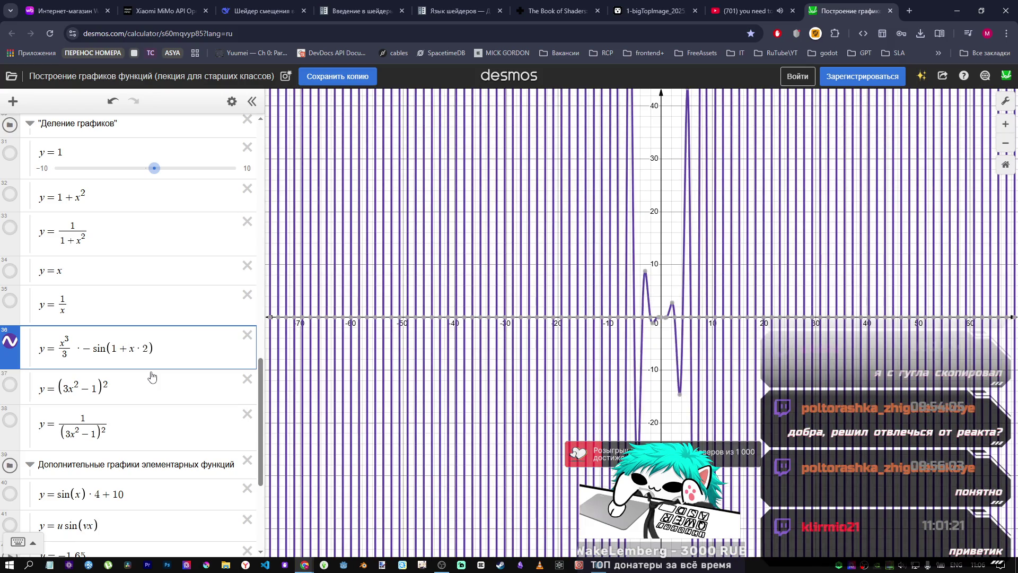
{"action": "key", "text": "Left"}
{"action": "key", "text": "Left"}
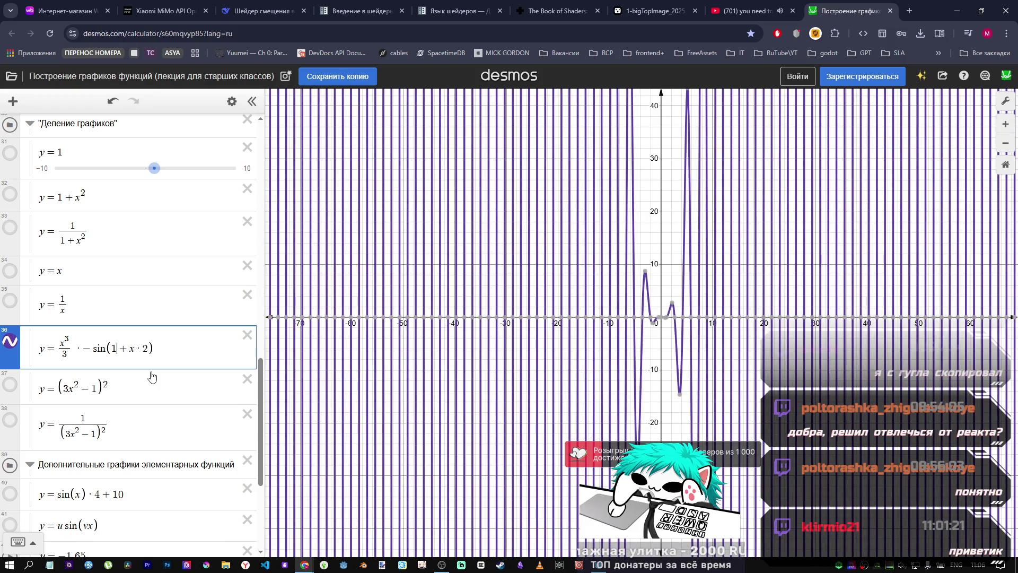
{"action": "type", "text": "00"}
{"action": "key", "text": "BackSpace"}
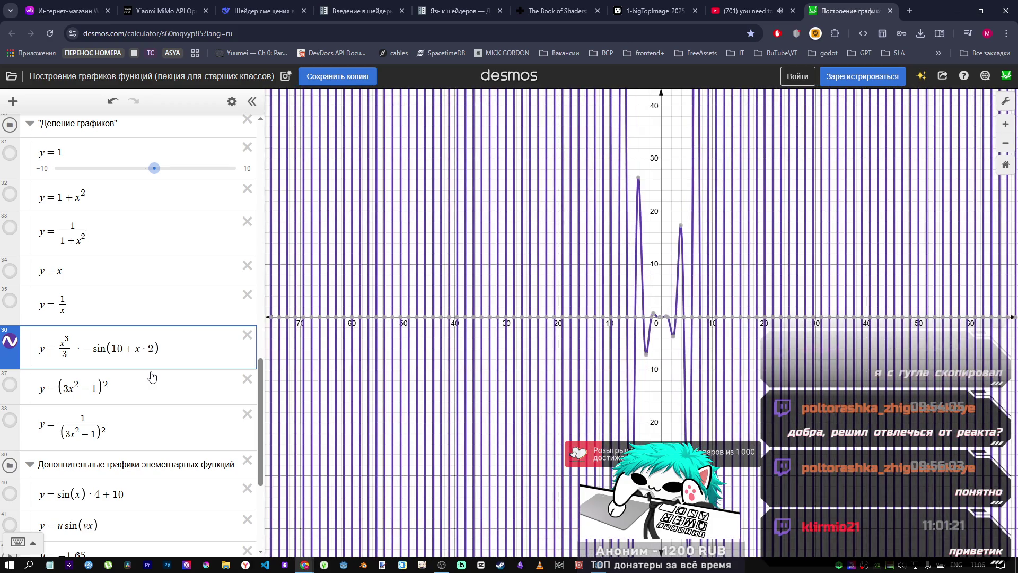
{"action": "key", "text": "BackSpace"}
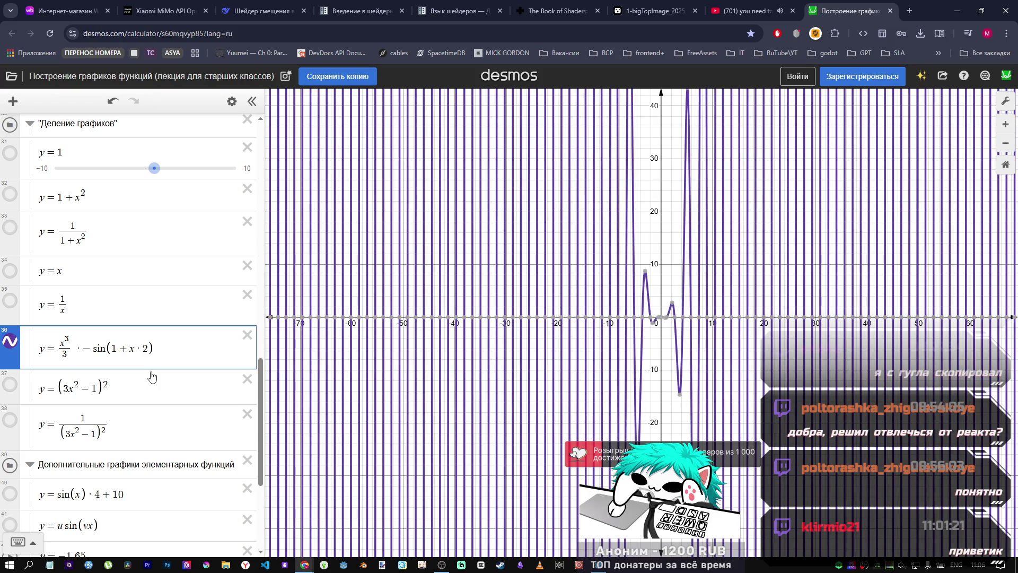
{"action": "type", "text": "0"}
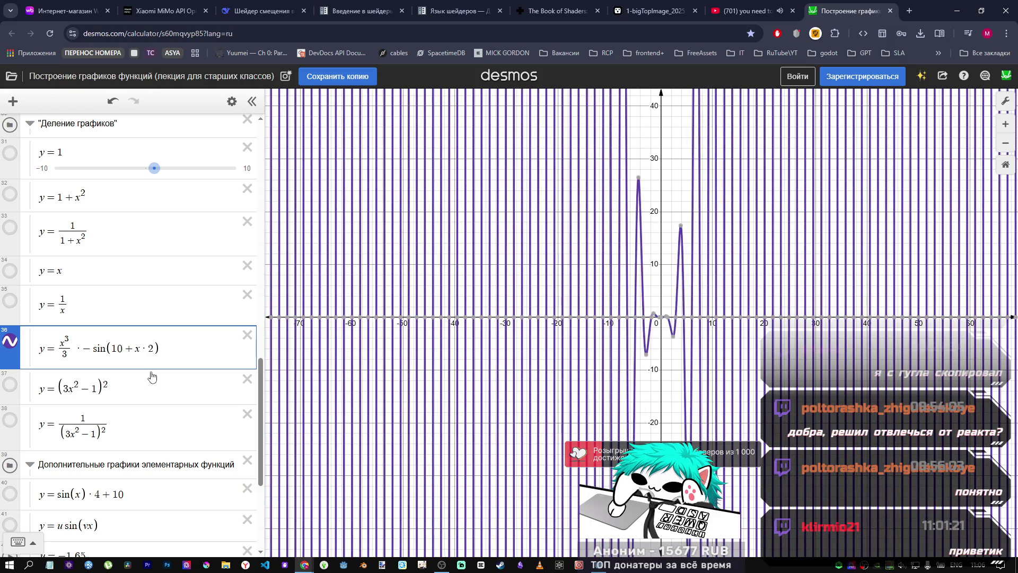
{"action": "key", "text": "BackSpace"}
{"action": "key", "text": "BackSpace"}
{"action": "key", "text": "Delete"}
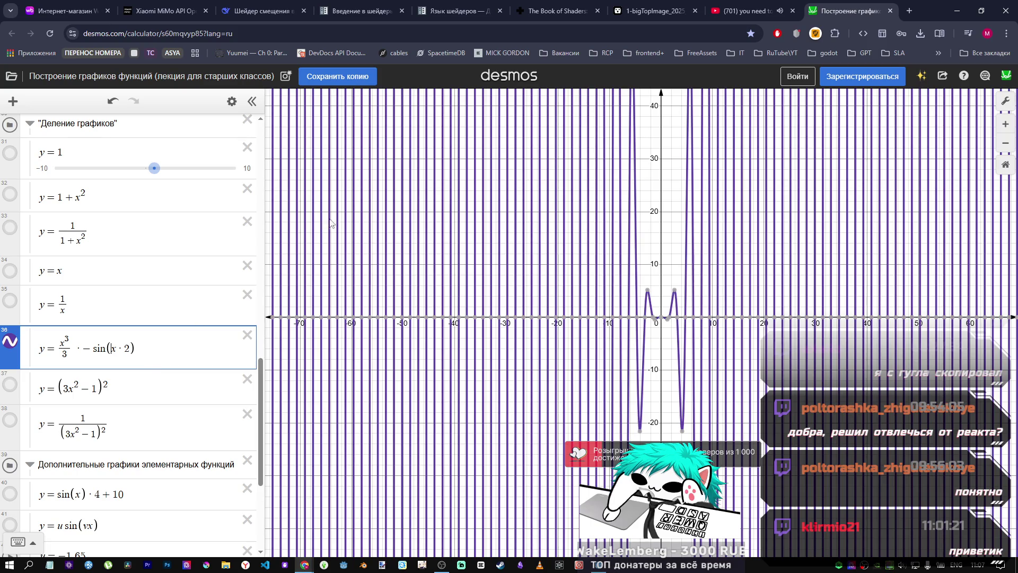
{"action": "scroll", "coordinate": [675, 315], "scroll_direction": "up", "scroll_amount": 5}
Step: Zoom toward the origin and read the curve's minimum at about (−1.22782, −0.39081)
{"action": "scroll", "coordinate": [675, 315], "scroll_direction": "up", "scroll_amount": 4}
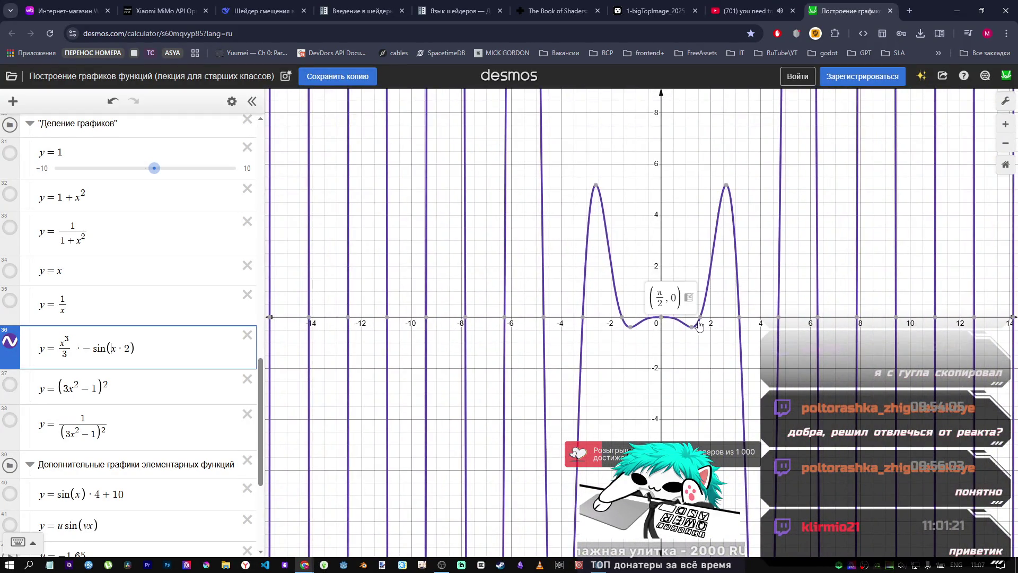
{"action": "left_click", "coordinate": [631, 329]}
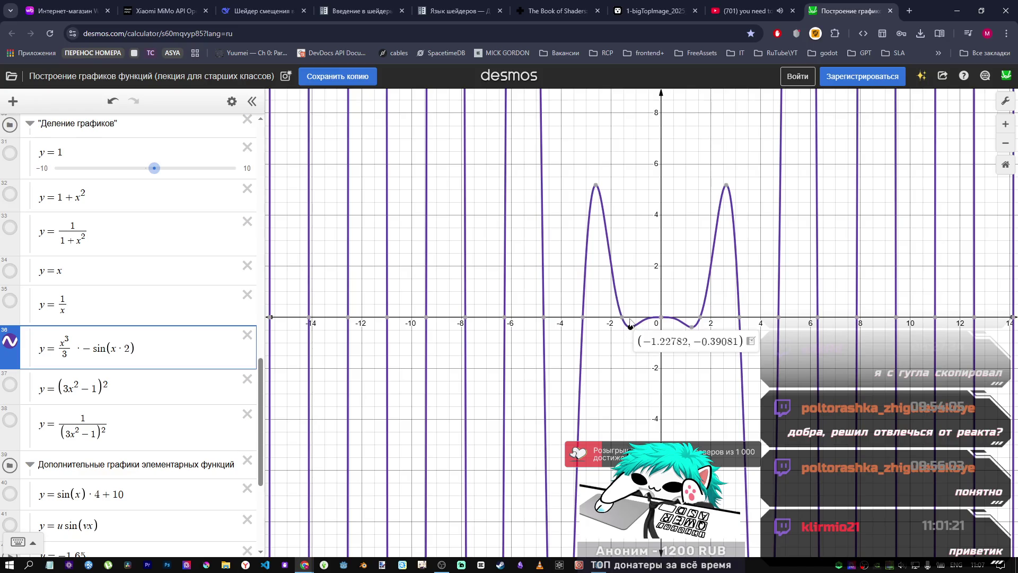
{"action": "mouse_move", "coordinate": [693, 330]}
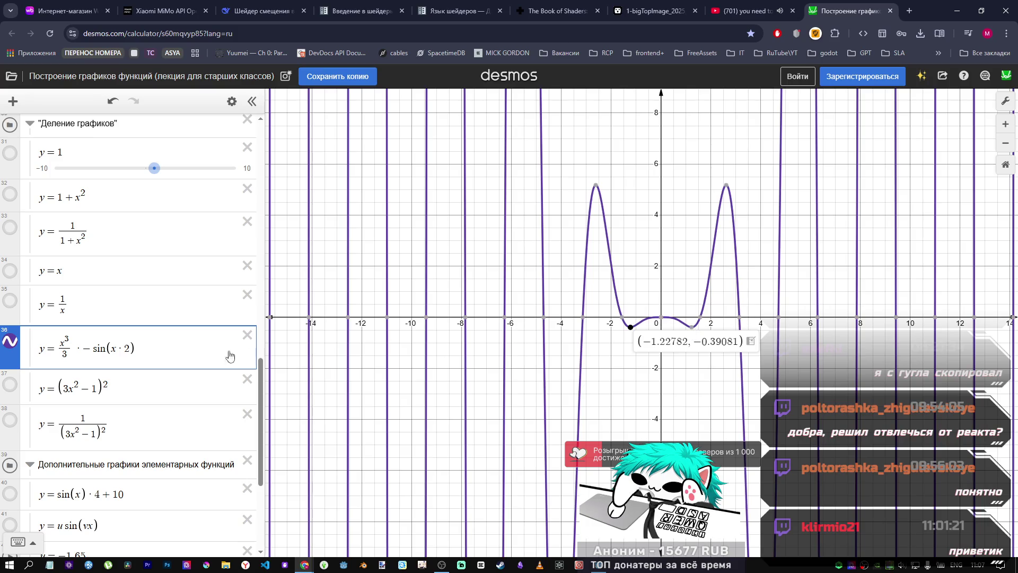
{"action": "left_click", "coordinate": [64, 355]}
Step: Try dividing x³ by 4, then restore the denominator 3
{"action": "double_click", "coordinate": [63, 354]}
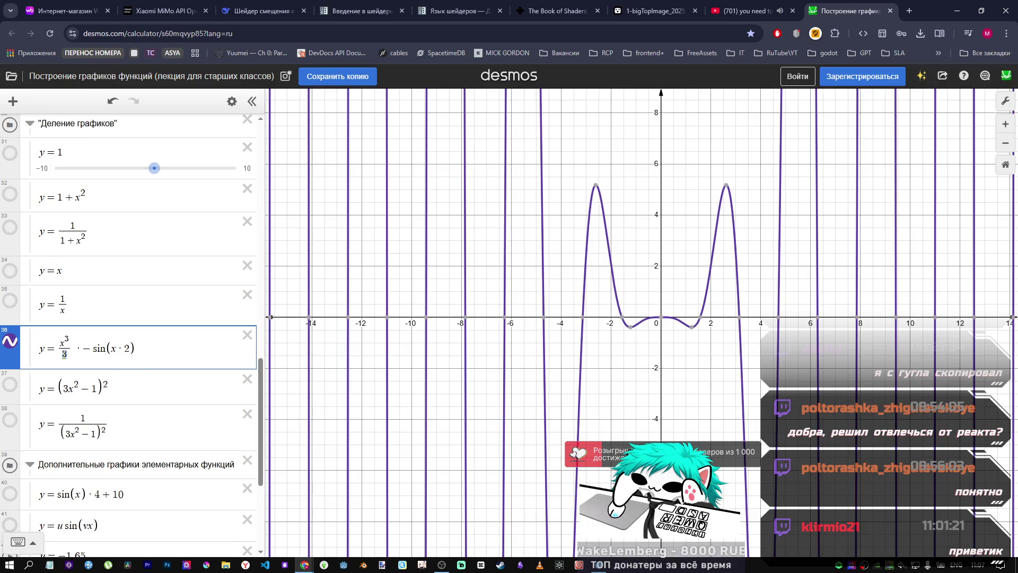
{"action": "type", "text": "4"}
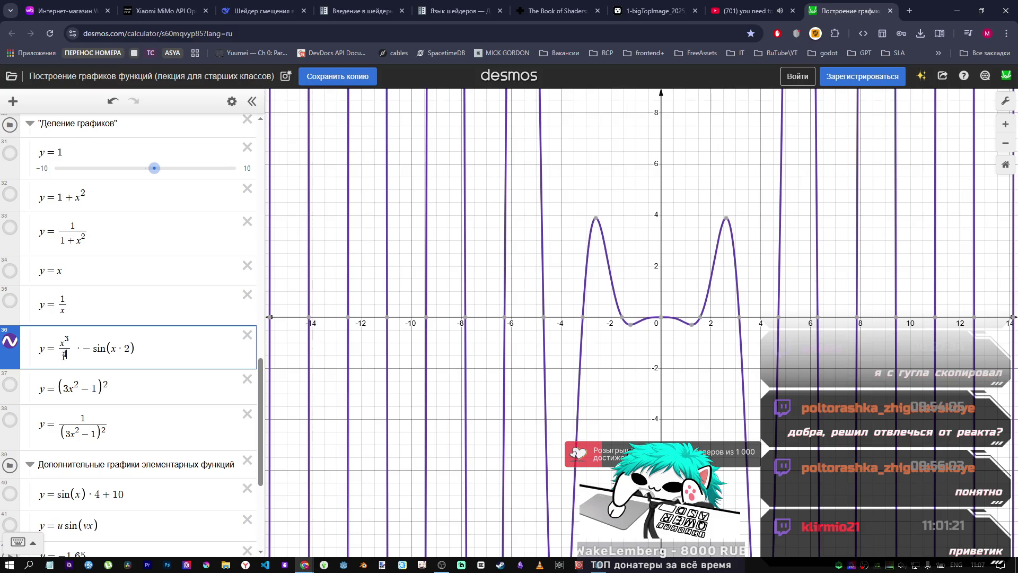
{"action": "key", "text": "BackSpace"}
{"action": "type", "text": "3"}
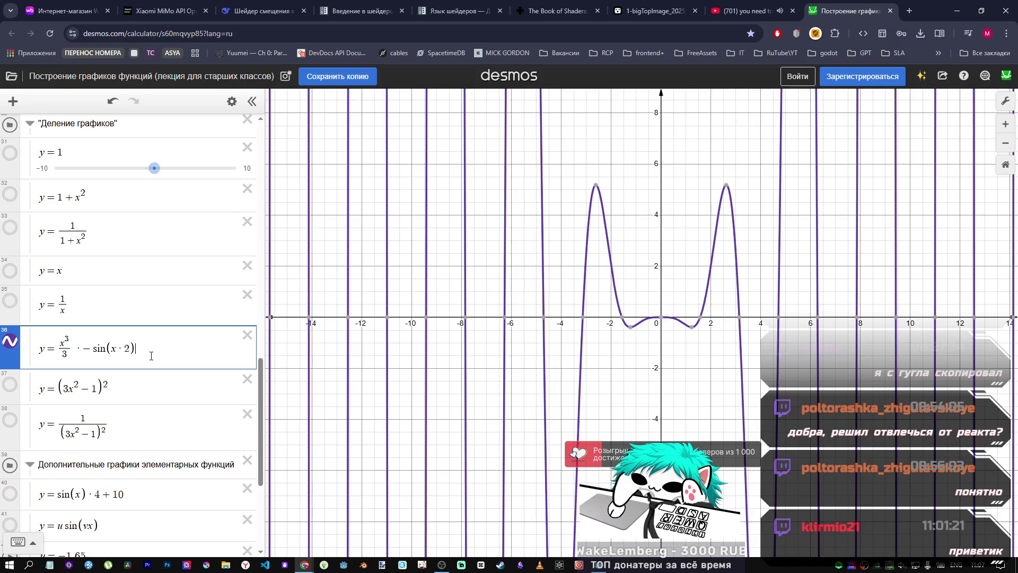
Step: Try appending +x, +2x and +x/2 terms to expression 36
{"action": "type", "text": "+x"}
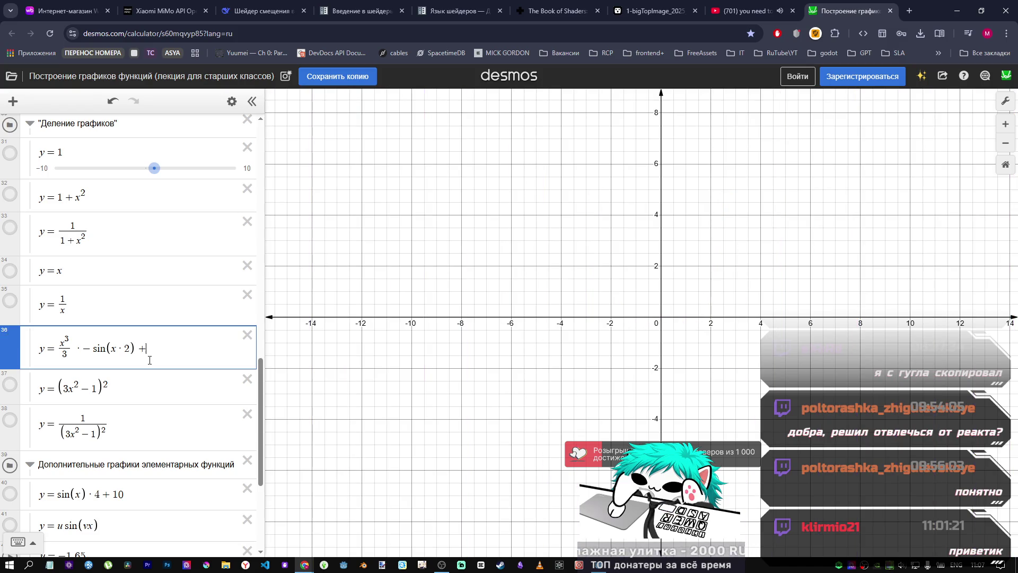
{"action": "key", "text": "BackSpace"}
{"action": "type", "text": "2x"}
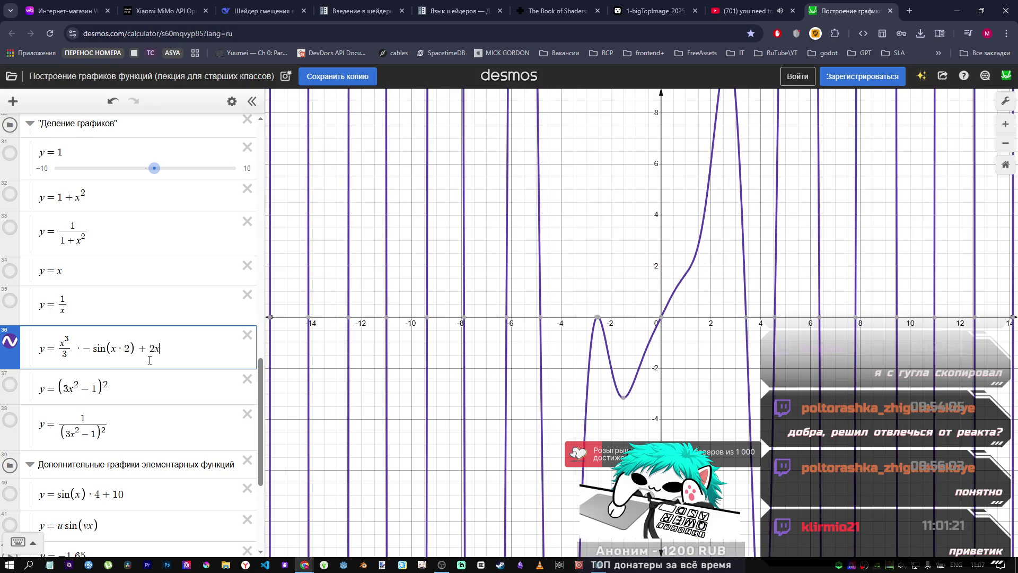
{"action": "key", "text": "BackSpace"}
{"action": "key", "text": "BackSpace"}
{"action": "type", "text": "x/2"}
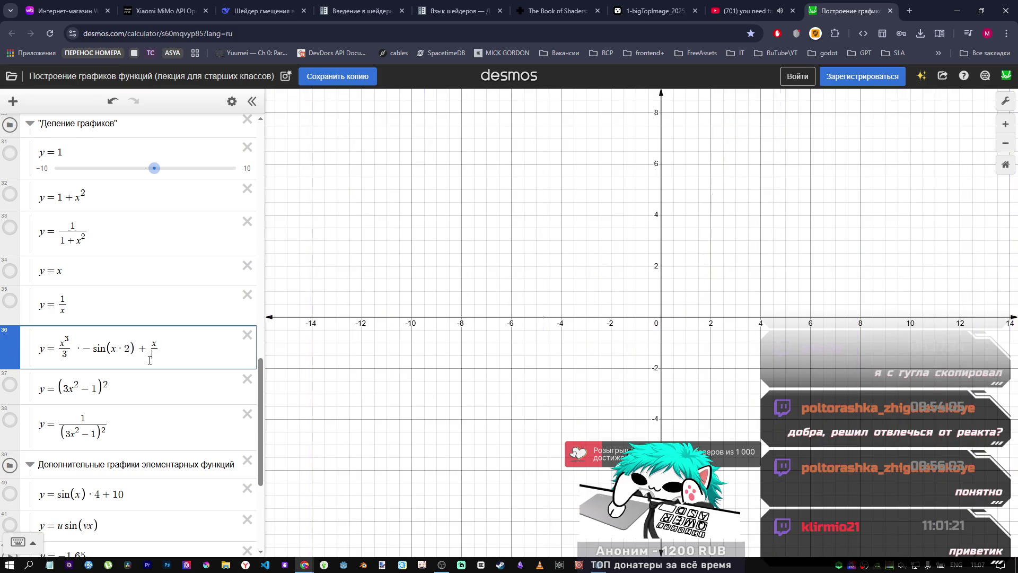
{"action": "key", "text": "BackSpace"}
{"action": "key", "text": "BackSpace"}
{"action": "key", "text": "BackSpace"}
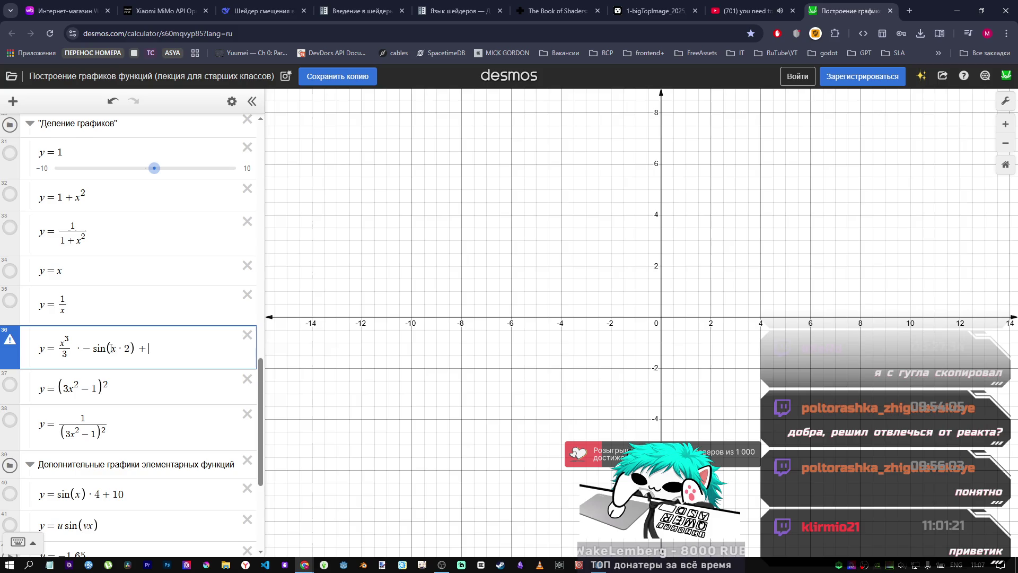
Step: Place the cursor right after the x inside sin(x·2)
{"action": "double_click", "coordinate": [66, 337]}
{"action": "left_click", "coordinate": [66, 337]}
{"action": "left_click", "coordinate": [117, 351]}
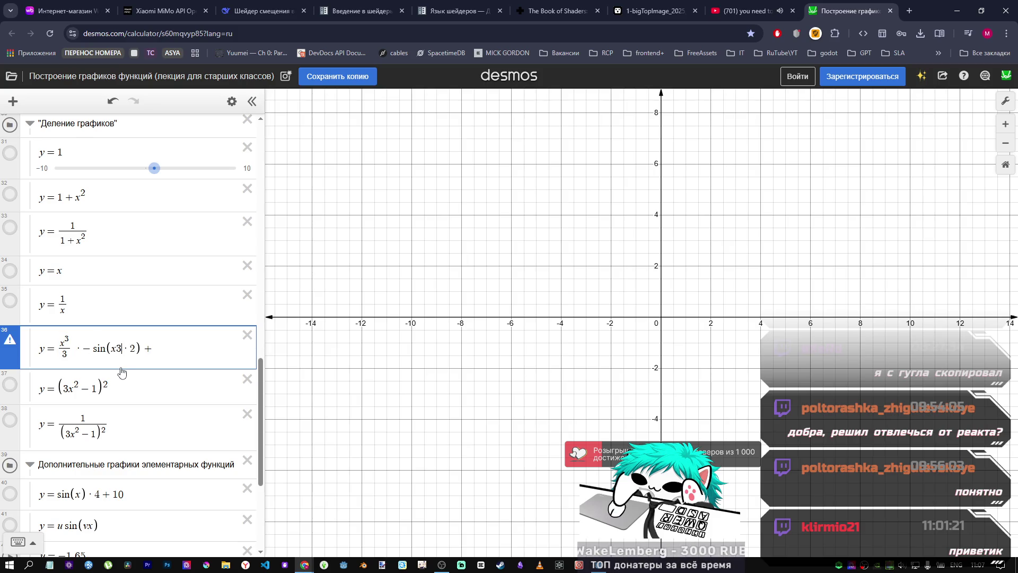
{"action": "key", "text": "Up"}
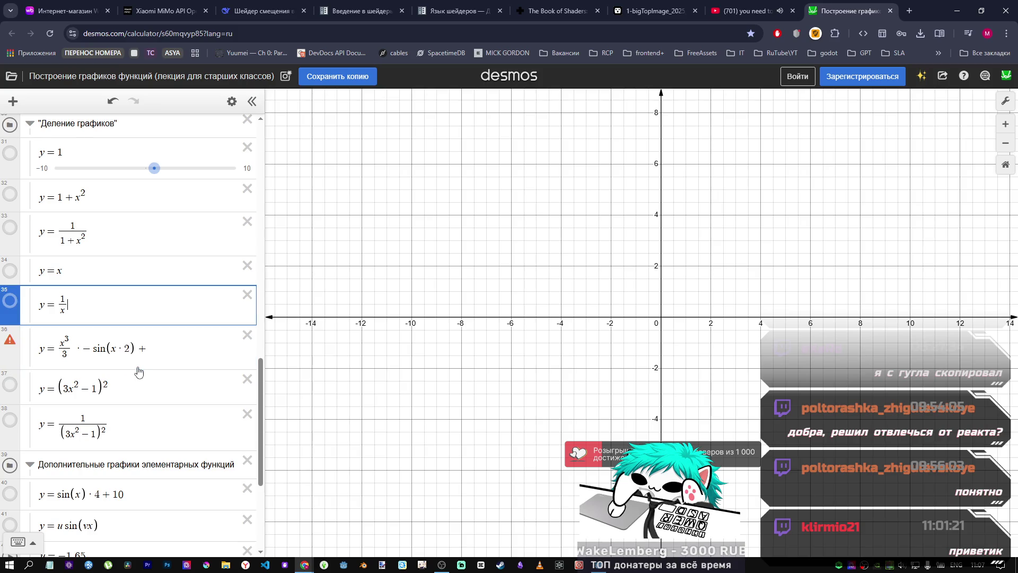
{"action": "left_click", "coordinate": [116, 349]}
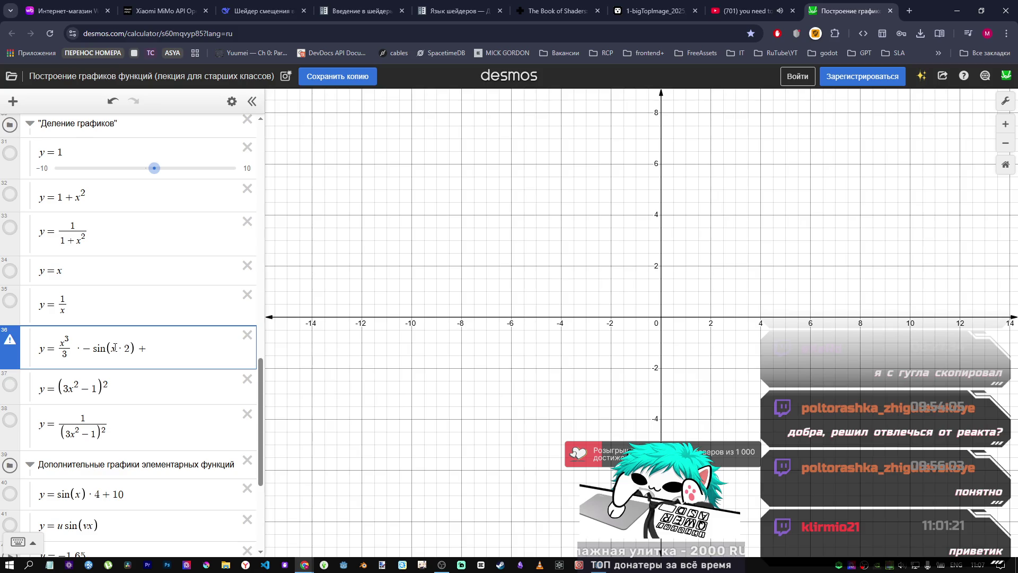
Step: Cube the x inside the sine and remove the dangling plus so the curve plots
{"action": "type", "text": "^3"}
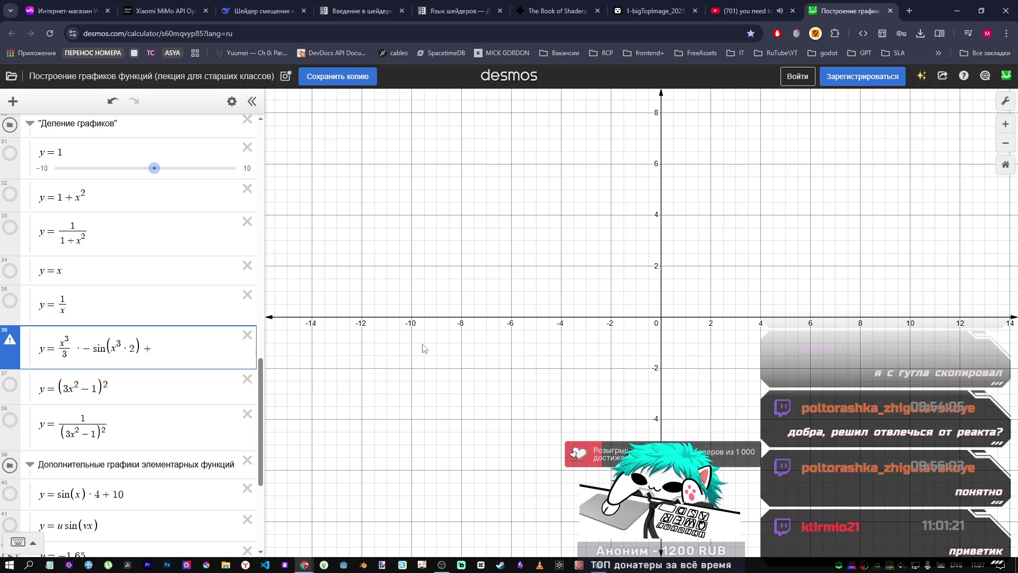
{"action": "scroll", "coordinate": [414, 347], "scroll_direction": "down", "scroll_amount": 5}
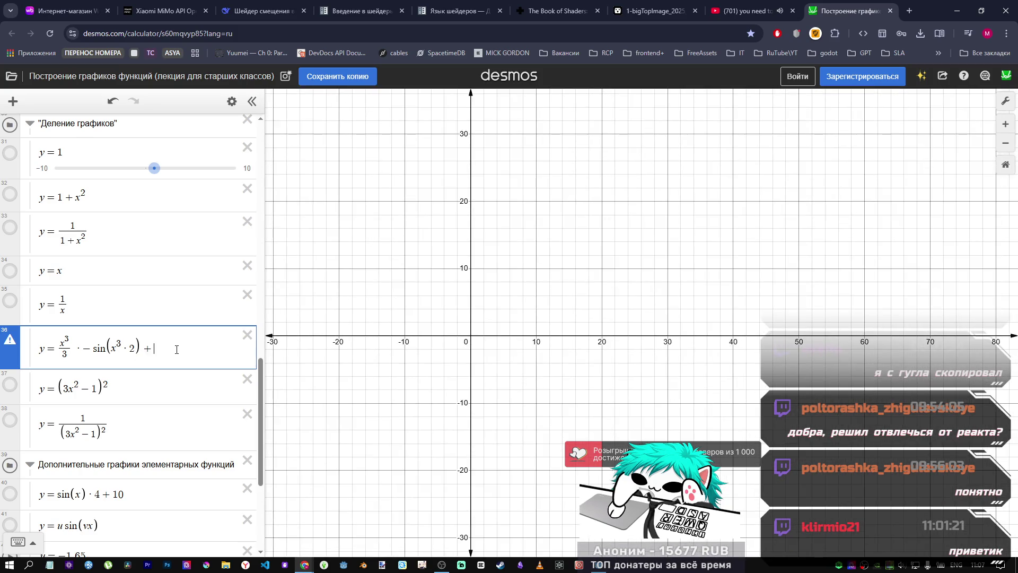
{"action": "key", "text": "BackSpace"}
{"action": "scroll", "coordinate": [460, 345], "scroll_direction": "up", "scroll_amount": 1}
{"action": "scroll", "coordinate": [459, 345], "scroll_direction": "up", "scroll_amount": 5}
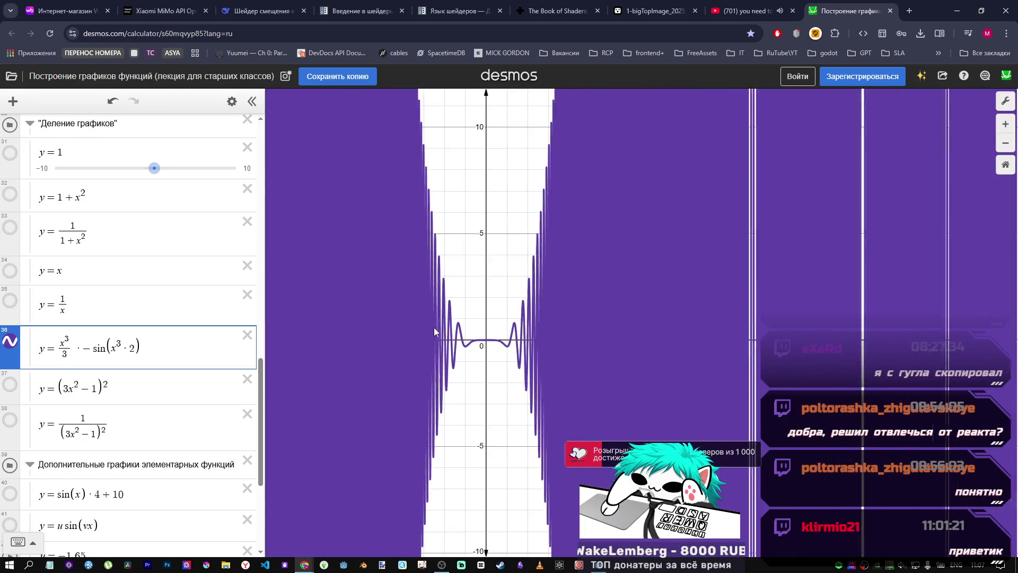
{"action": "scroll", "coordinate": [531, 350], "scroll_direction": "up", "scroll_amount": 4}
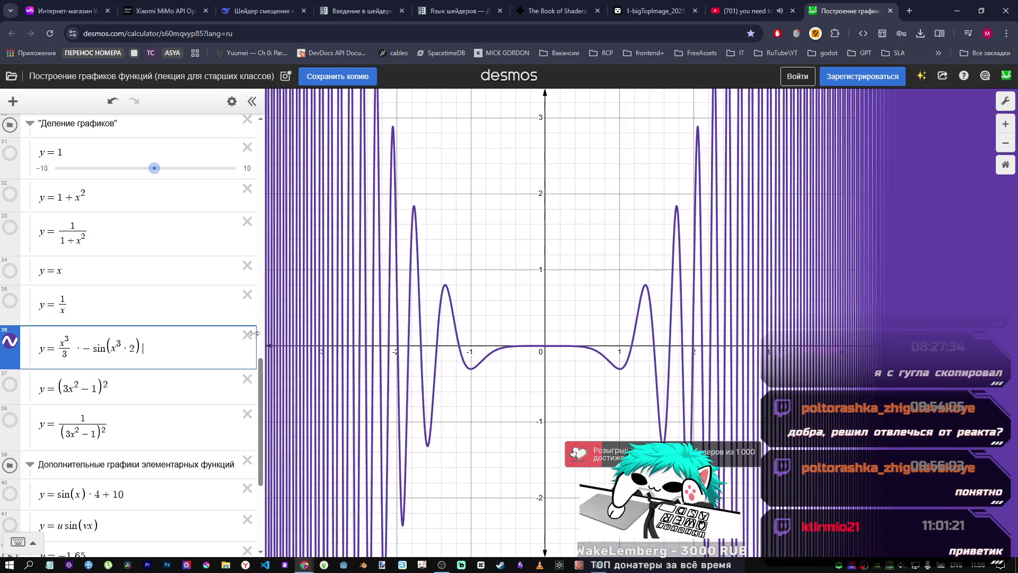
Step: Change the inner x³ to x² and try sine factors 1, −1 and 1/2
{"action": "key", "text": "BackSpace"}
{"action": "type", "text": "2"}
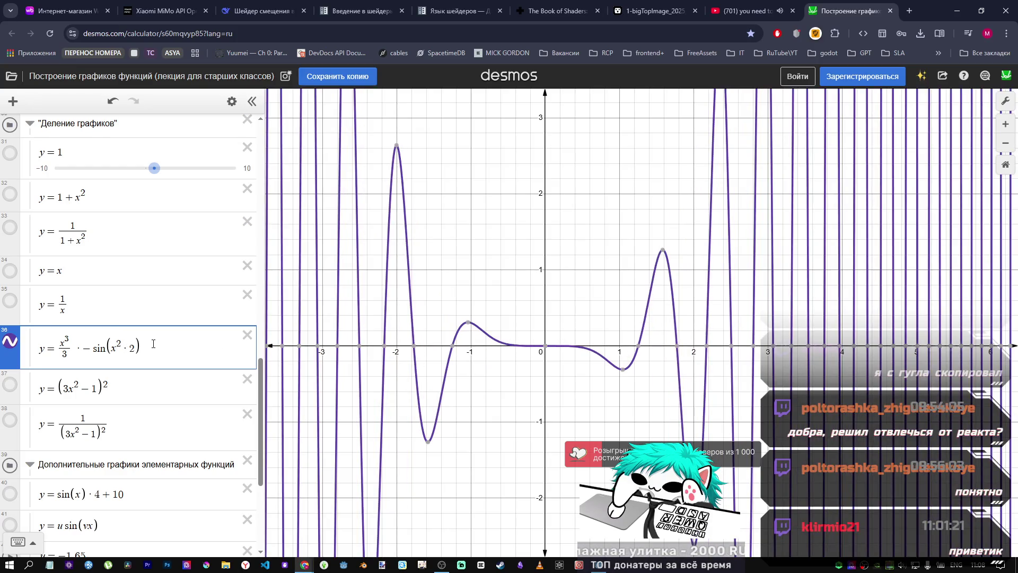
{"action": "left_click", "coordinate": [133, 347]}
{"action": "key", "text": "BackSpace"}
{"action": "type", "text": "1"}
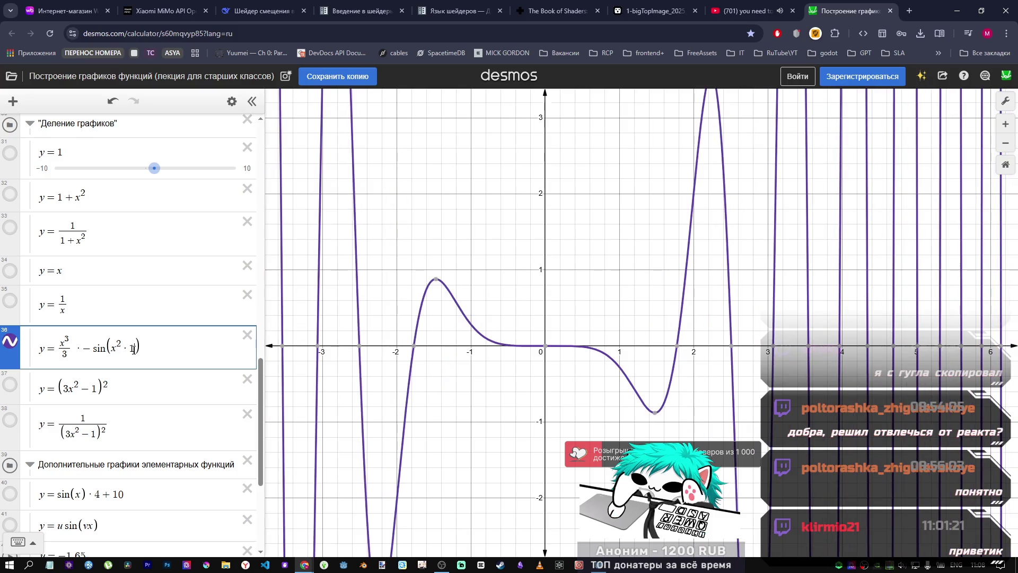
{"action": "left_click", "coordinate": [133, 358]}
{"action": "type", "text": "-"}
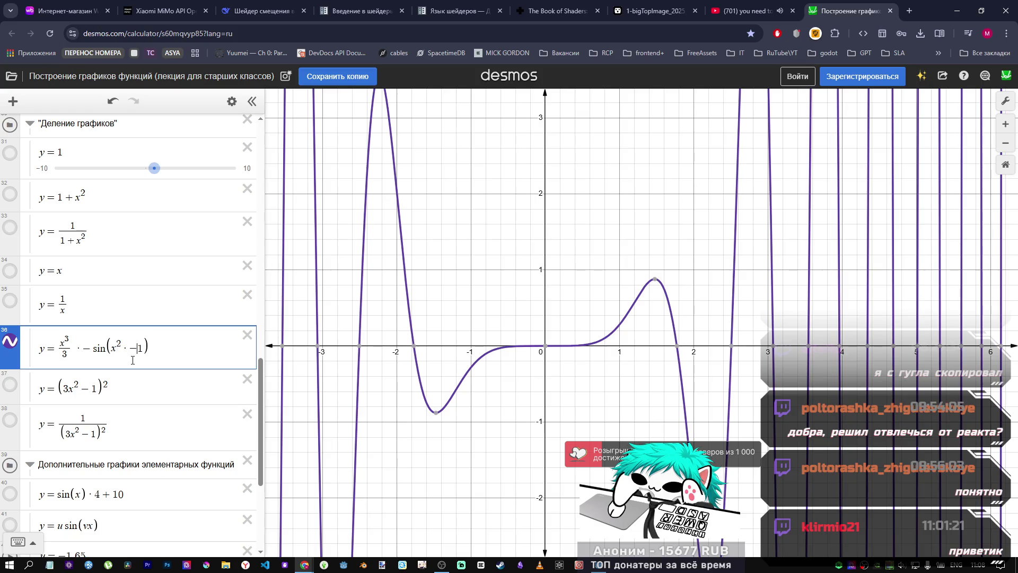
{"action": "left_click_drag", "start_coordinate": [143, 348], "coordinate": [124, 346]}
{"action": "type", "text": "/2"}
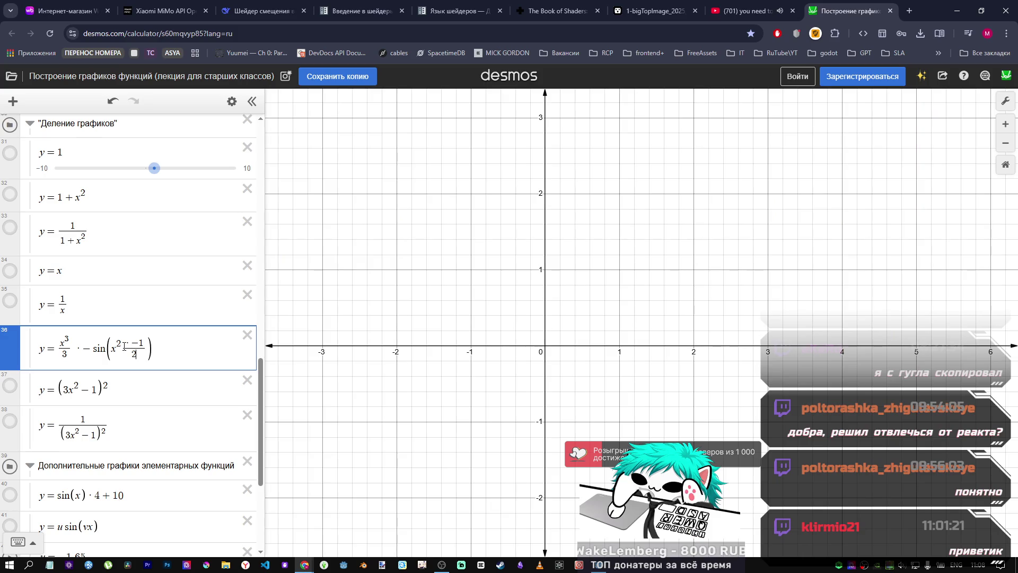
{"action": "key", "text": "BackSpace"}
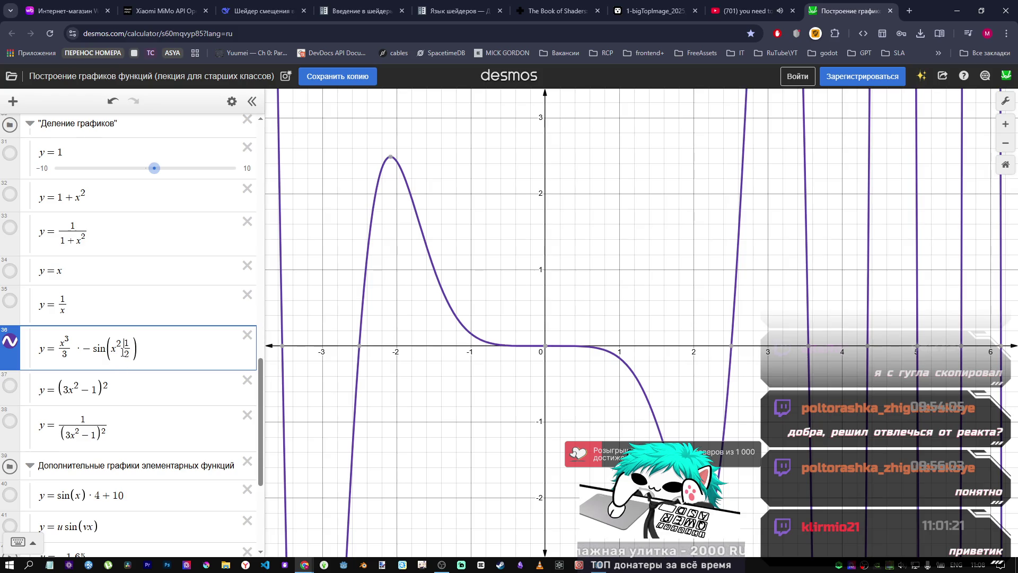
{"action": "type", "text": "*"}
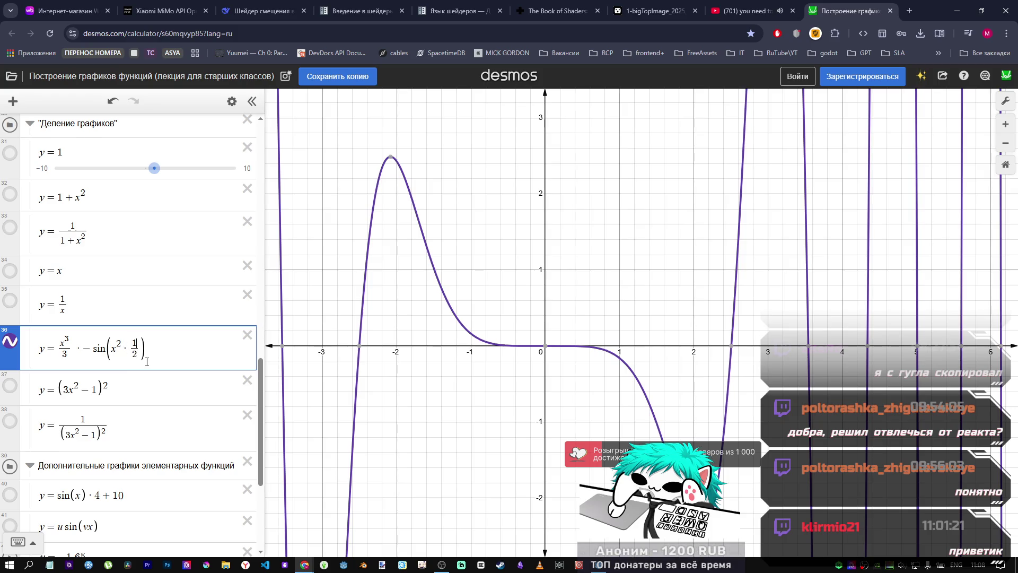
{"action": "key", "text": "BackSpace"}
{"action": "key", "text": "BackSpace"}
{"action": "key", "text": "BackSpace"}
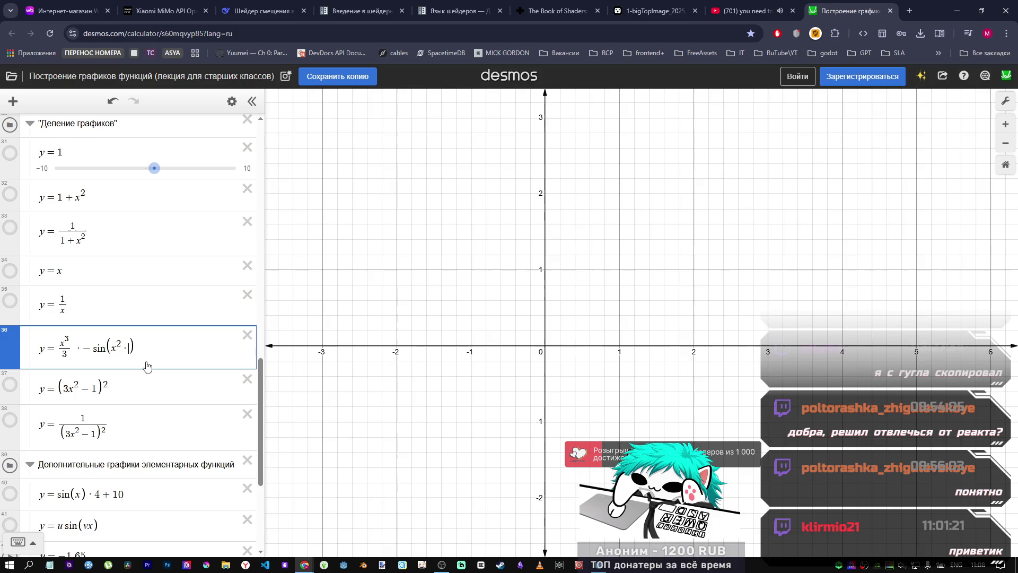
Step: Try adding constants +2, +6 and +2.5 inside the sine, then undo them
{"action": "scroll", "coordinate": [498, 326], "scroll_direction": "down", "scroll_amount": 3}
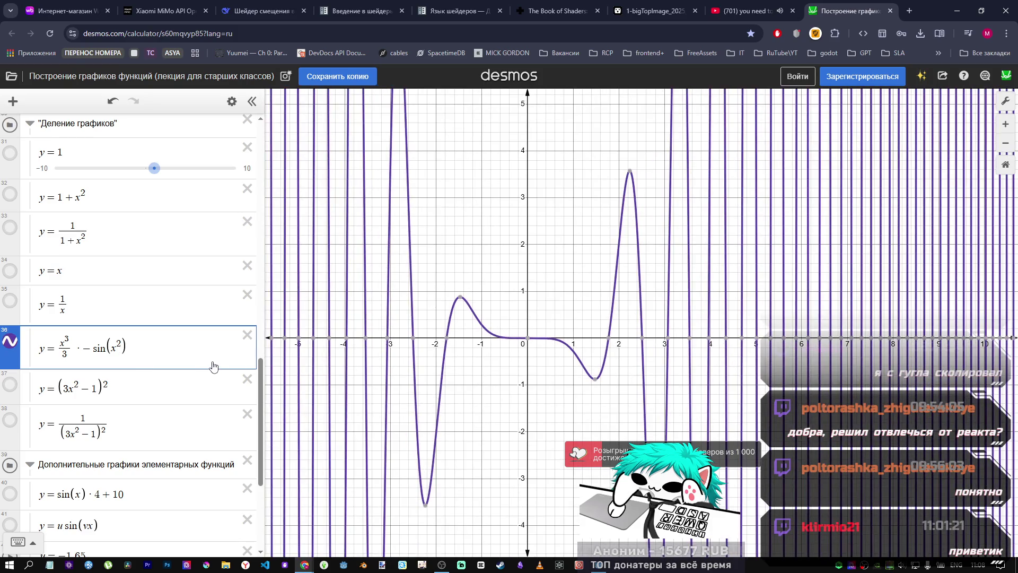
{"action": "type", "text": "+2"}
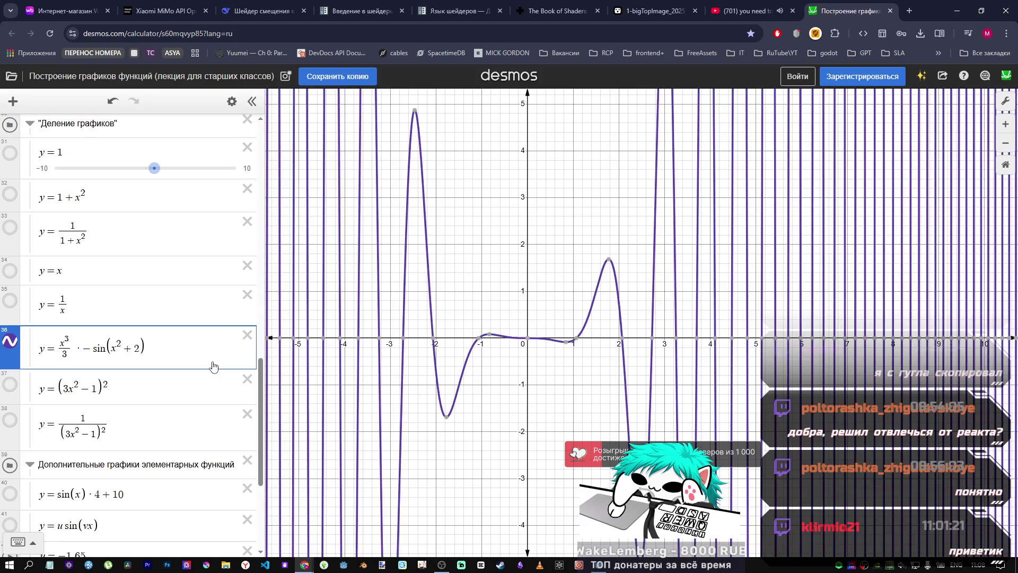
{"action": "key", "text": "BackSpace"}
{"action": "type", "text": "6"}
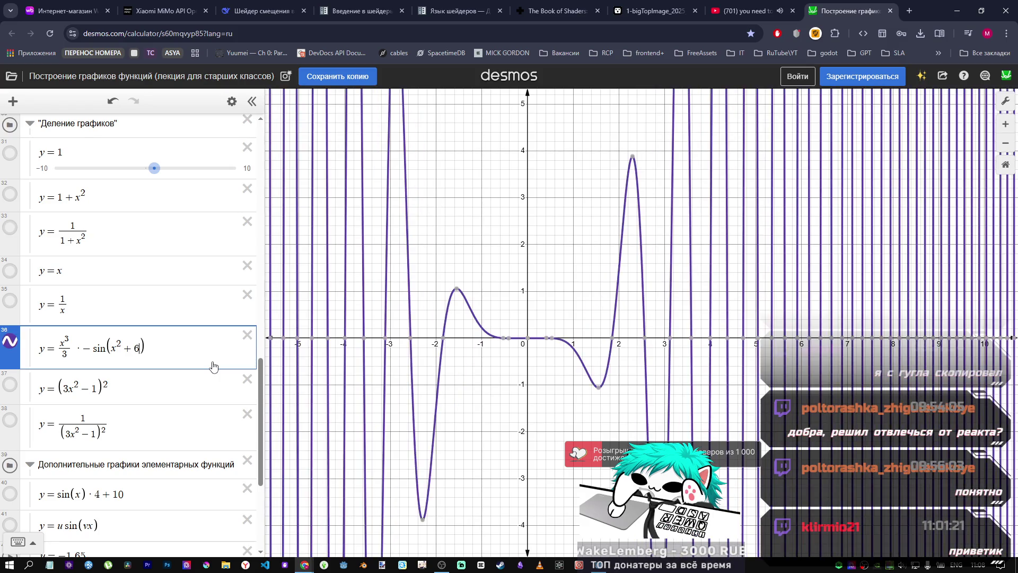
{"action": "key", "text": "BackSpace"}
{"action": "type", "text": "2"}
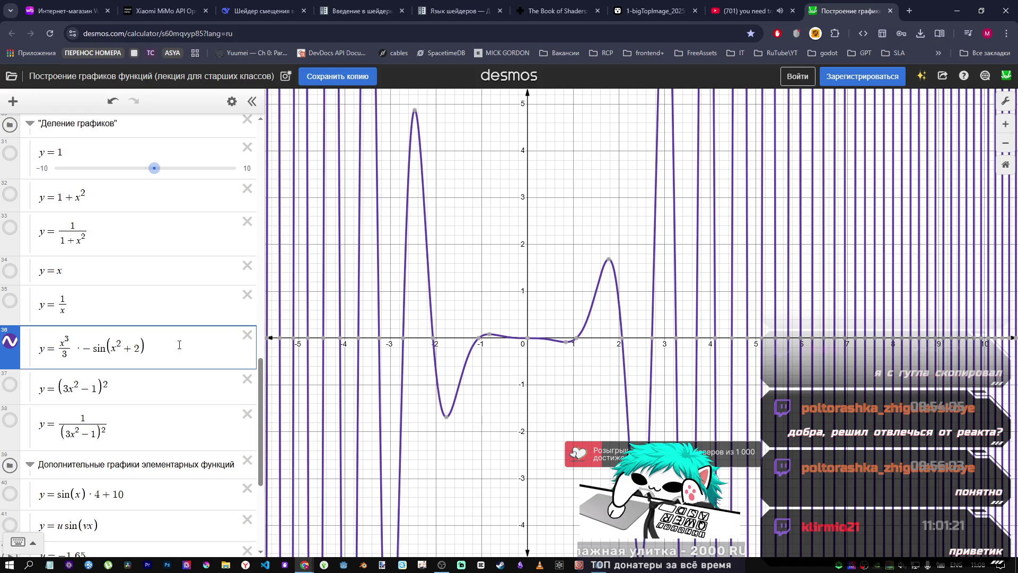
{"action": "type", "text": "4"}
{"action": "key", "text": "BackSpace"}
{"action": "type", "text": "5"}
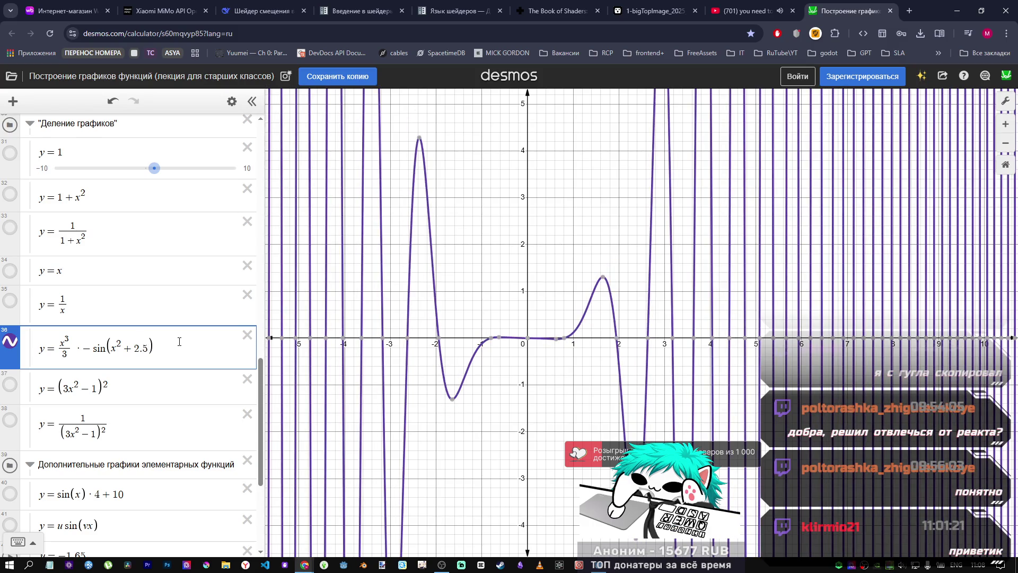
{"action": "key", "text": "ctrl+z"}
{"action": "key", "text": "ctrl+z"}
{"action": "key", "text": "ctrl+z"}
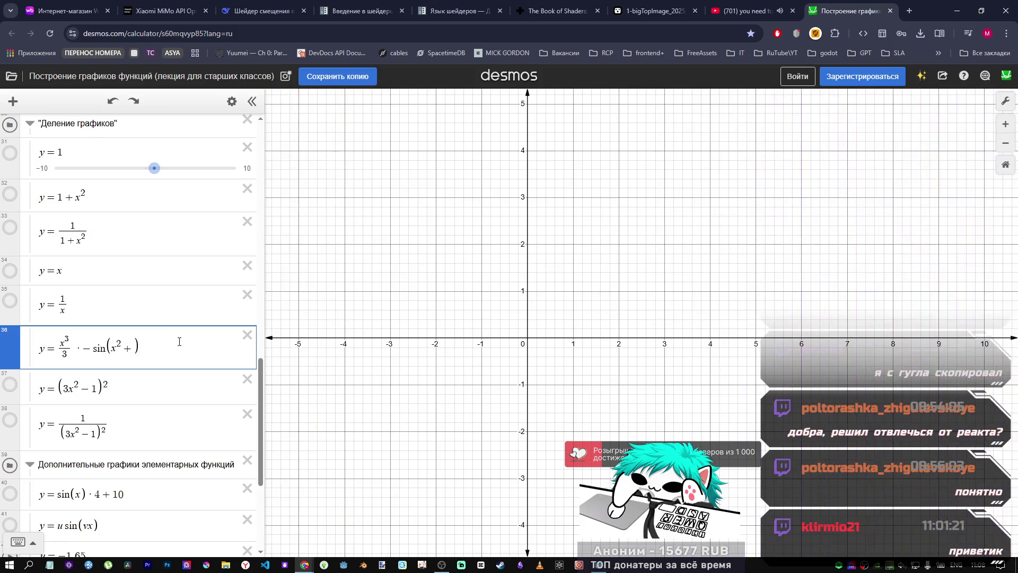
{"action": "key", "text": "BackSpace"}
Step: Step expression 36 back to x³/3 · −sin(x·2) and show the 1/(1+x²) curve
{"action": "type", "text": "*1"}
{"action": "type", "text": "/2"}
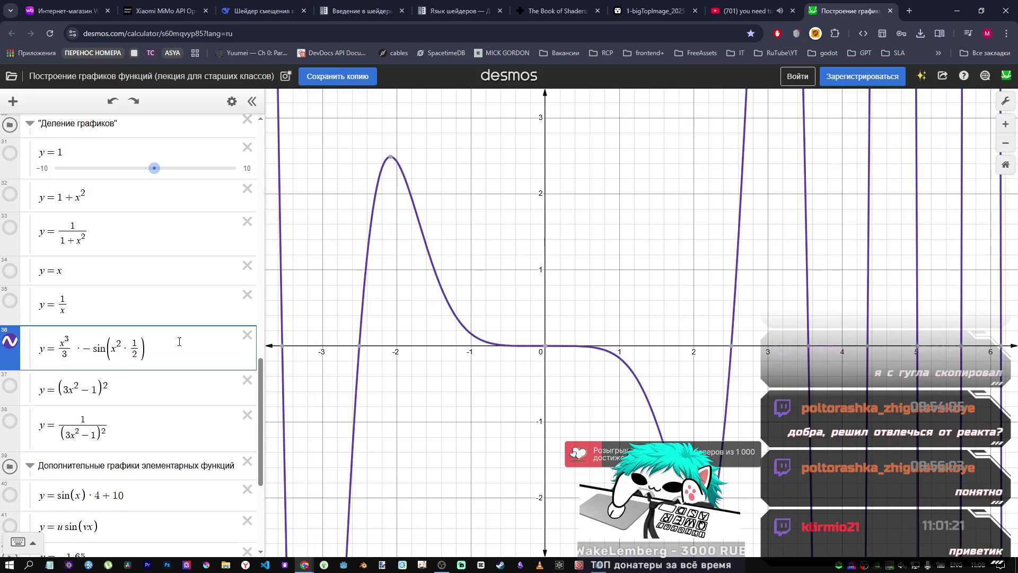
{"action": "key", "text": "BackSpace"}
{"action": "key", "text": "BackSpace"}
{"action": "key", "text": "BackSpace"}
{"action": "type", "text": "2"}
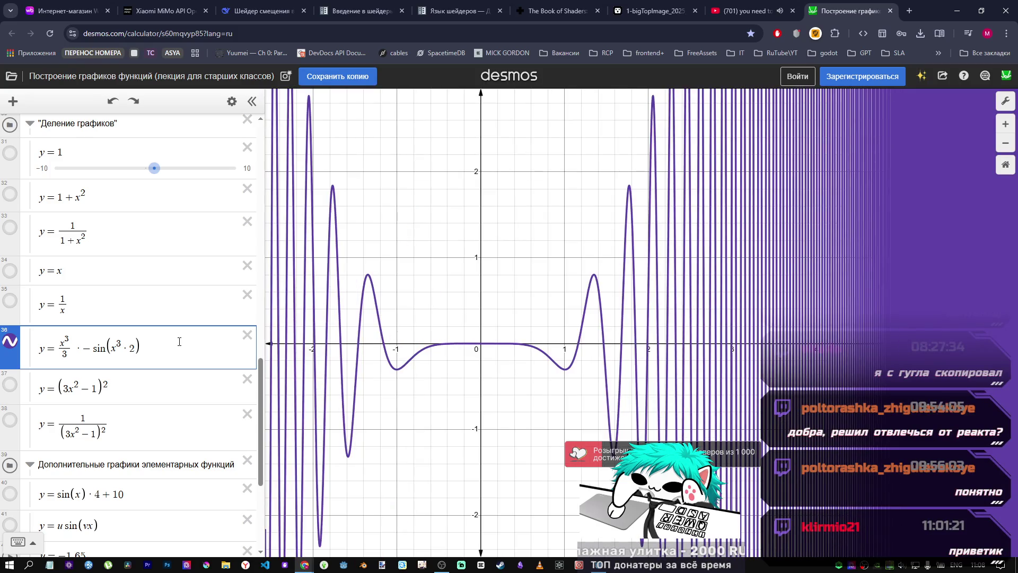
{"action": "type", "text": "+"}
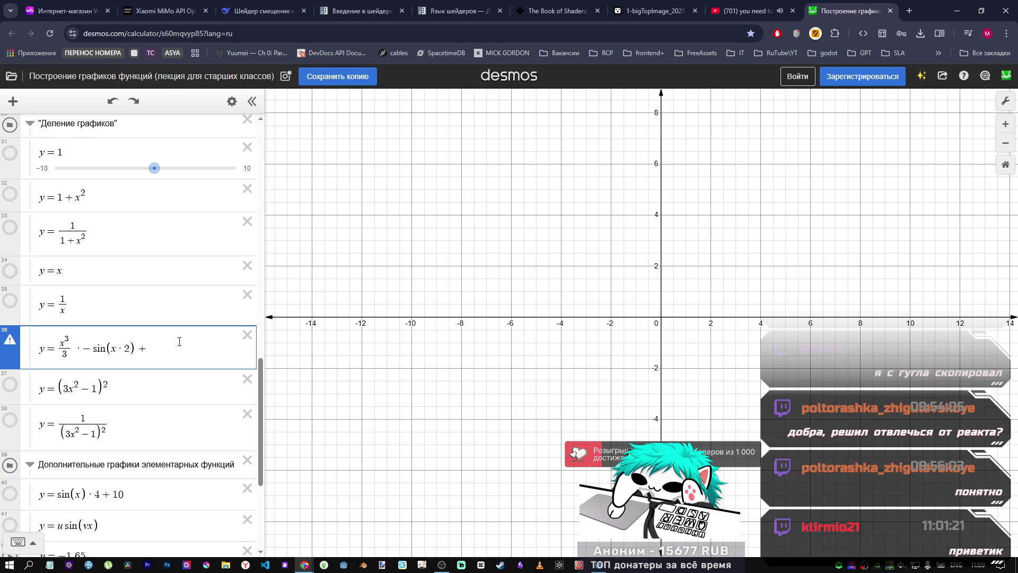
{"action": "key", "text": "BackSpace"}
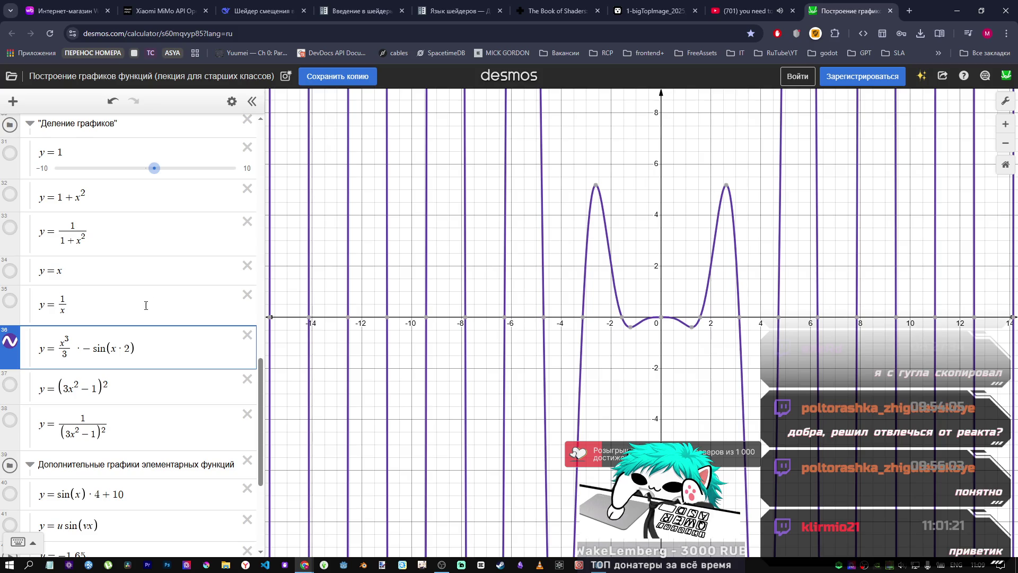
{"action": "key", "text": "BackSpace"}
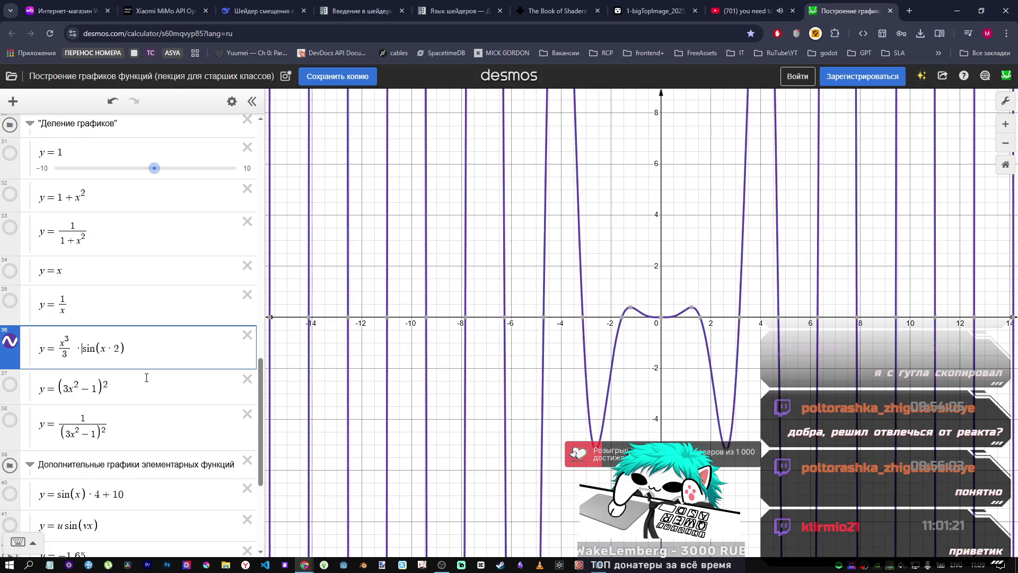
{"action": "key", "text": "ctrl+z"}
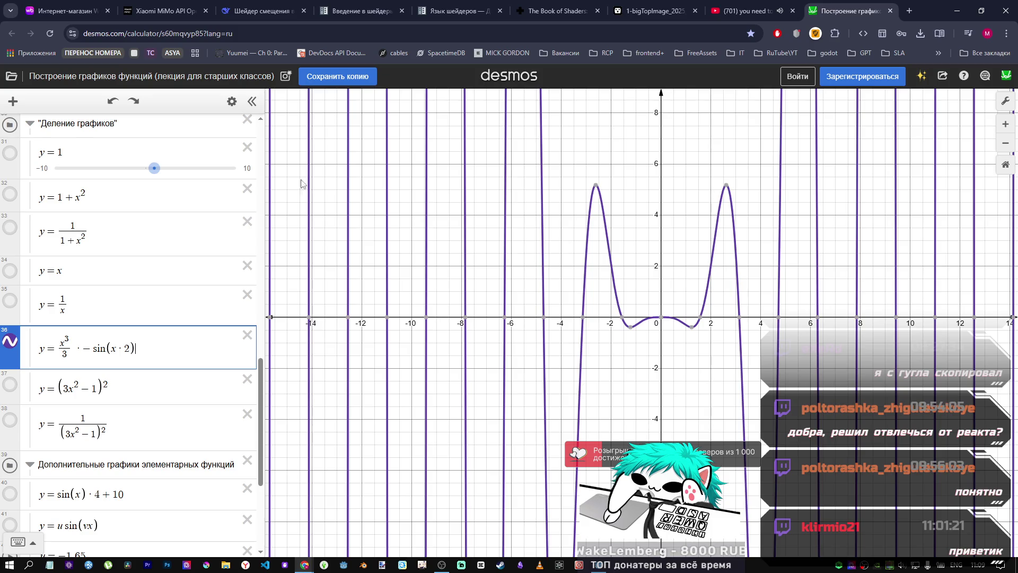
{"action": "left_click", "coordinate": [10, 232]}
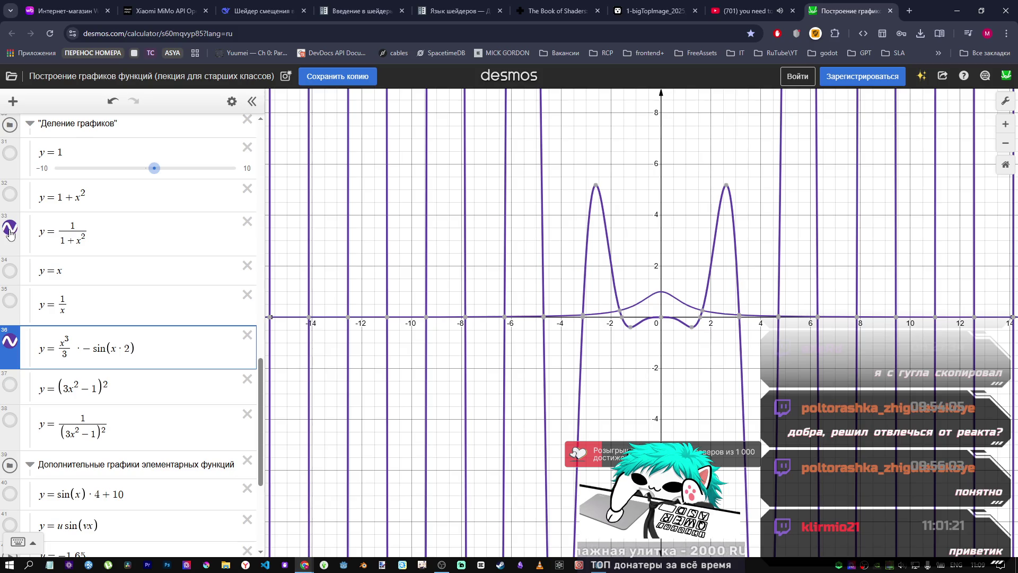
Step: Change expression 33's denominator to 1−x² and read a point on its curve
{"action": "left_click", "coordinate": [75, 227]}
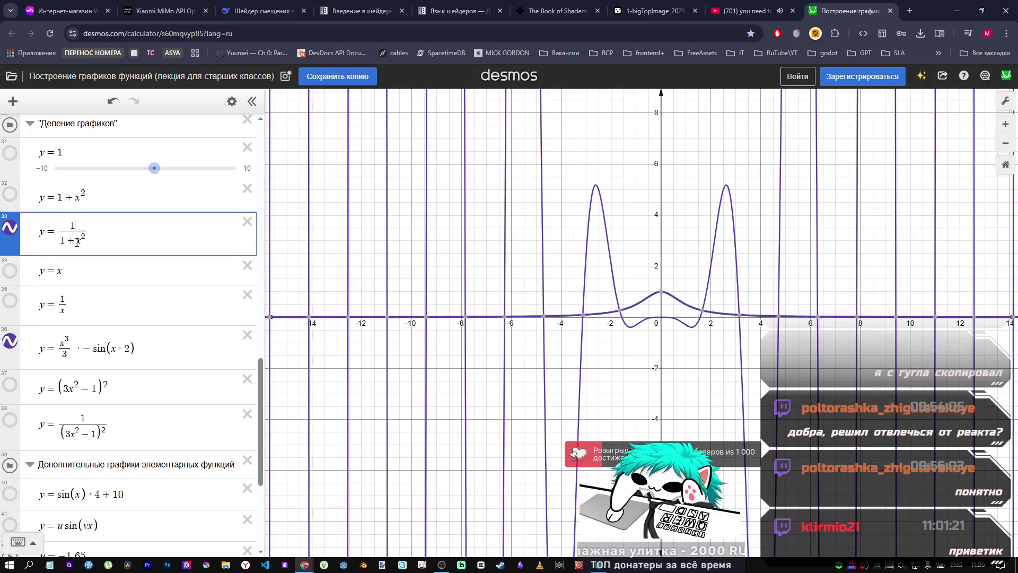
{"action": "left_click", "coordinate": [77, 241]}
{"action": "key", "text": "BackSpace"}
{"action": "type", "text": "-"}
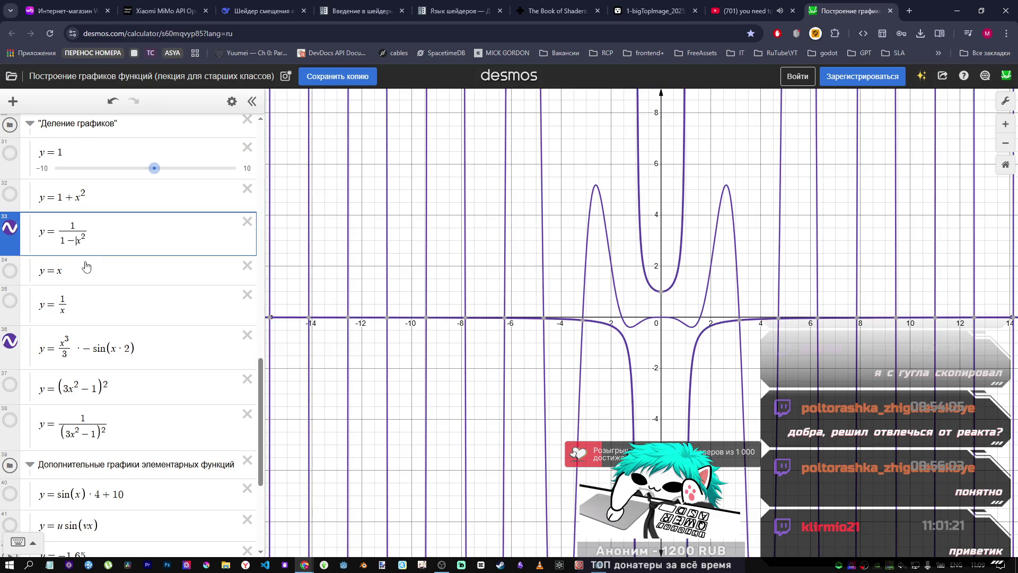
{"action": "scroll", "coordinate": [478, 334], "scroll_direction": "down", "scroll_amount": 5}
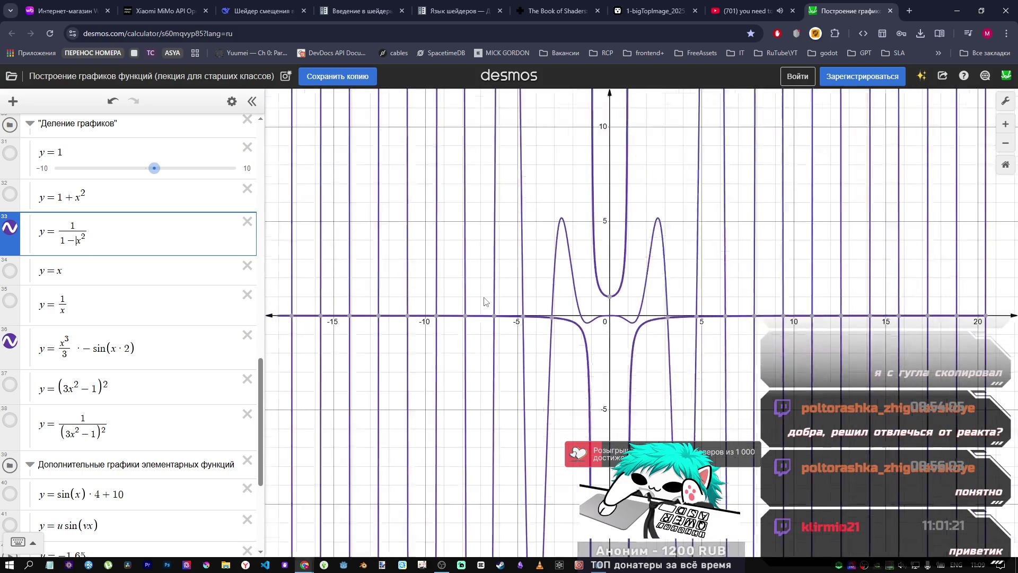
{"action": "scroll", "coordinate": [512, 333], "scroll_direction": "up", "scroll_amount": 2}
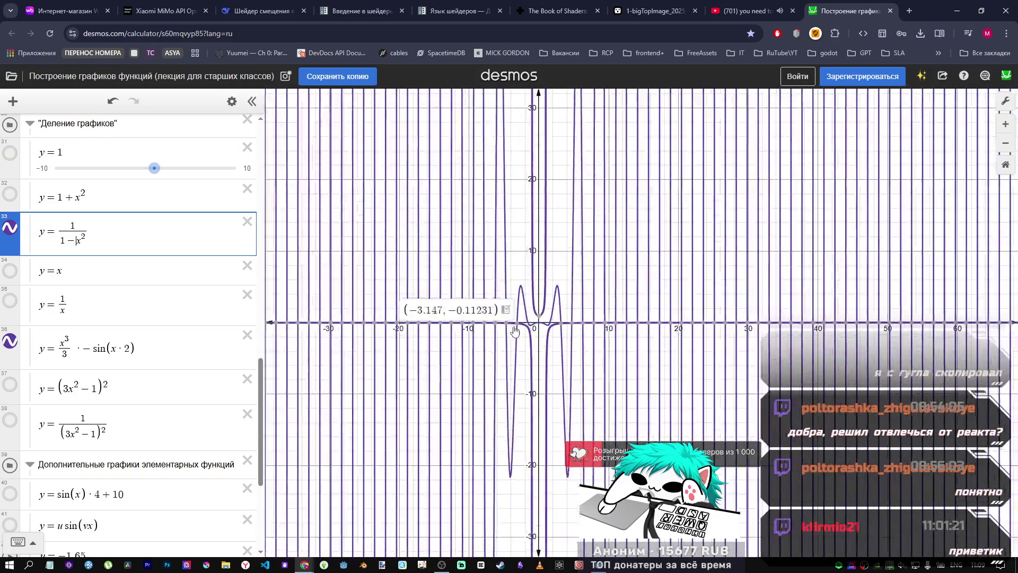
{"action": "left_click", "coordinate": [498, 326]}
{"action": "scroll", "coordinate": [478, 324], "scroll_direction": "up", "scroll_amount": 2}
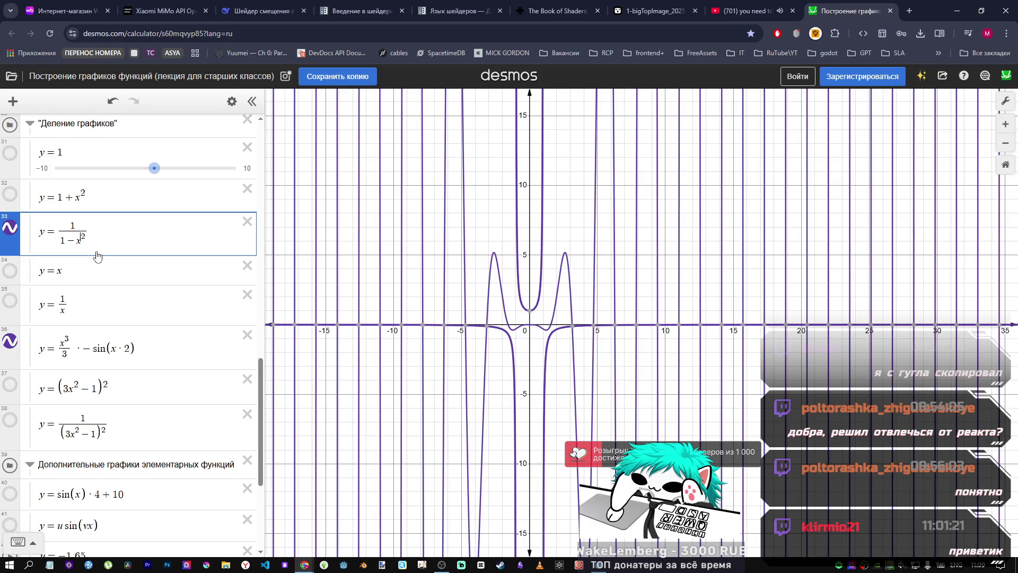
Step: Raise the denominator exponent to give 1/(1−x³), then hide it and the y=1+x² parabola
{"action": "key", "text": "BackSpace"}
{"action": "type", "text": "3"}
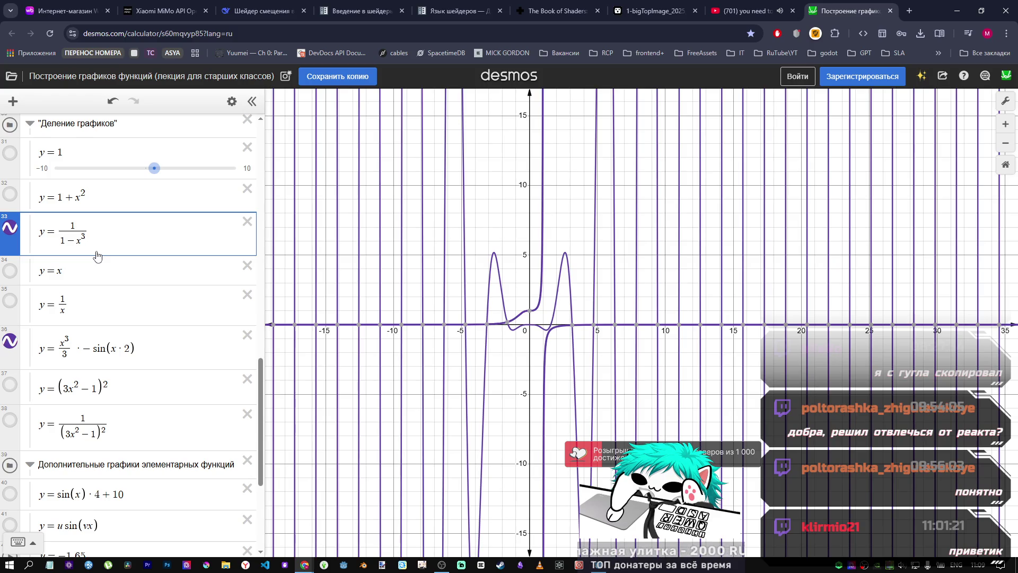
{"action": "left_click", "coordinate": [10, 227]}
{"action": "left_click", "coordinate": [14, 197]}
{"action": "left_click", "coordinate": [13, 198]}
{"action": "left_click", "coordinate": [13, 197]}
{"action": "left_click", "coordinate": [14, 197]}
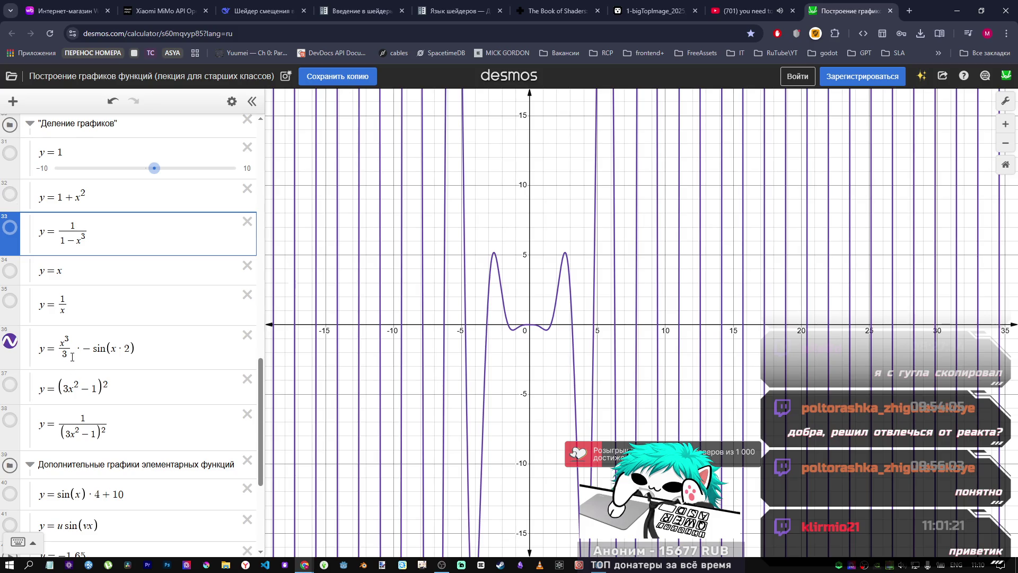
Step: Show the (3x²−1)² curve and try changing its inner minus to a plus, then undo it
{"action": "left_click", "coordinate": [10, 384]}
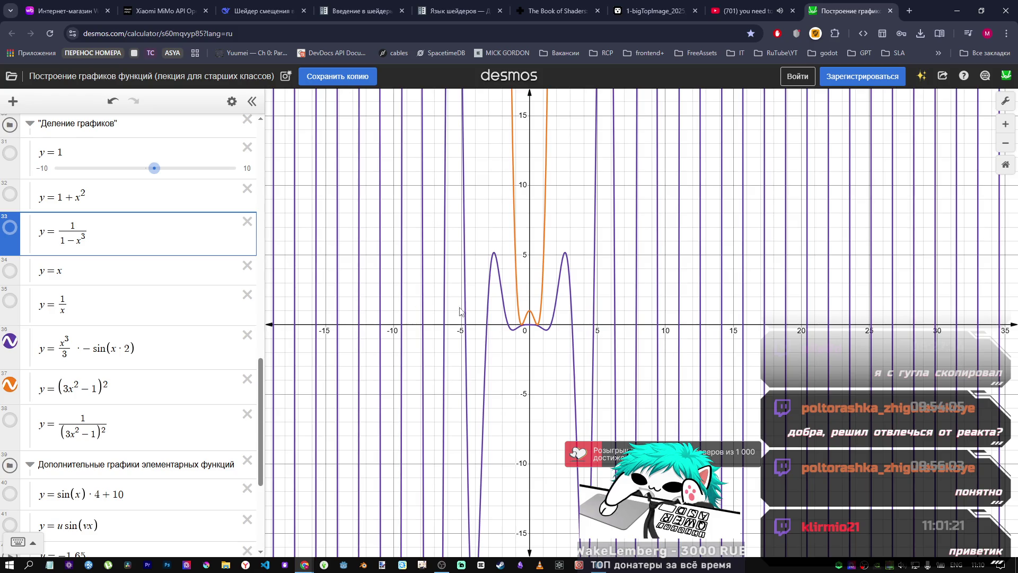
{"action": "left_click", "coordinate": [99, 389]}
{"action": "left_click", "coordinate": [89, 389]}
{"action": "key", "text": "BackSpace"}
{"action": "type", "text": "+"}
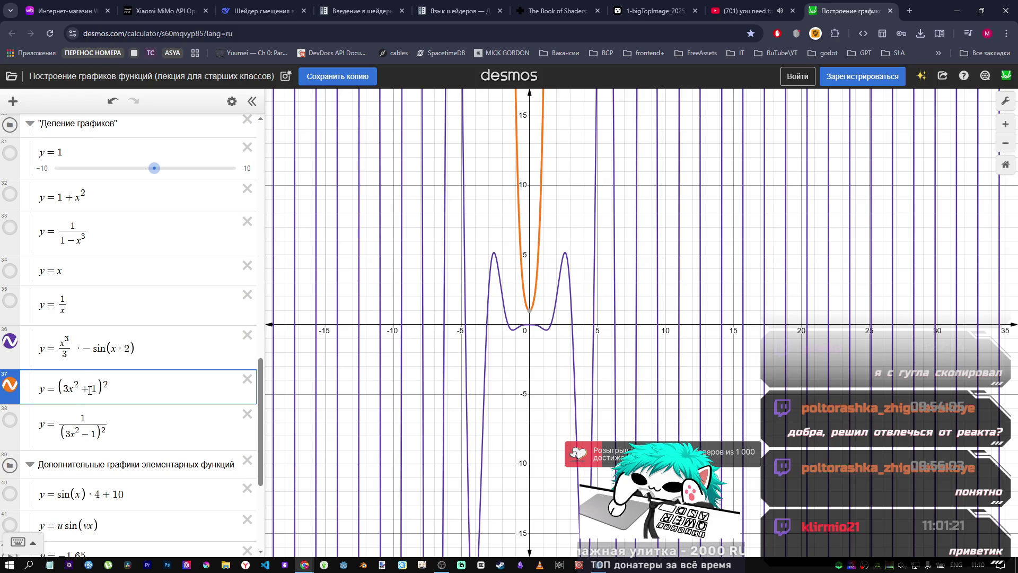
{"action": "key", "text": "ctrl+z"}
{"action": "key", "text": "ctrl+z"}
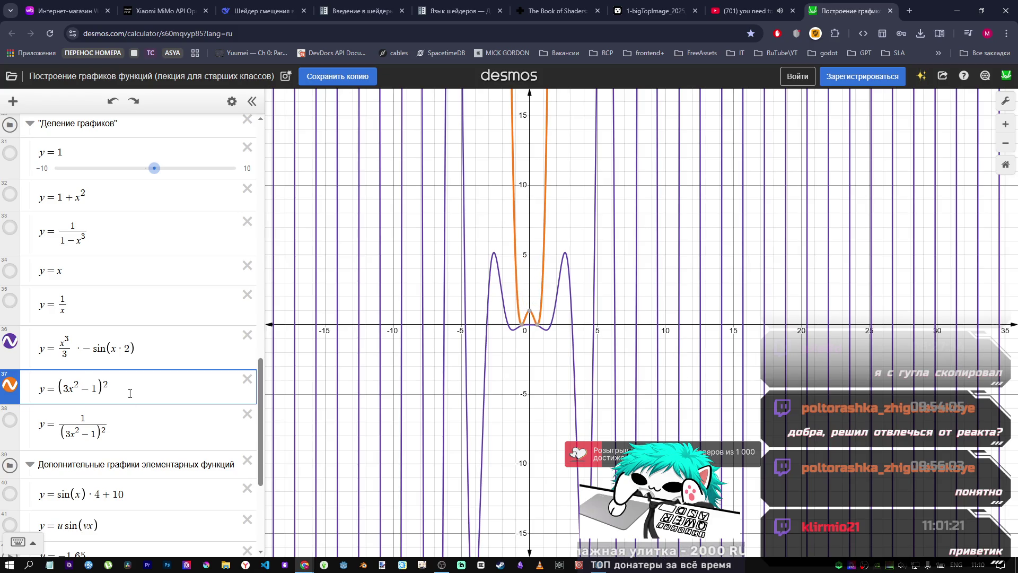
Step: Try an outer exponent of 3 instead of 2, then set the exponent back to ^2
{"action": "key", "text": "BackSpace"}
{"action": "key", "text": "BackSpace"}
{"action": "type", "text": "3"}
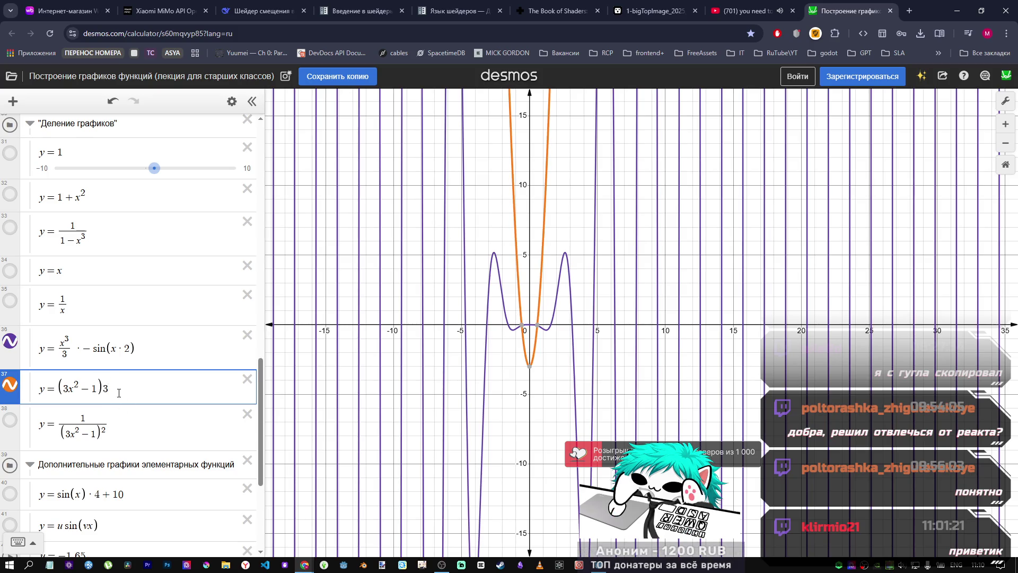
{"action": "key", "text": "BackSpace"}
{"action": "type", "text": "2"}
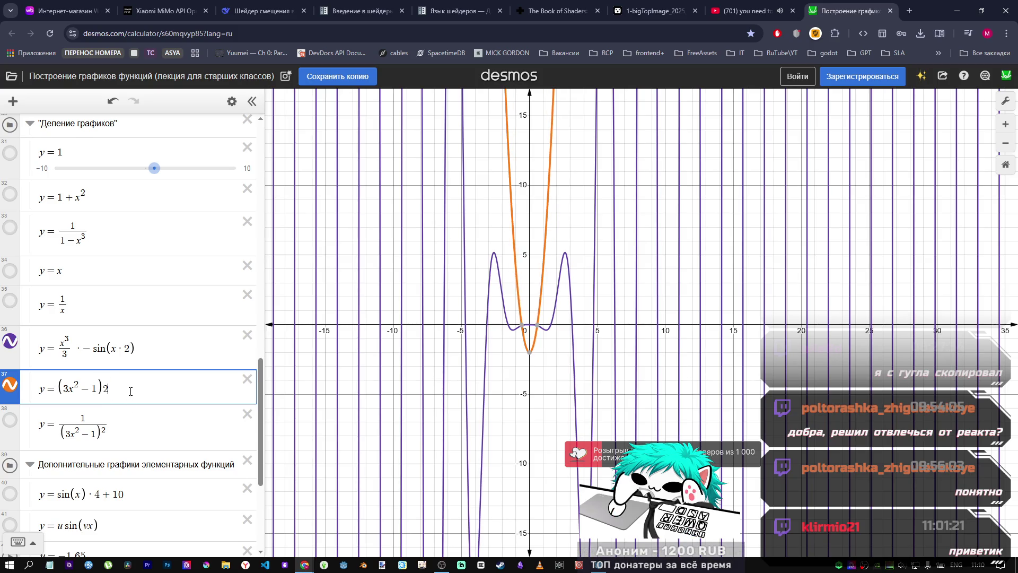
{"action": "key", "text": "BackSpace"}
{"action": "key", "text": "Up"}
{"action": "key", "text": "Down"}
{"action": "type", "text": "^2"}
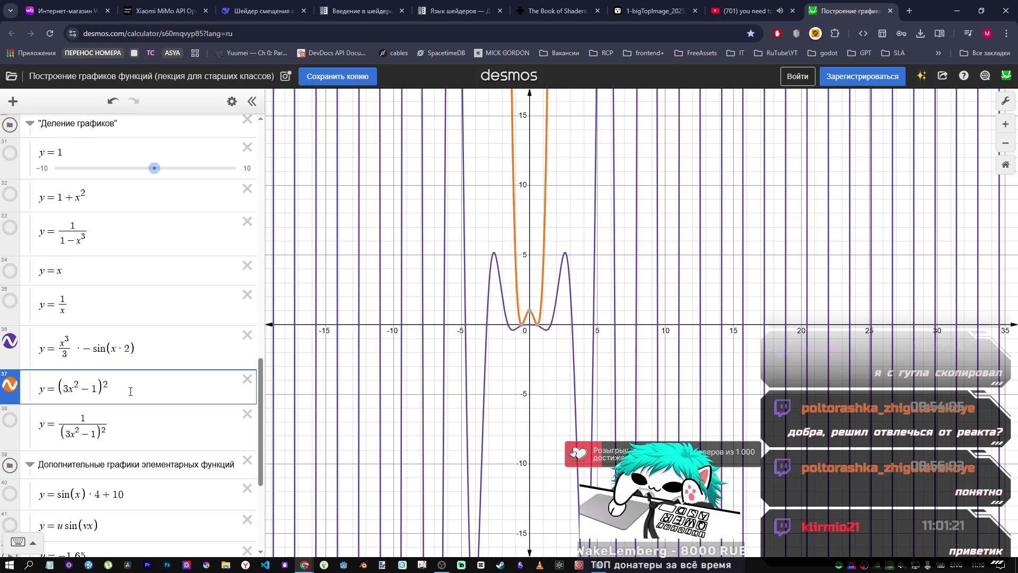
Step: Experiment with an extra x term inside the bracket, then remove it to restore (3x²−1)²
{"action": "key", "text": "Left"}
{"action": "type", "text": "-"}
{"action": "key", "text": "BackSpace"}
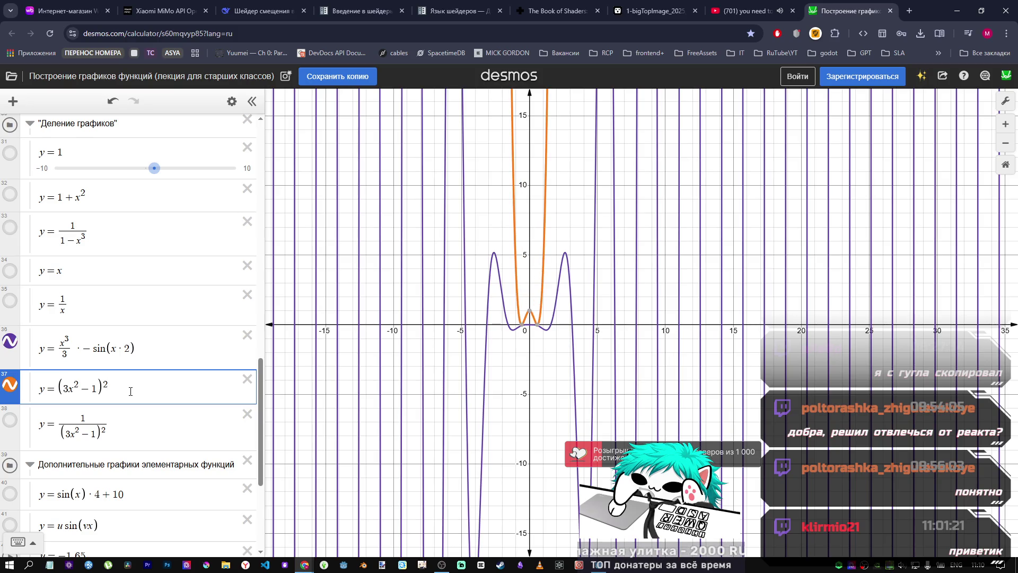
{"action": "type", "text": "x"}
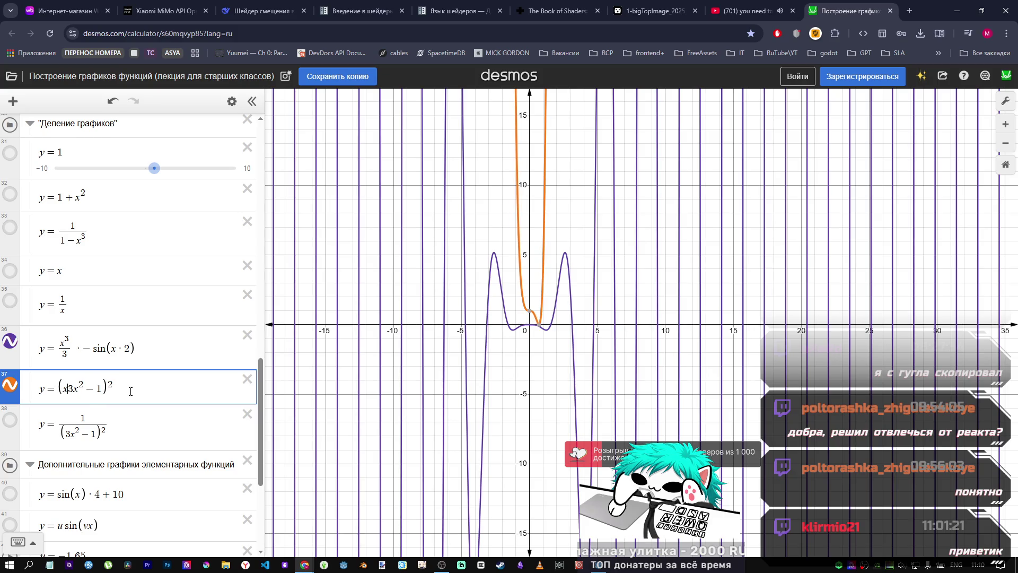
{"action": "type", "text": "+"}
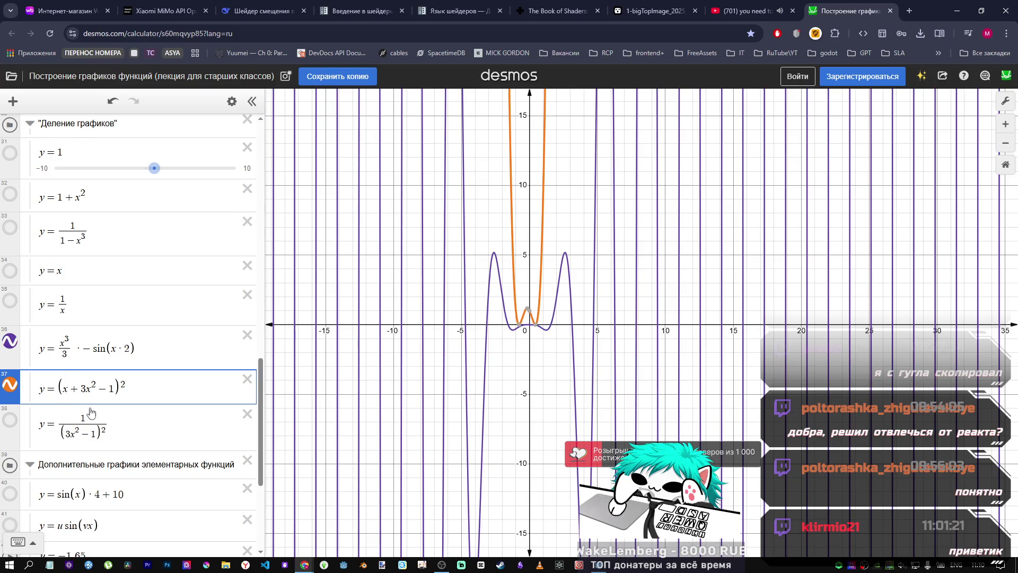
{"action": "type", "text": "^2"}
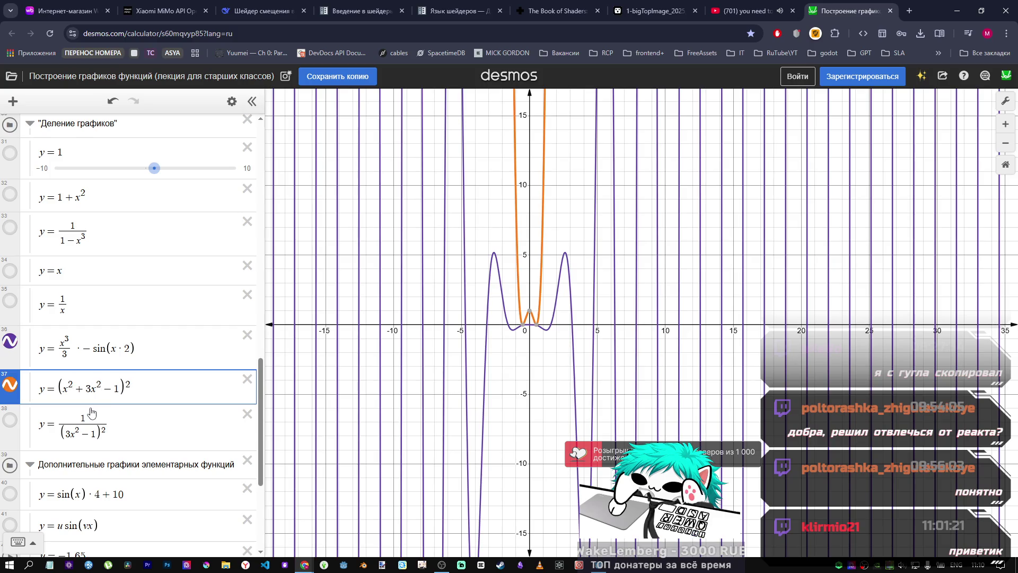
{"action": "key", "text": "BackSpace"}
{"action": "type", "text": "3"}
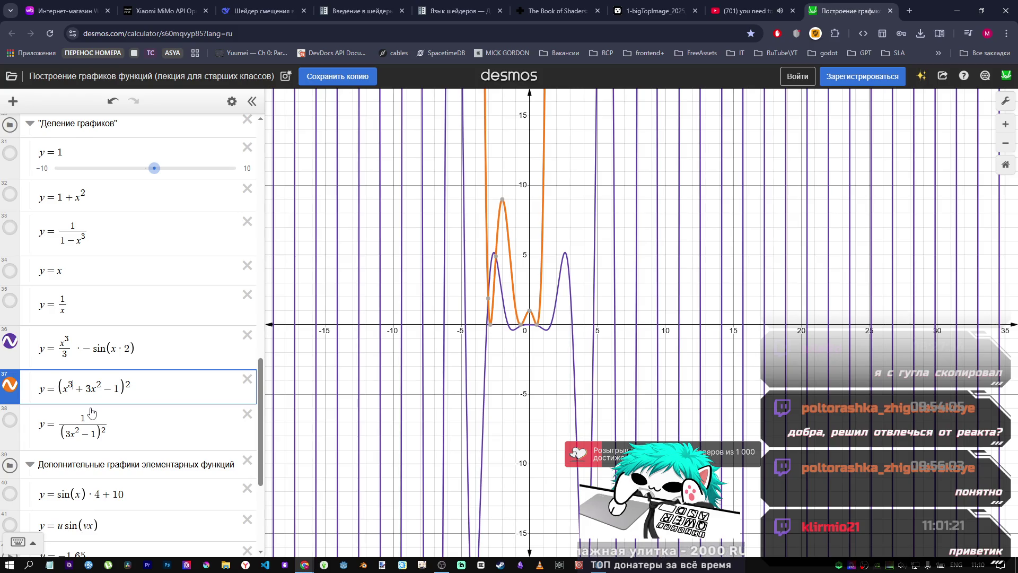
{"action": "key", "text": "BackSpace"}
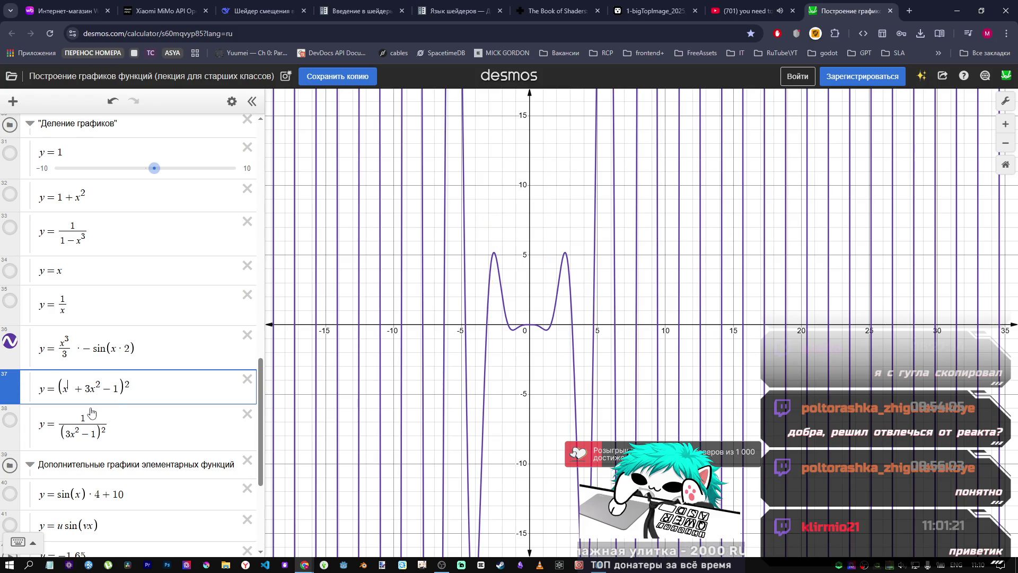
{"action": "key", "text": "End"}
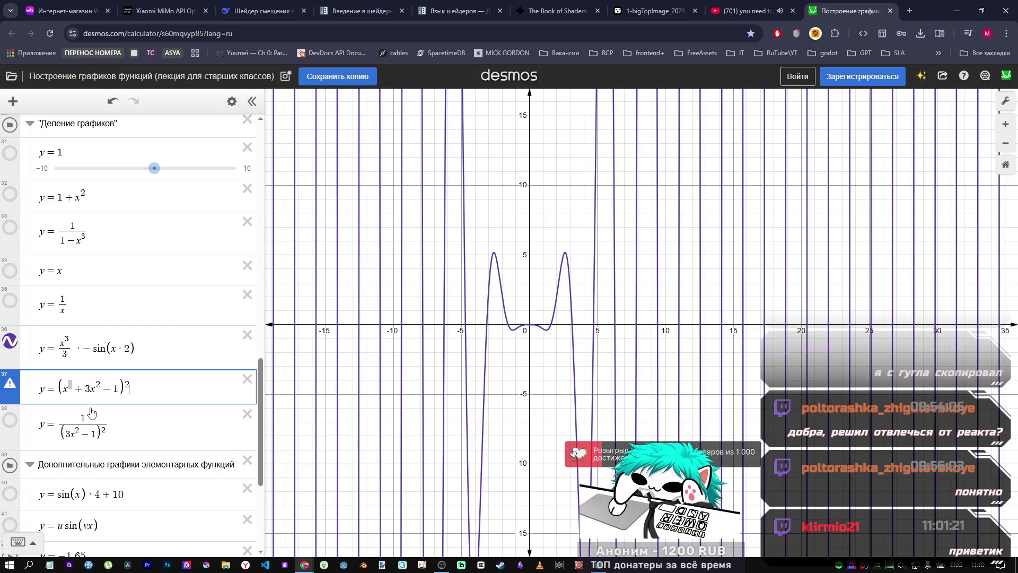
{"action": "key", "text": "BackSpace"}
{"action": "key", "text": "BackSpace"}
{"action": "key", "text": "BackSpace"}
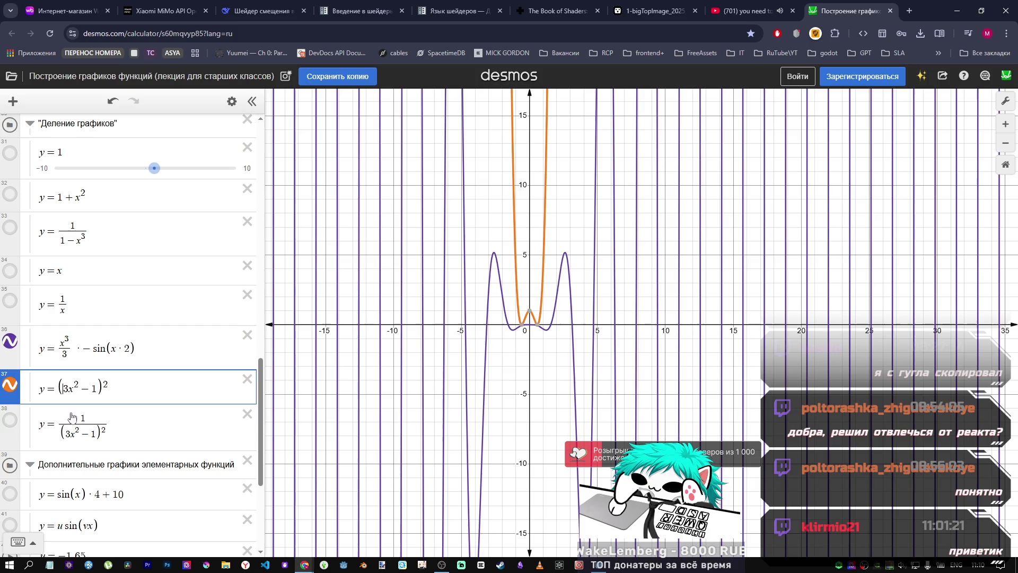
Step: Toggle the 1/(3x²−1)² curve on and off and zoom the view
{"action": "left_click", "coordinate": [9, 420]}
{"action": "left_click", "coordinate": [9, 420]}
{"action": "left_click", "coordinate": [9, 419]}
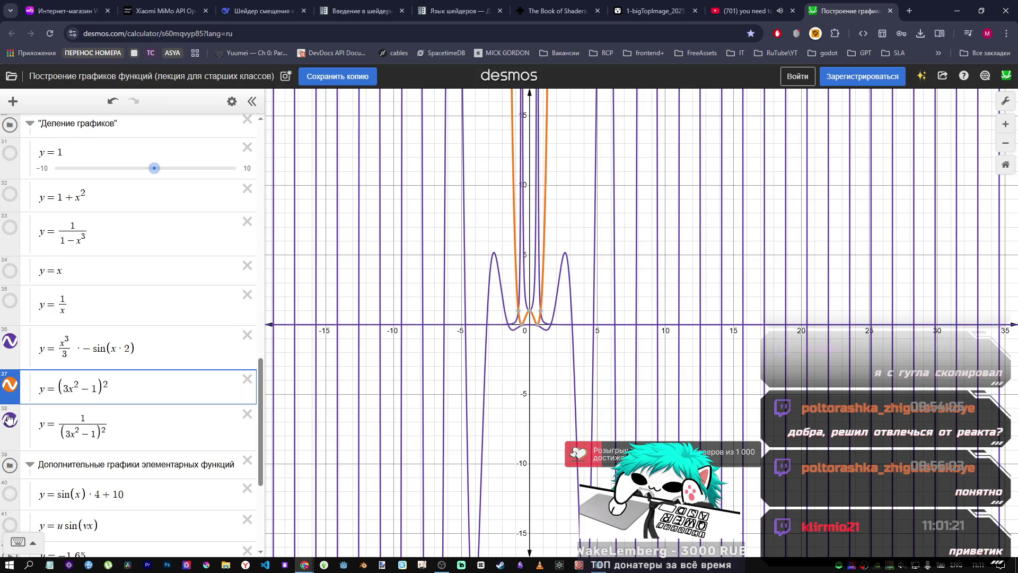
{"action": "scroll", "coordinate": [542, 313], "scroll_direction": "down", "scroll_amount": 4}
{"action": "scroll", "coordinate": [541, 315], "scroll_direction": "up", "scroll_amount": 5}
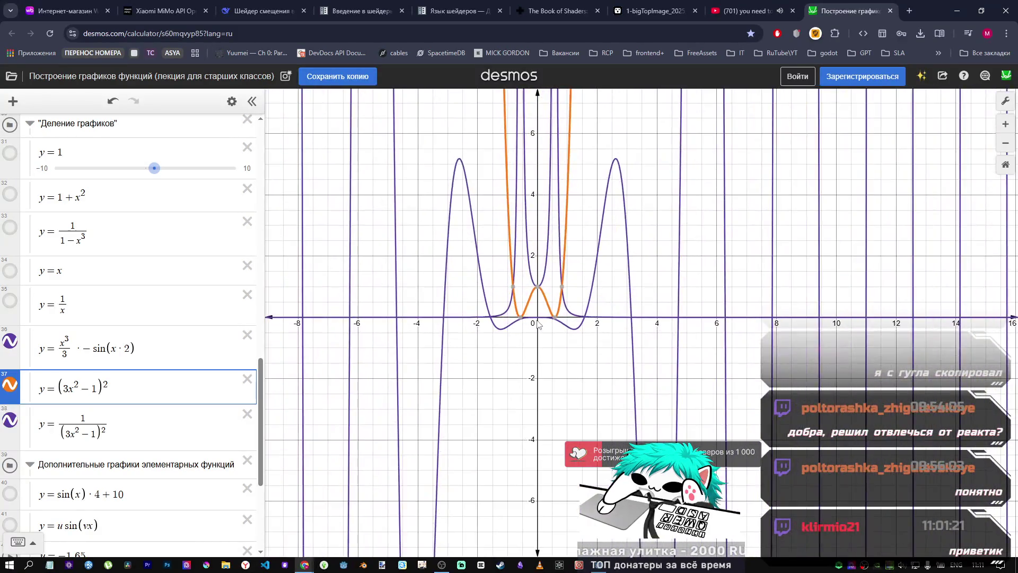
{"action": "scroll", "coordinate": [539, 324], "scroll_direction": "up", "scroll_amount": 2}
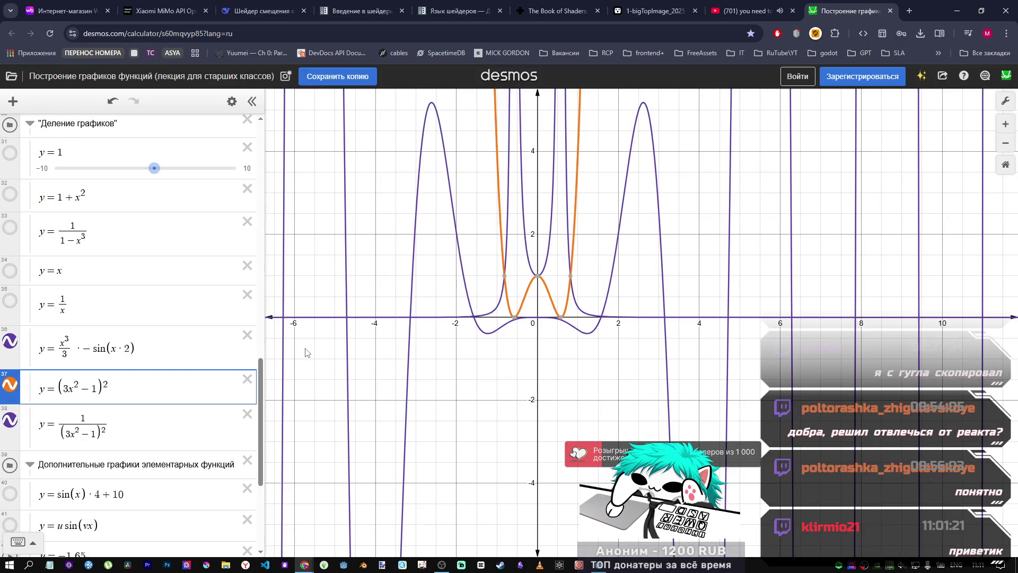
Step: Toggle the orange and x³/3 − sin(2x) curves, leaving 1/(3x²−1)² hidden
{"action": "left_click", "coordinate": [6, 391]}
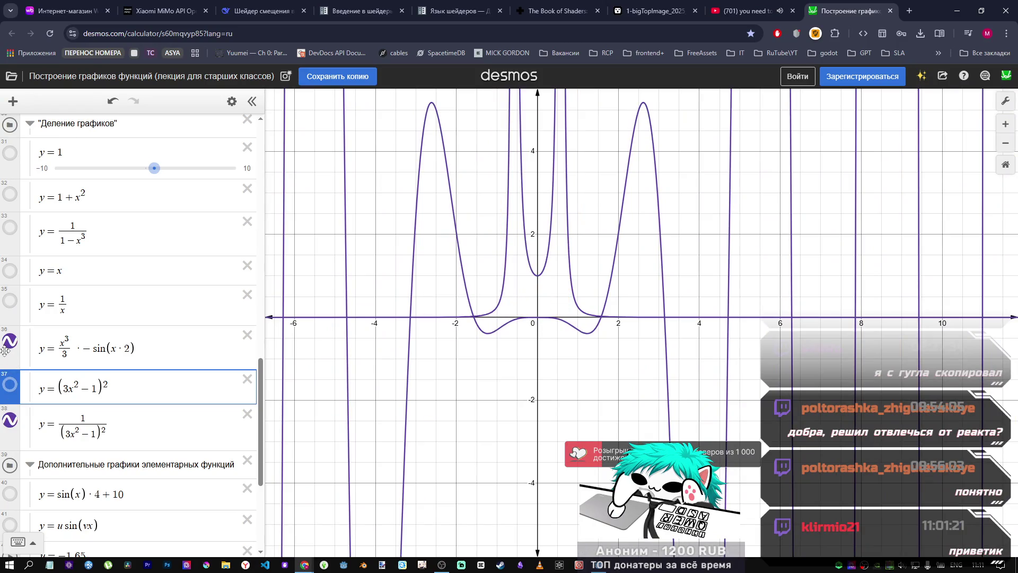
{"action": "left_click", "coordinate": [8, 343]}
{"action": "scroll", "coordinate": [544, 329], "scroll_direction": "down", "scroll_amount": 8}
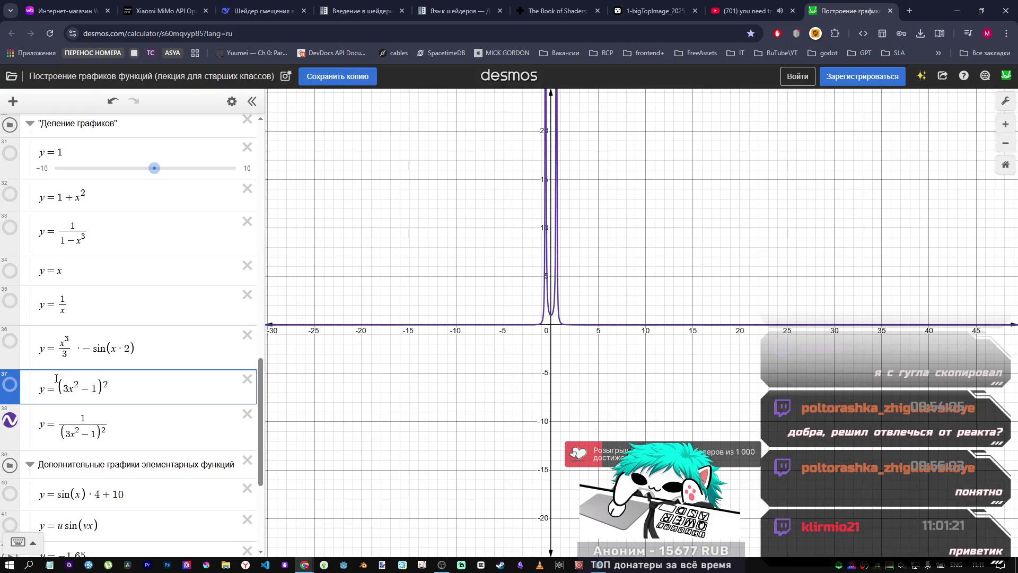
{"action": "left_click", "coordinate": [10, 385]}
{"action": "left_click", "coordinate": [15, 344]}
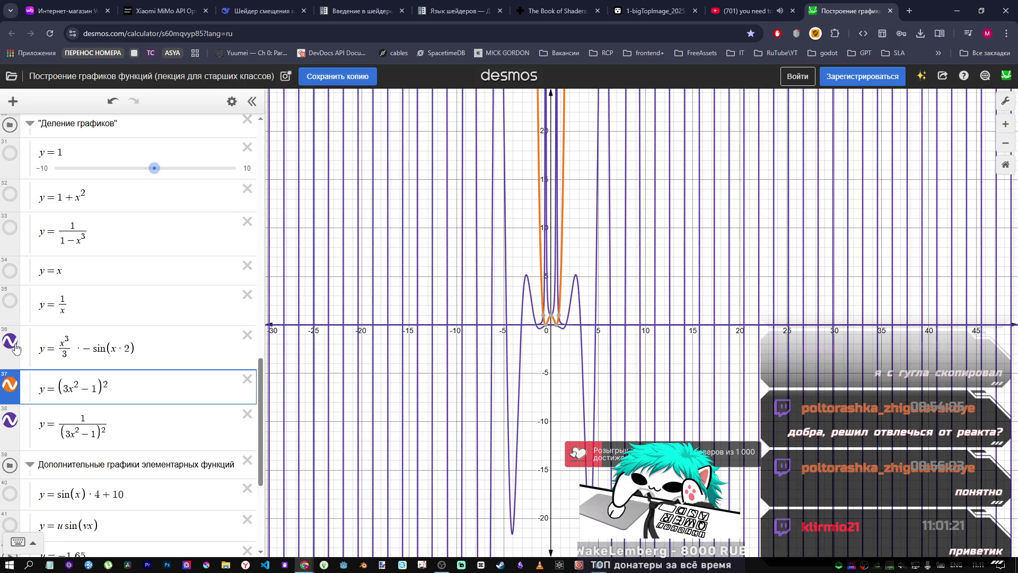
{"action": "left_click", "coordinate": [17, 383]}
{"action": "left_click", "coordinate": [15, 384]}
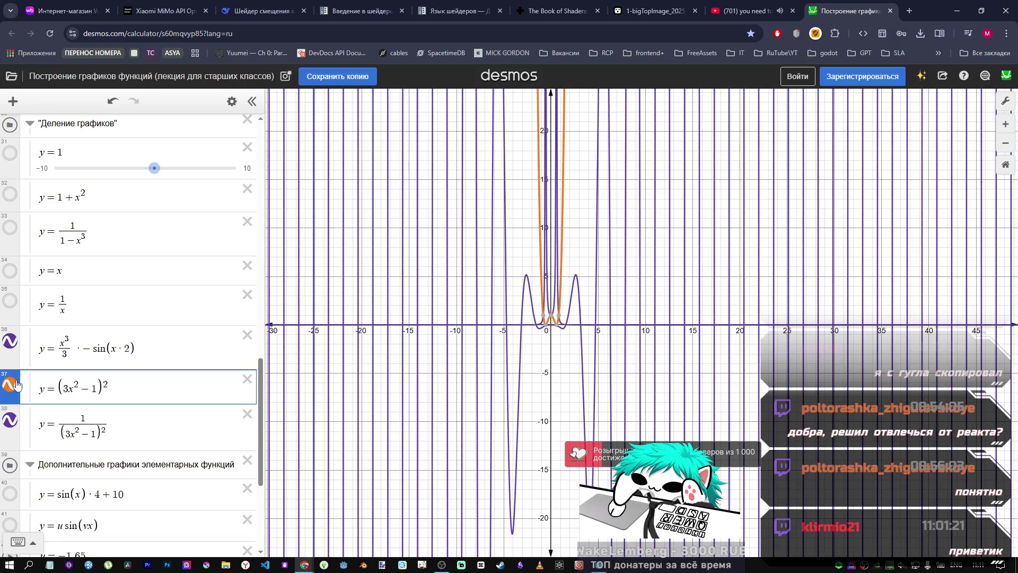
{"action": "left_click", "coordinate": [13, 425]}
{"action": "left_click", "coordinate": [14, 390]}
{"action": "left_click", "coordinate": [15, 388]}
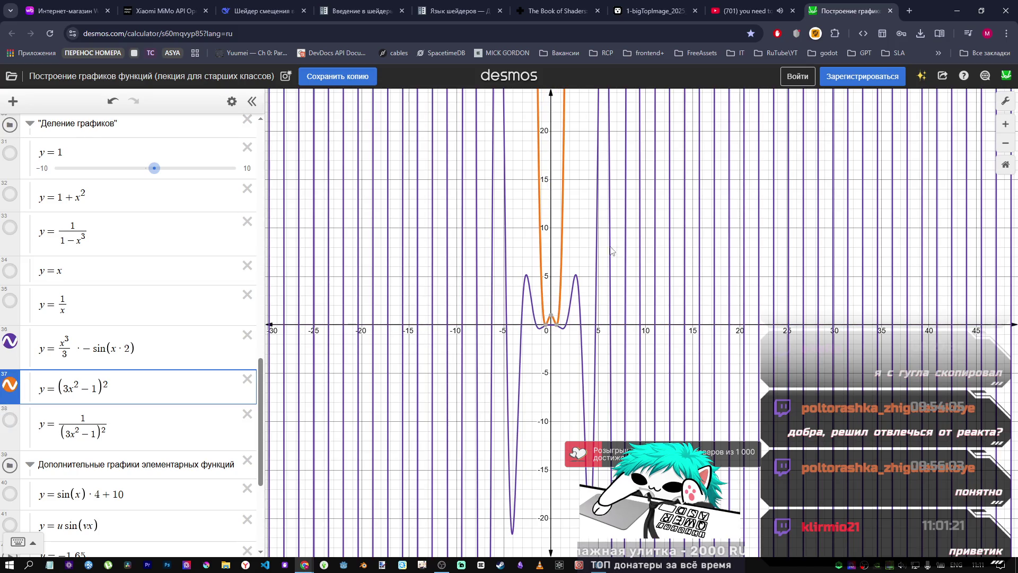
Step: Trace the orange curve and zoom in on the origin where it touches zero
{"action": "left_click_drag", "start_coordinate": [562, 247], "coordinate": [545, 332]}
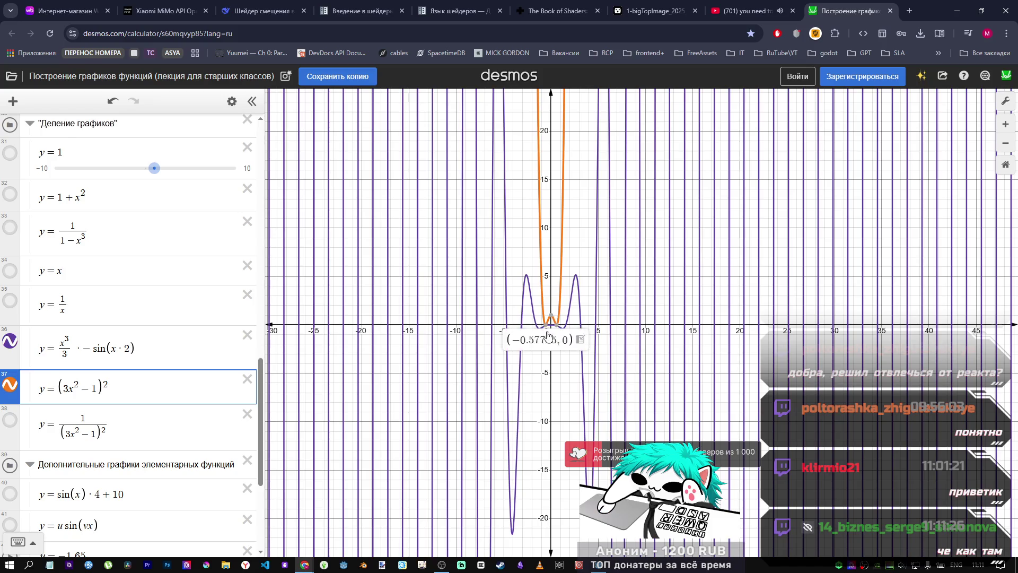
{"action": "scroll", "coordinate": [546, 331], "scroll_direction": "up", "scroll_amount": 5}
{"action": "scroll", "coordinate": [547, 331], "scroll_direction": "up", "scroll_amount": 3}
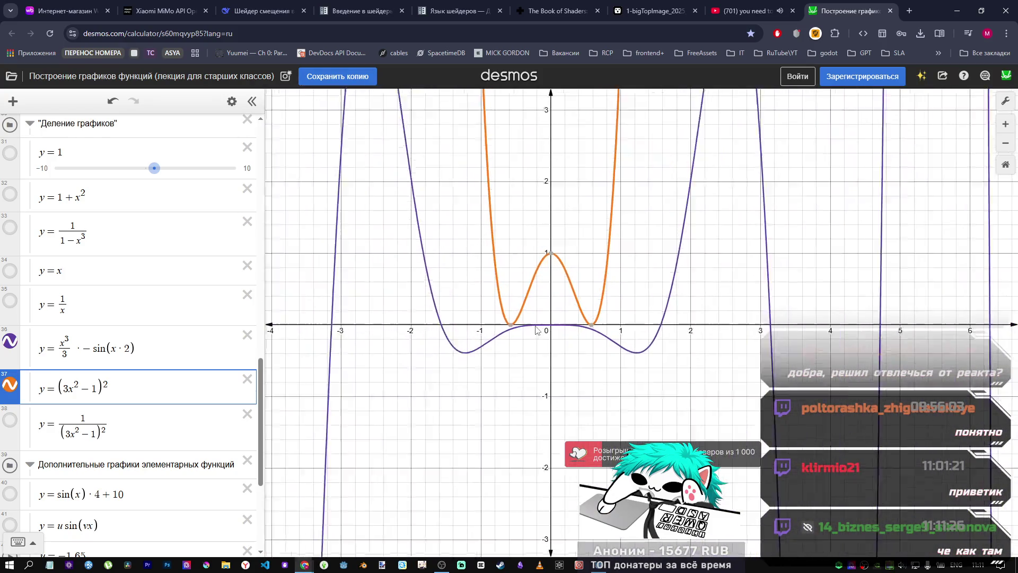
{"action": "mouse_move", "coordinate": [502, 328]}
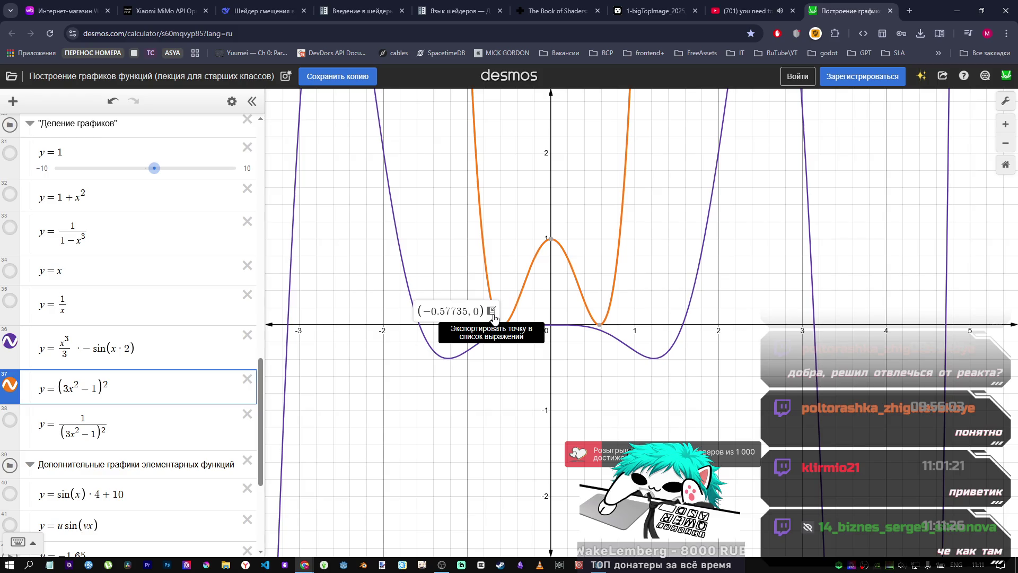
{"action": "left_click", "coordinate": [492, 310]}
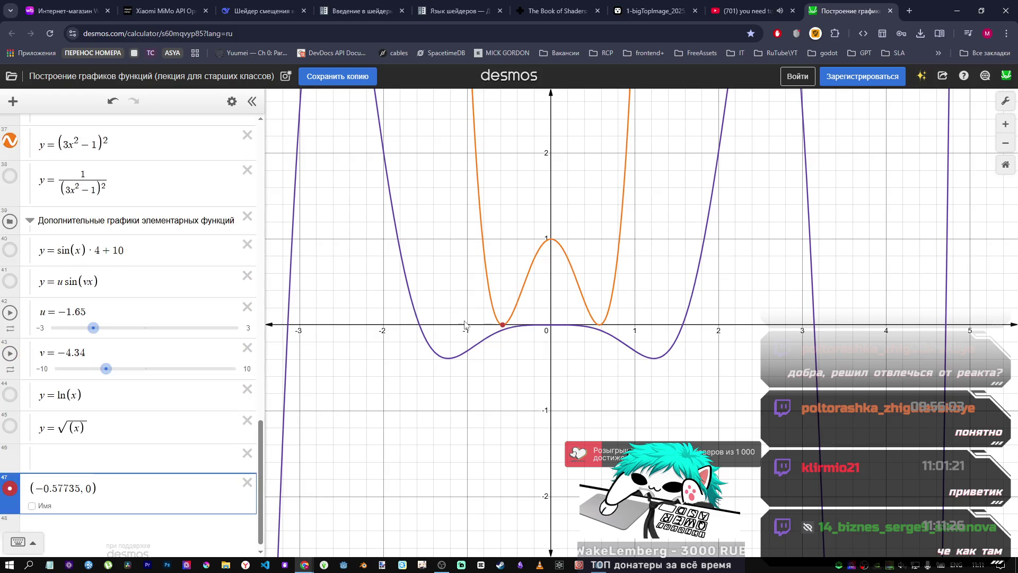
{"action": "left_click", "coordinate": [247, 482]}
{"action": "left_click", "coordinate": [7, 463]}
{"action": "left_click", "coordinate": [10, 467]}
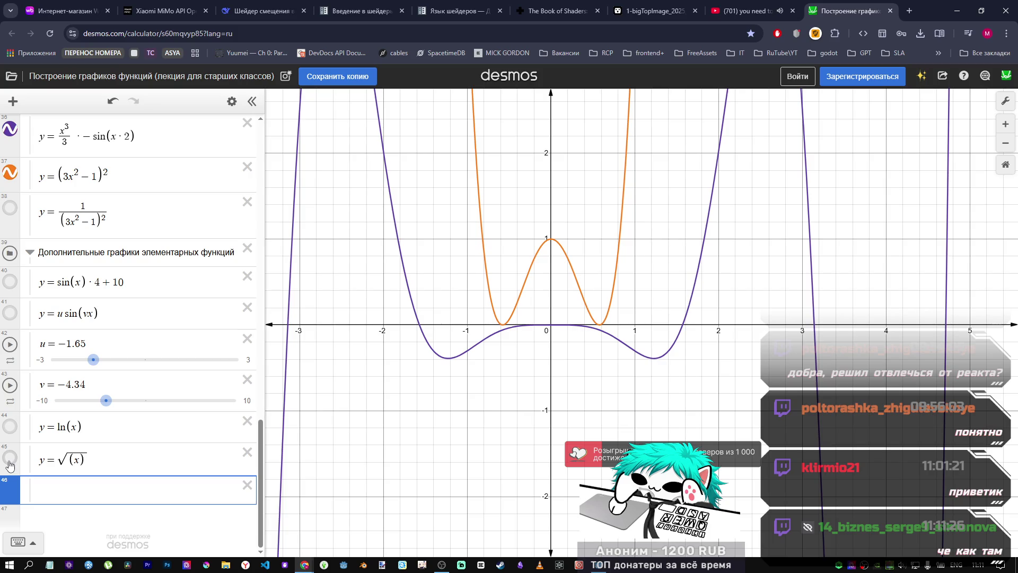
Step: Show the y = ln(x) curve and rewrite its formula as 1/ln(x)
{"action": "left_click", "coordinate": [10, 427]}
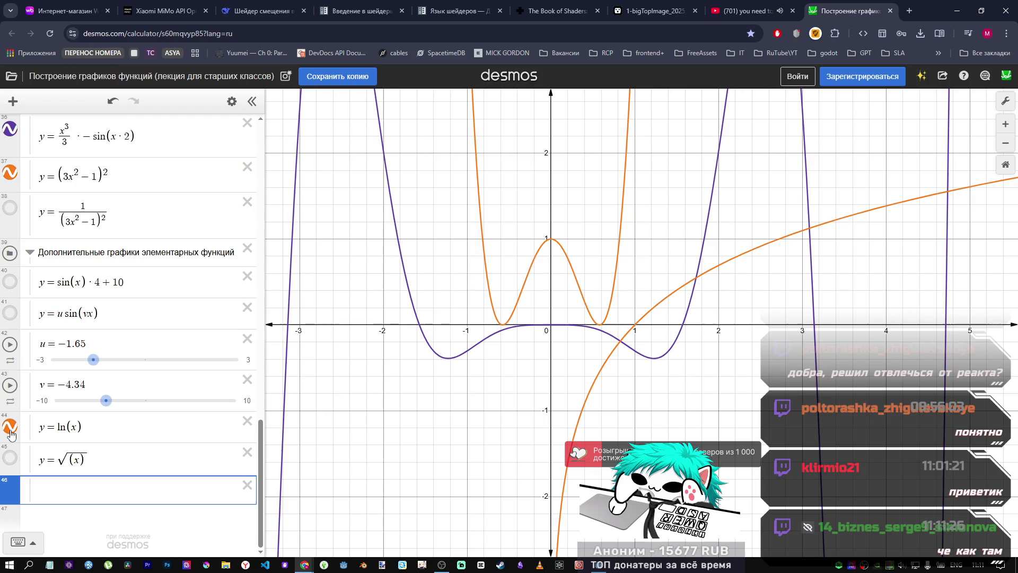
{"action": "scroll", "coordinate": [454, 367], "scroll_direction": "down", "scroll_amount": 5}
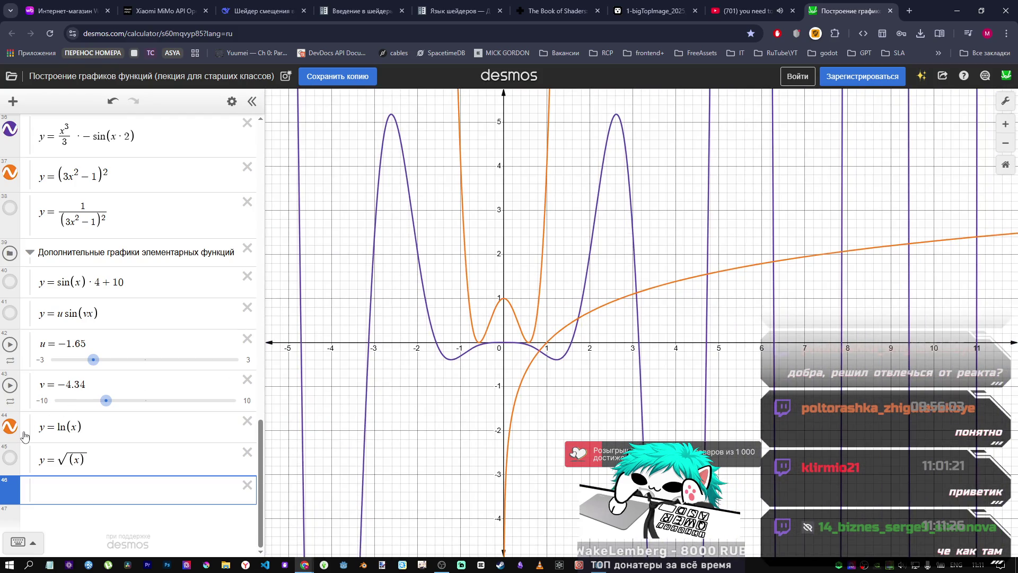
{"action": "left_click", "coordinate": [84, 429]}
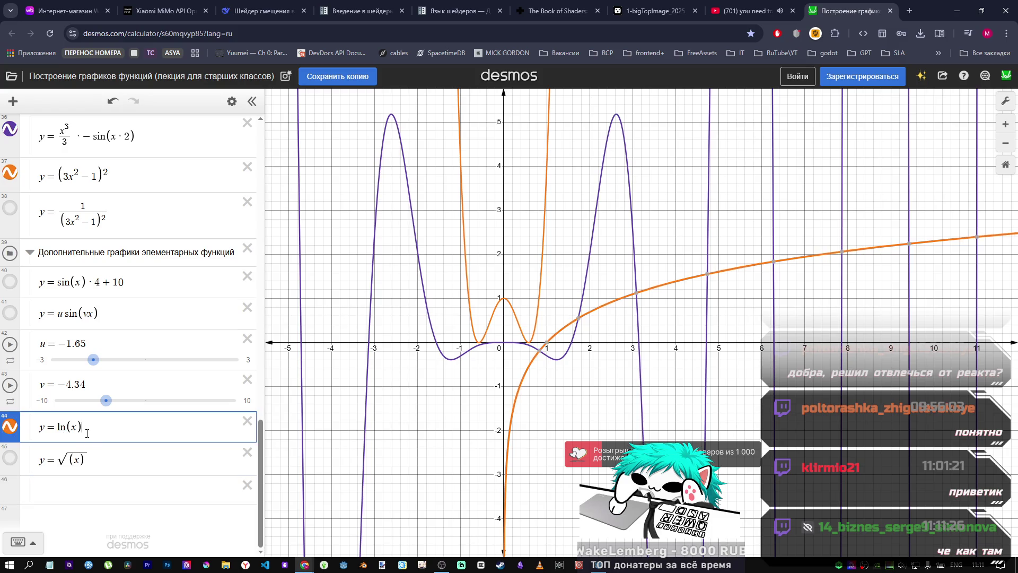
{"action": "type", "text": "1/"}
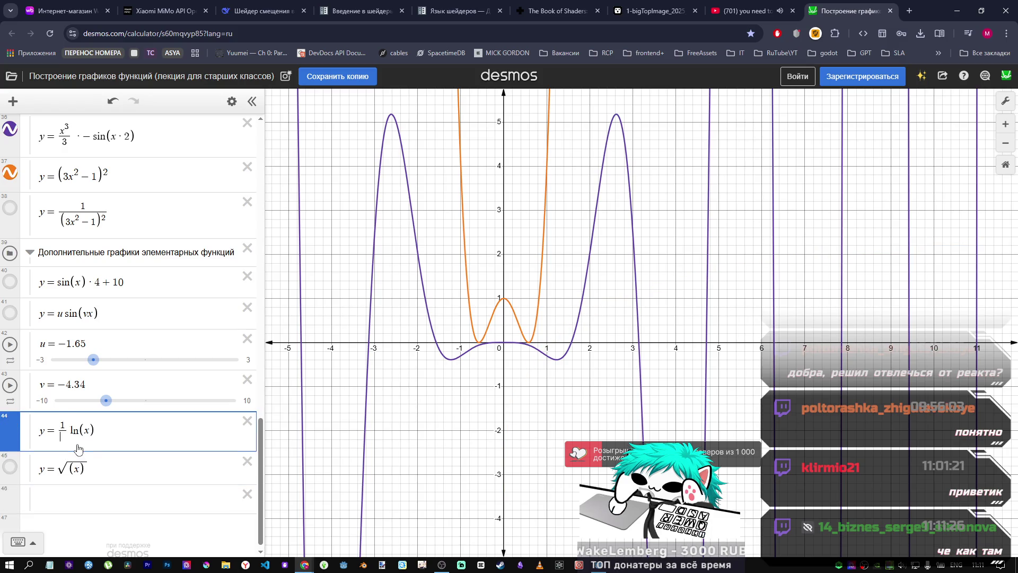
{"action": "key", "text": "BackSpace"}
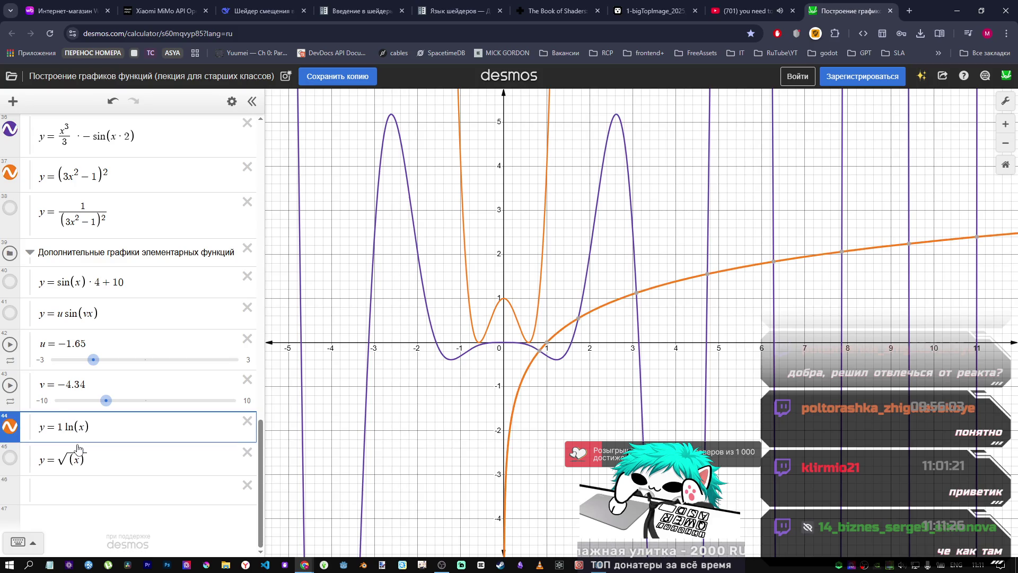
{"action": "type", "text": "/"}
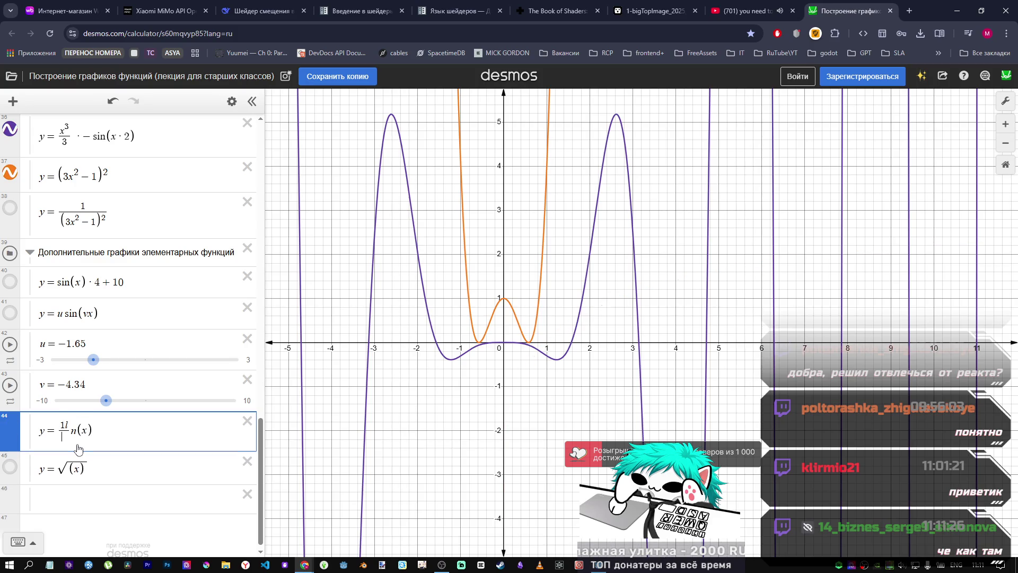
{"action": "key", "text": "Left"}
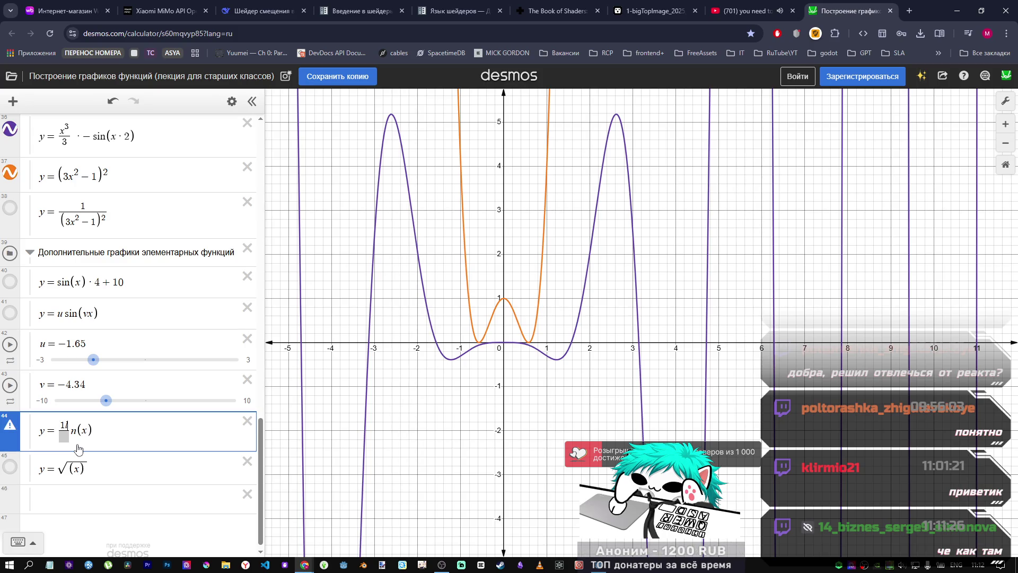
{"action": "key", "text": "BackSpace"}
{"action": "key", "text": "Down"}
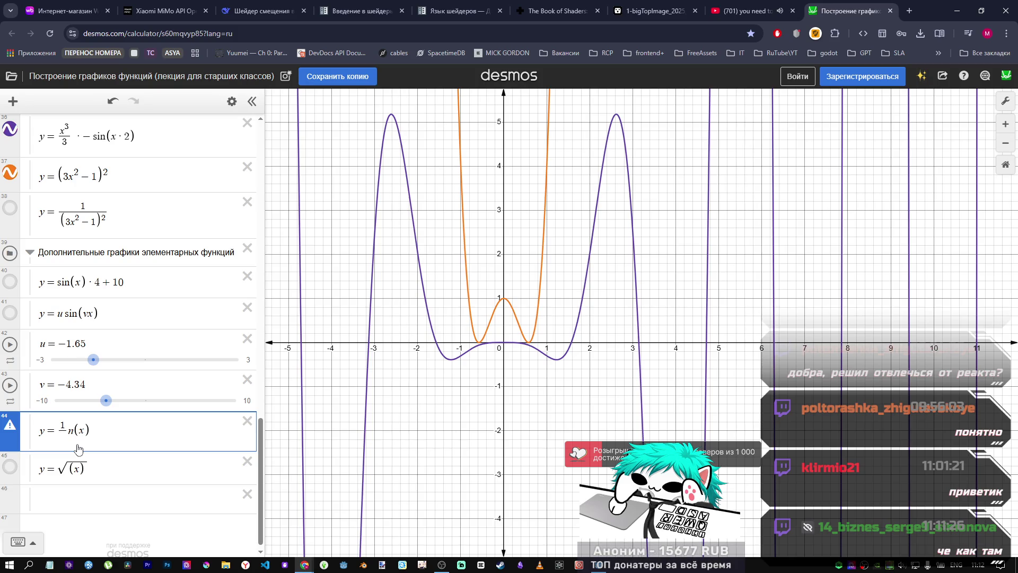
{"action": "type", "text": "ln(x"}
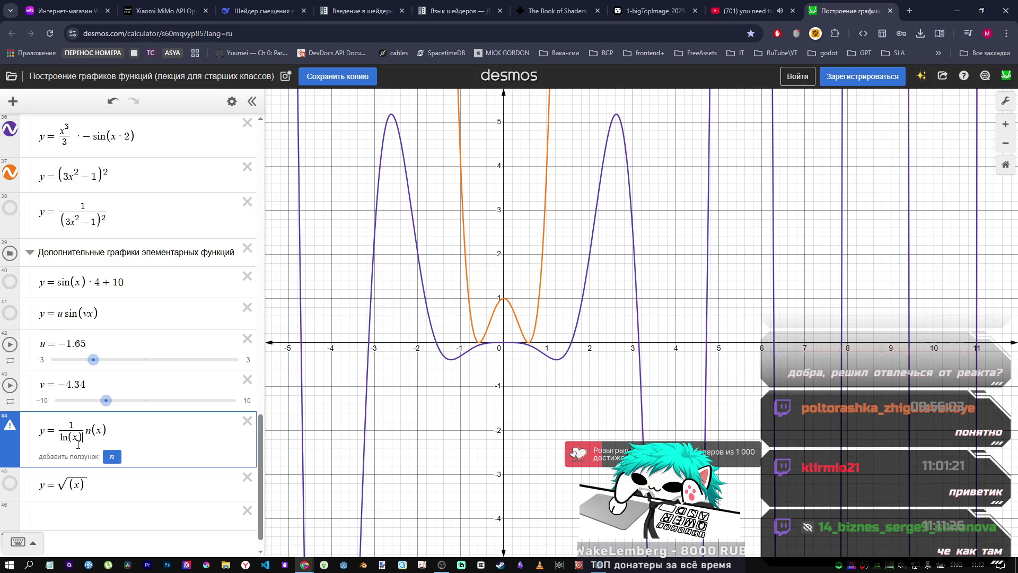
{"action": "type", "text": ")"}
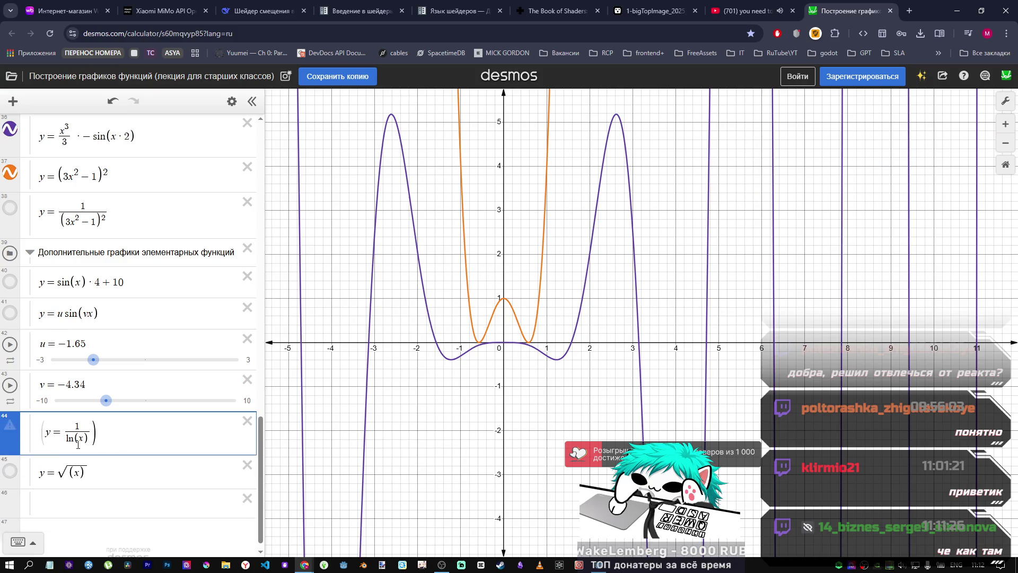
Step: Fix the stray parentheses, check the orange intersection, make it −1/ln(x), and hide it
{"action": "scroll", "coordinate": [329, 388], "scroll_direction": "down", "scroll_amount": 3}
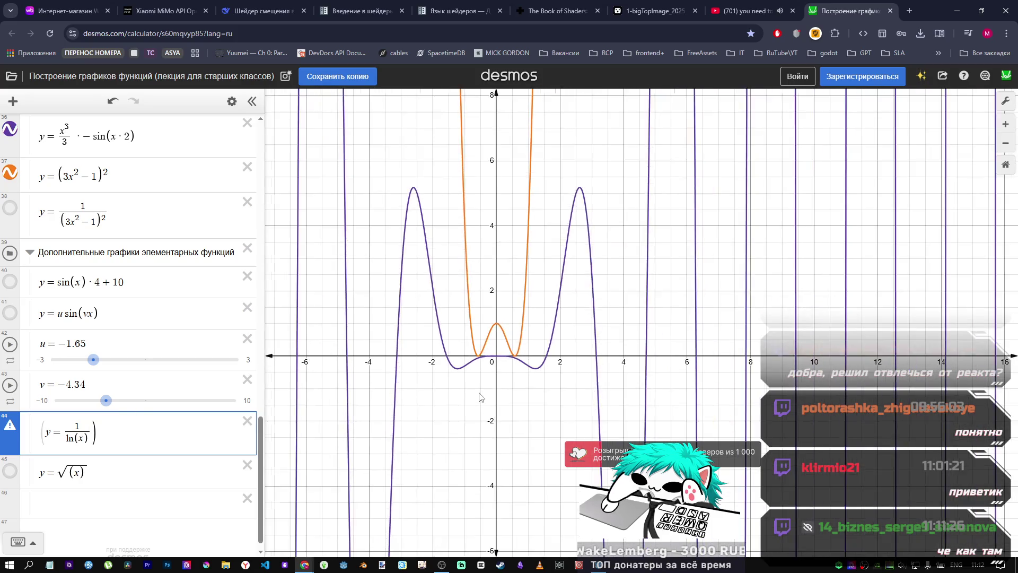
{"action": "mouse_move", "coordinate": [7, 436]}
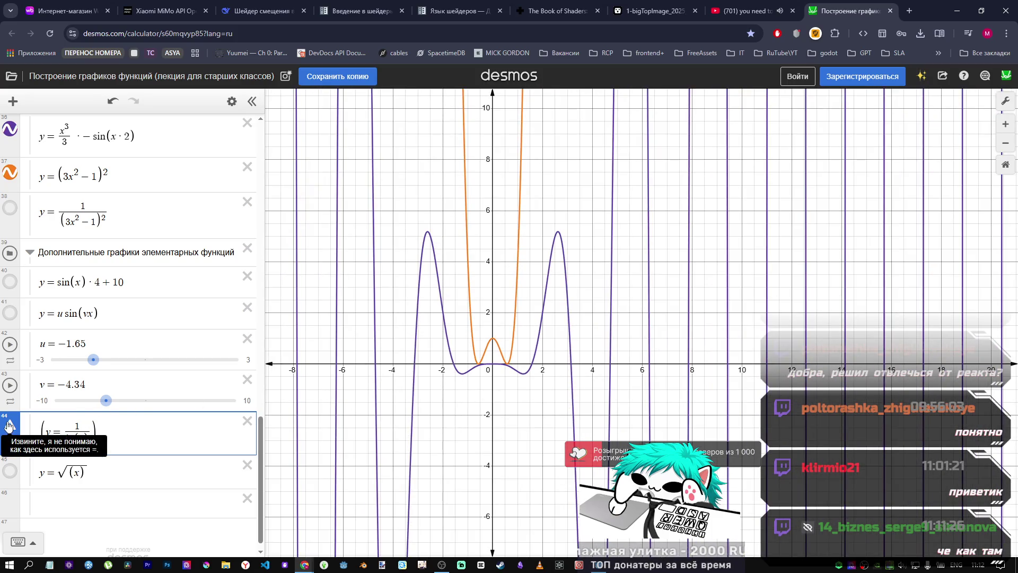
{"action": "left_click", "coordinate": [58, 426]}
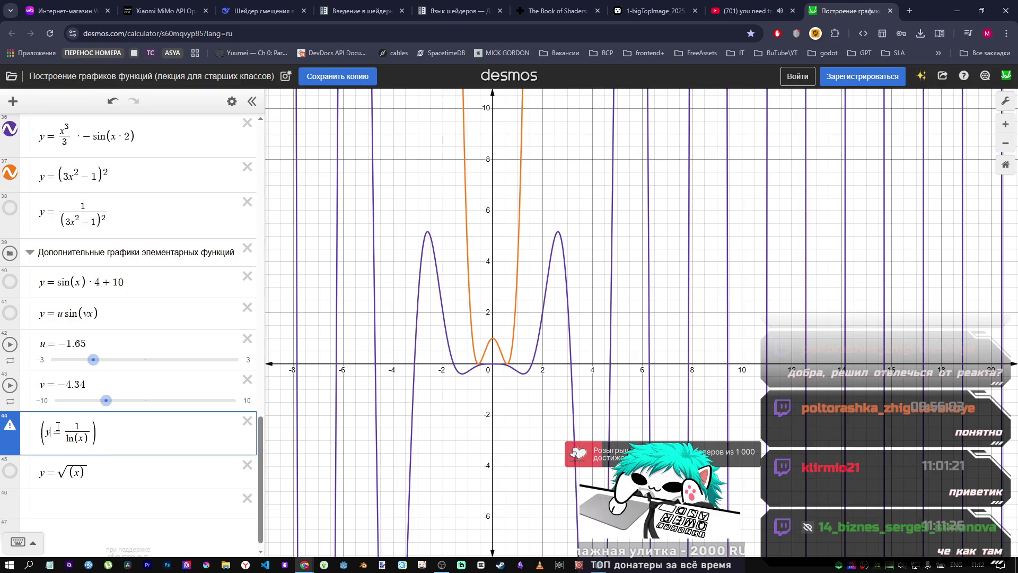
{"action": "key", "text": "BackSpace"}
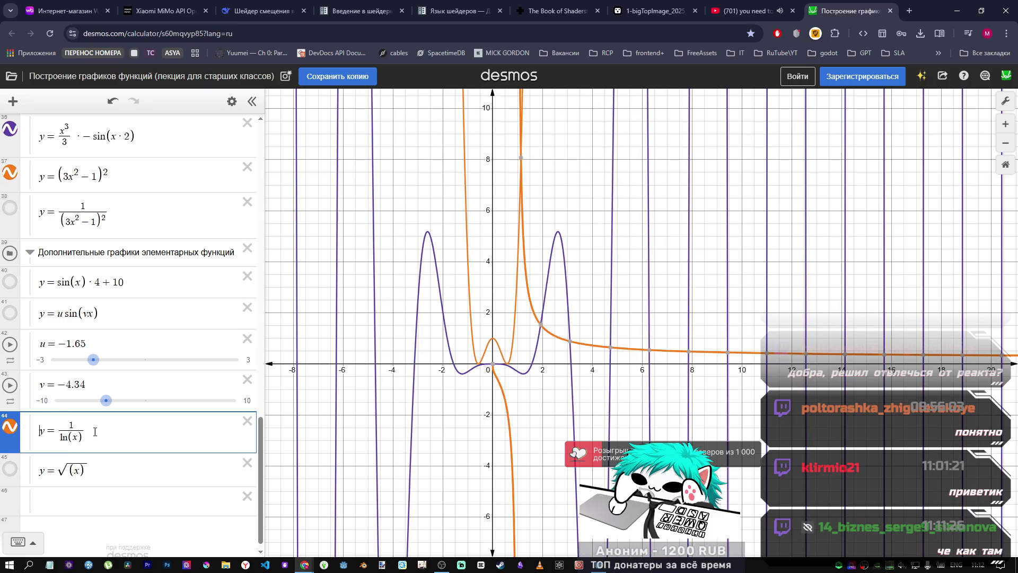
{"action": "mouse_move", "coordinate": [517, 365]}
{"action": "left_mouse_down"}
{"action": "mouse_move", "coordinate": [580, 366]}
{"action": "mouse_move", "coordinate": [526, 355]}
{"action": "left_mouse_up"}
{"action": "scroll", "coordinate": [526, 355], "scroll_direction": "down", "scroll_amount": 2}
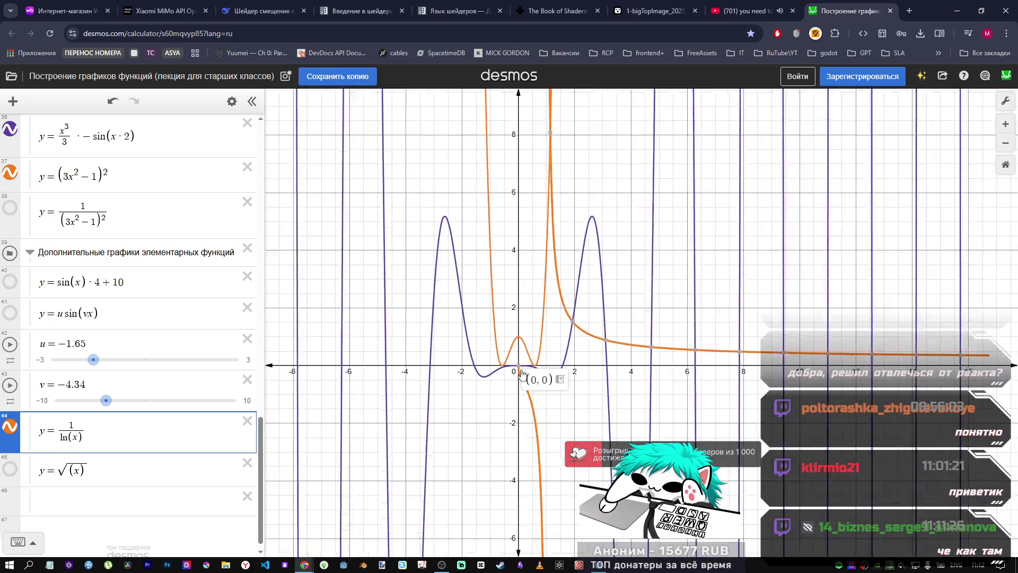
{"action": "left_click", "coordinate": [561, 332]}
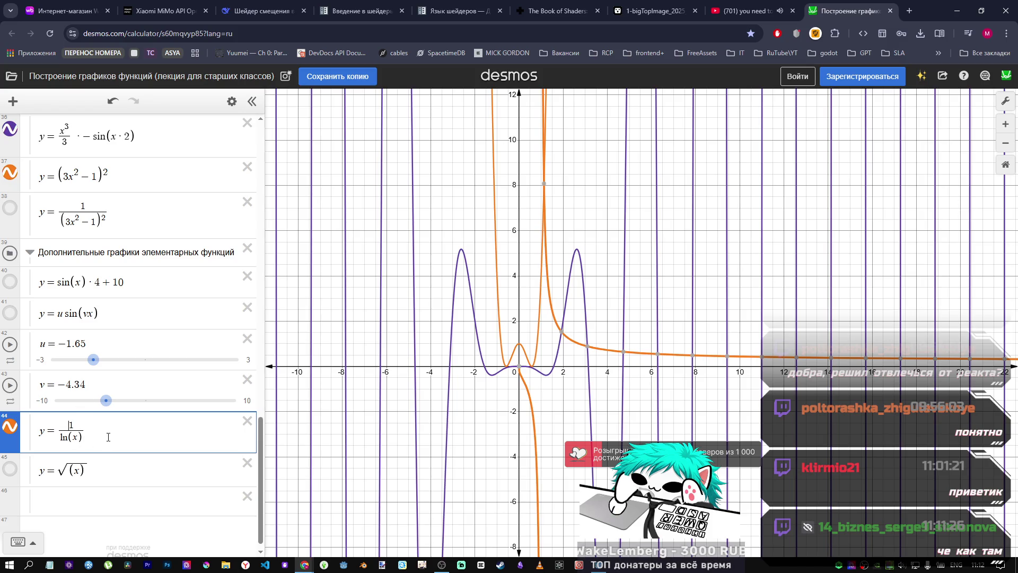
{"action": "type", "text": "-"}
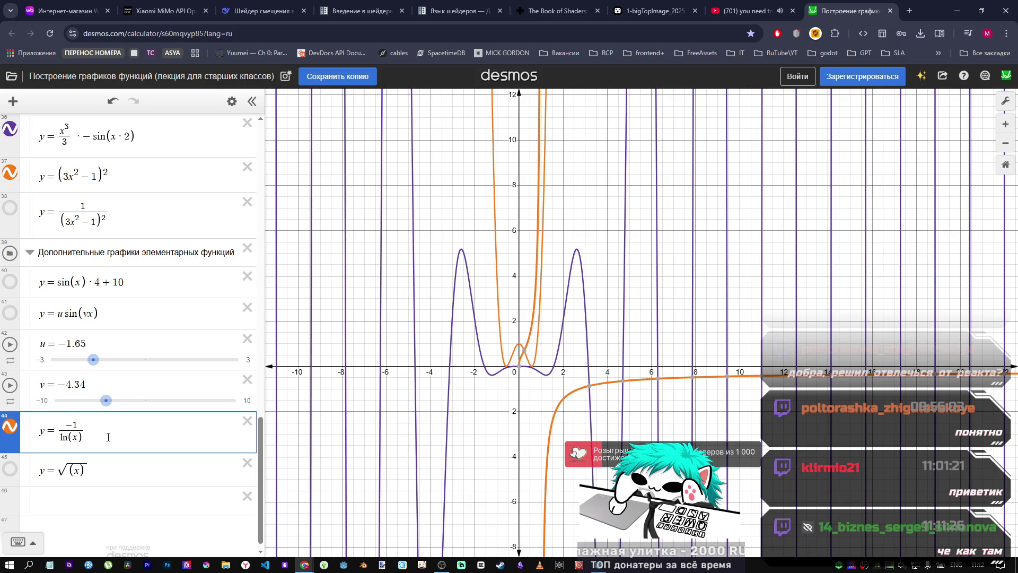
{"action": "left_click", "coordinate": [9, 426]}
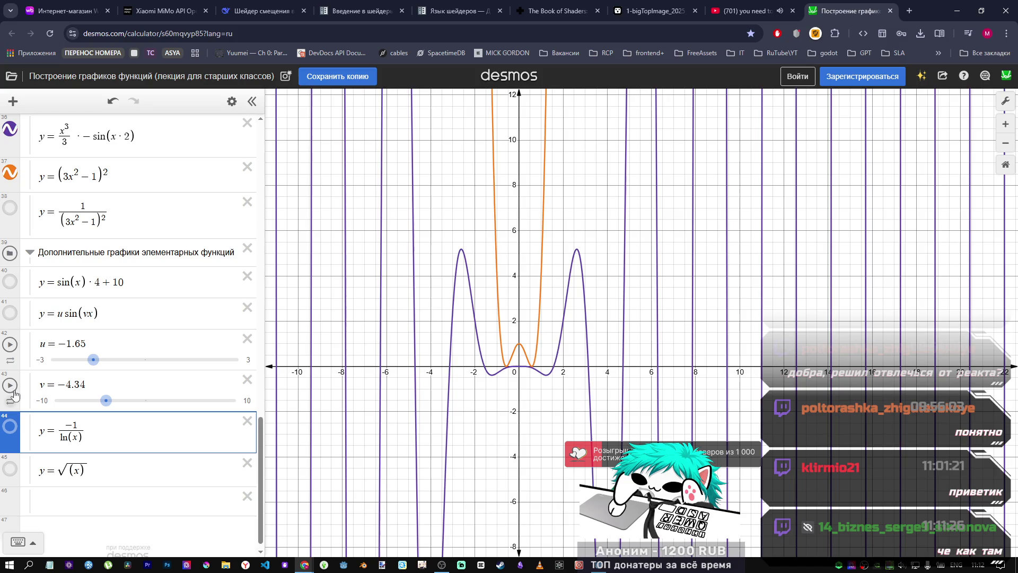
Step: Briefly toggle the sin(x)·4+10 curve, then select and copy the x³/3 · −sin(x·2) formula
{"action": "left_click", "coordinate": [9, 282]}
{"action": "left_click", "coordinate": [9, 283]}
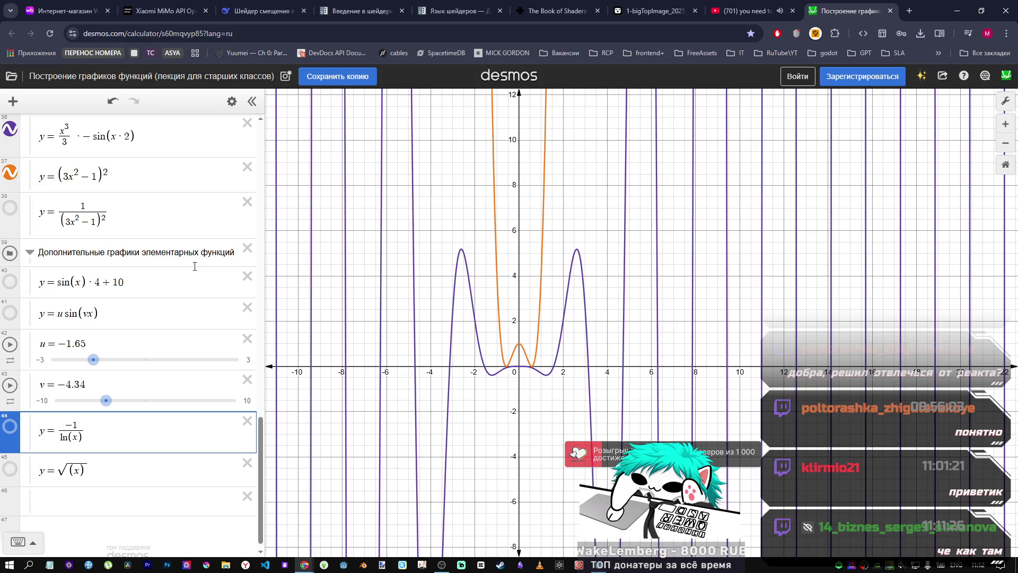
{"action": "triple_click", "coordinate": [35, 146]}
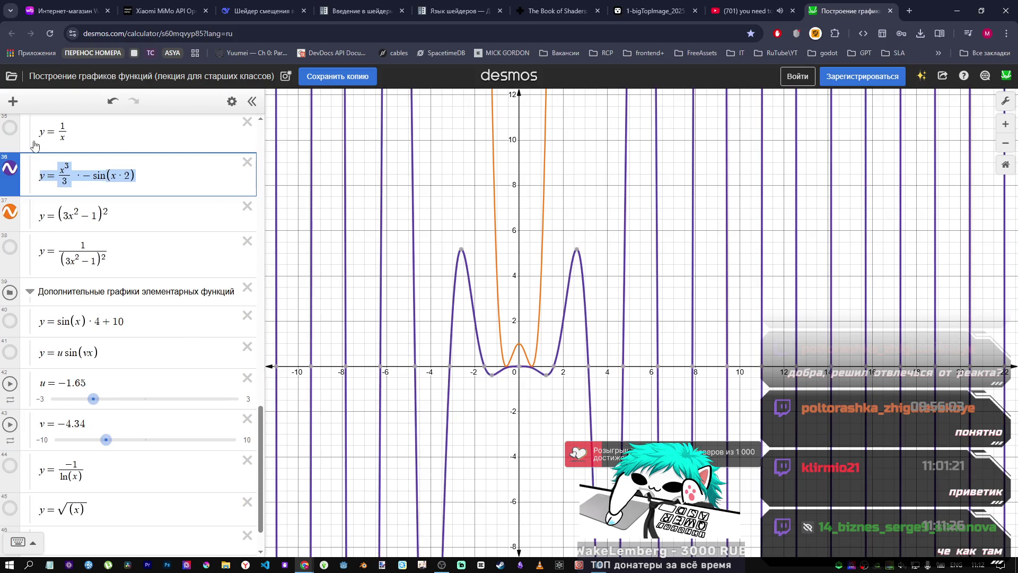
{"action": "right_click", "coordinate": [40, 161]}
{"action": "key", "text": "Escape"}
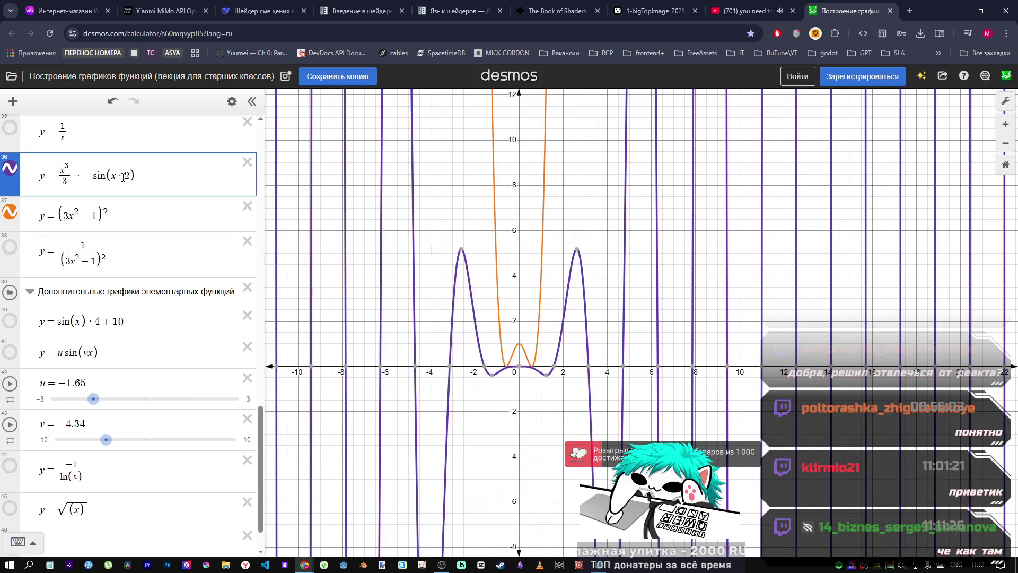
{"action": "triple_click", "coordinate": [31, 186]}
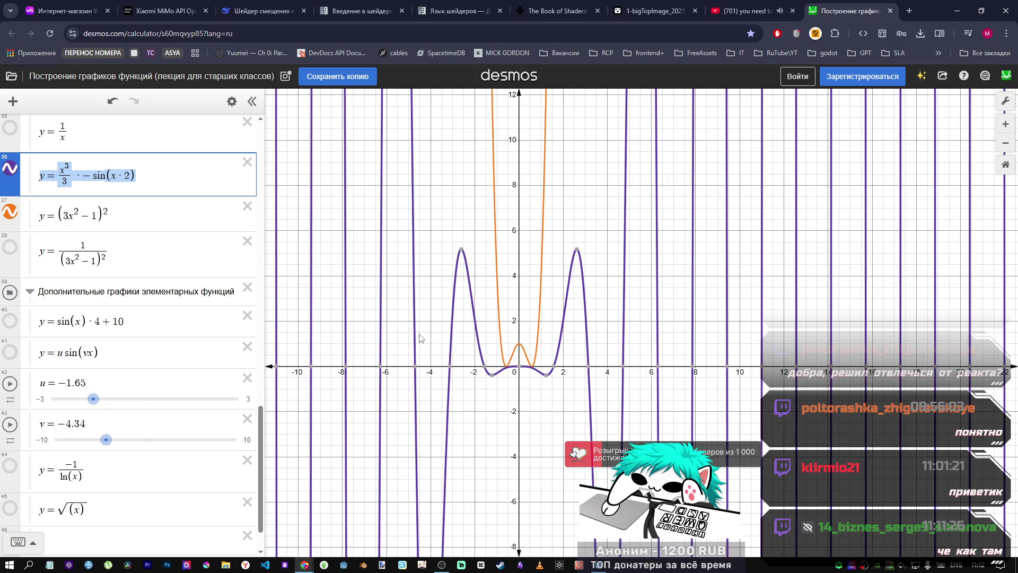
{"action": "key", "text": "alt+Tab"}
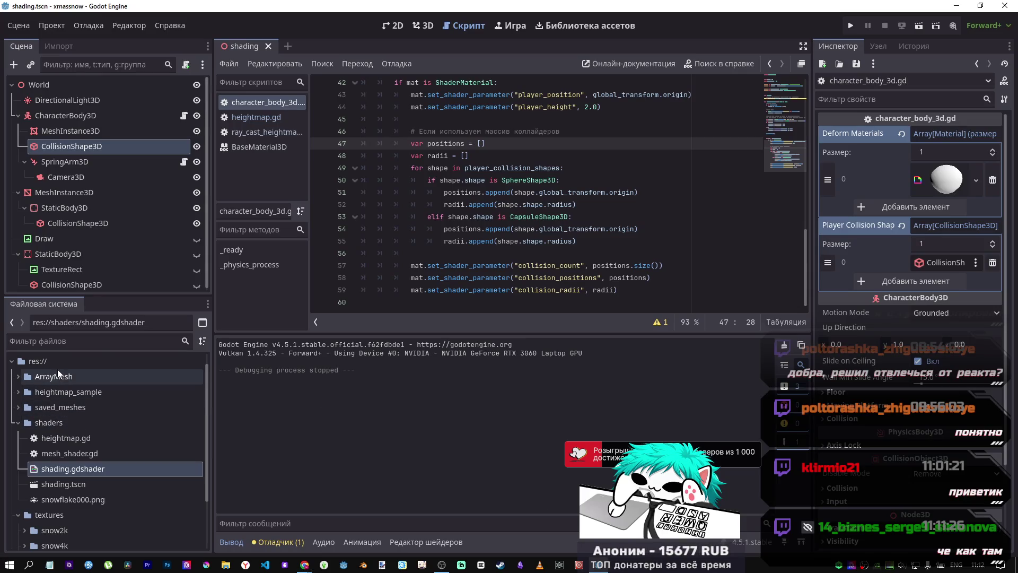
Step: Paste the formula into mesh_shader.gd to see it arrive as LaTeX, then undo it
{"action": "scroll", "coordinate": [62, 382], "scroll_direction": "down", "scroll_amount": 3}
{"action": "scroll", "coordinate": [85, 425], "scroll_direction": "up", "scroll_amount": 5}
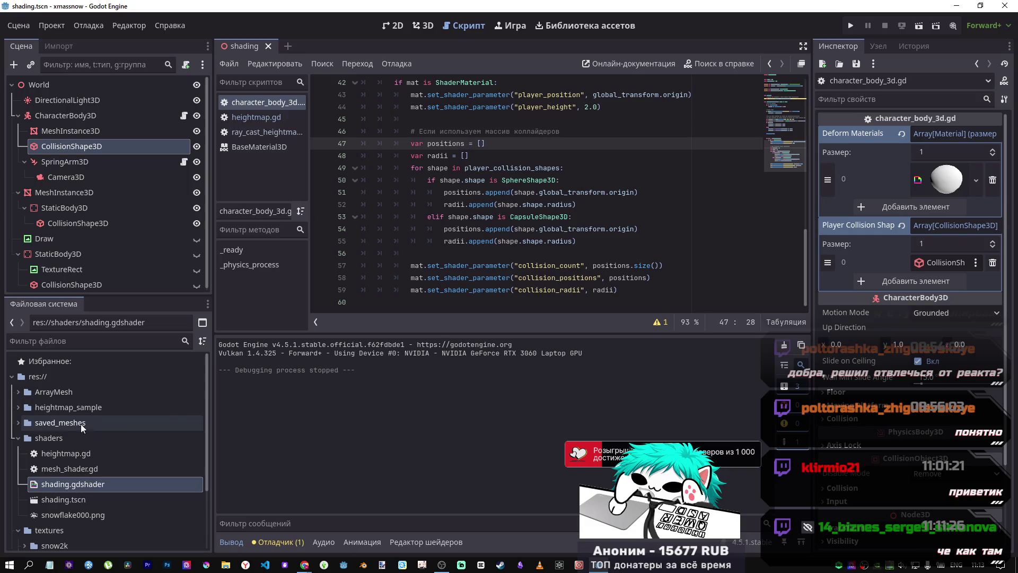
{"action": "double_click", "coordinate": [87, 469]}
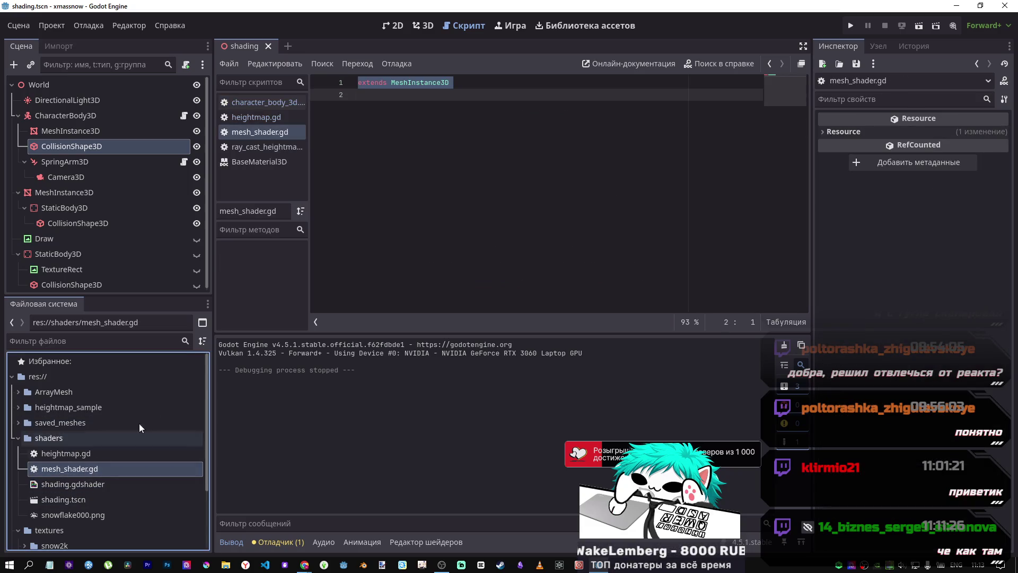
{"action": "key", "text": "Return"}
{"action": "key", "text": "ctrl+v"}
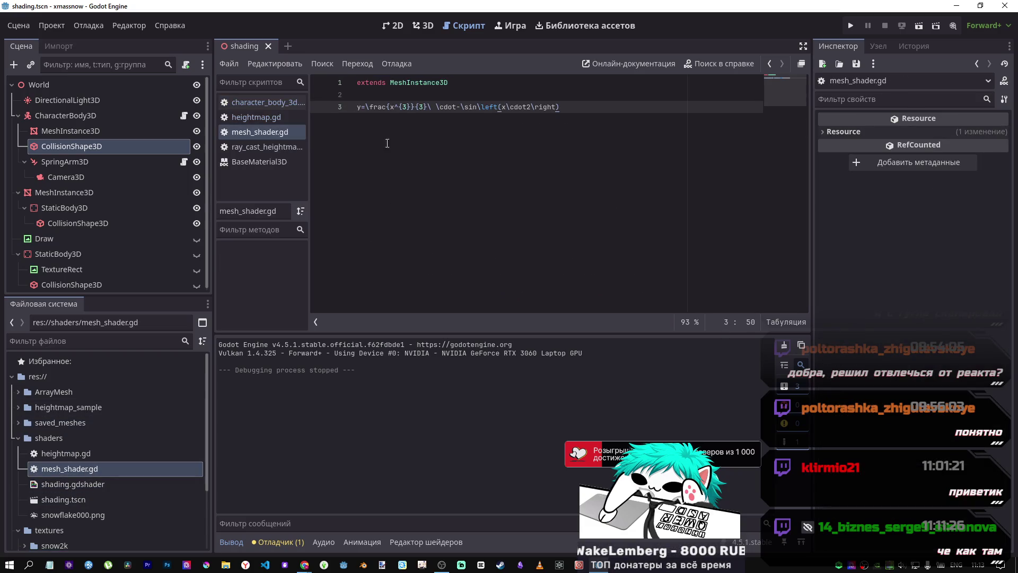
{"action": "key", "text": "ctrl+z"}
Step: Copy the formula from Desmos again and open a new browser tab
{"action": "key", "text": "alt+Tab"}
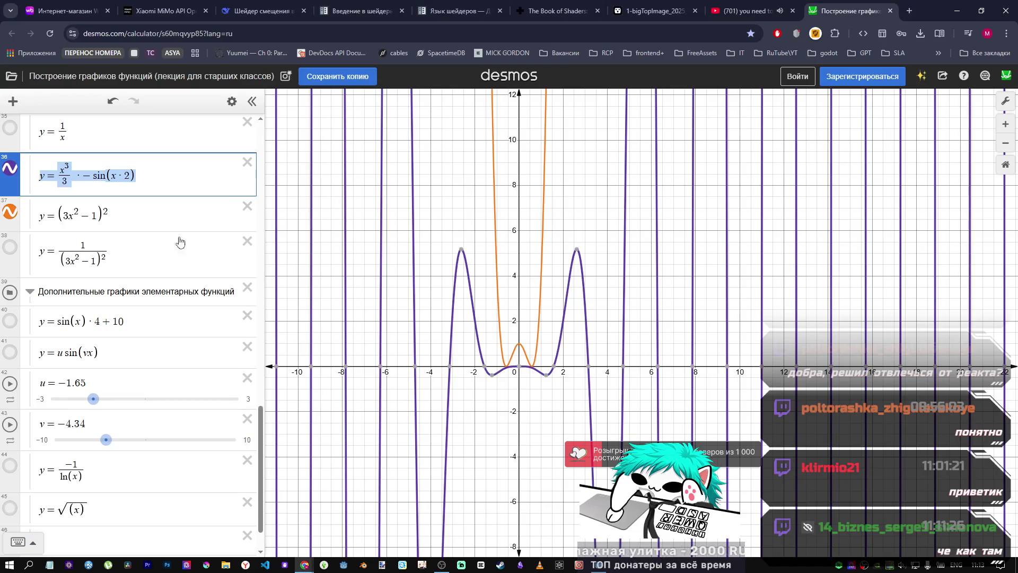
{"action": "right_click", "coordinate": [89, 179]}
{"action": "left_click", "coordinate": [117, 256]}
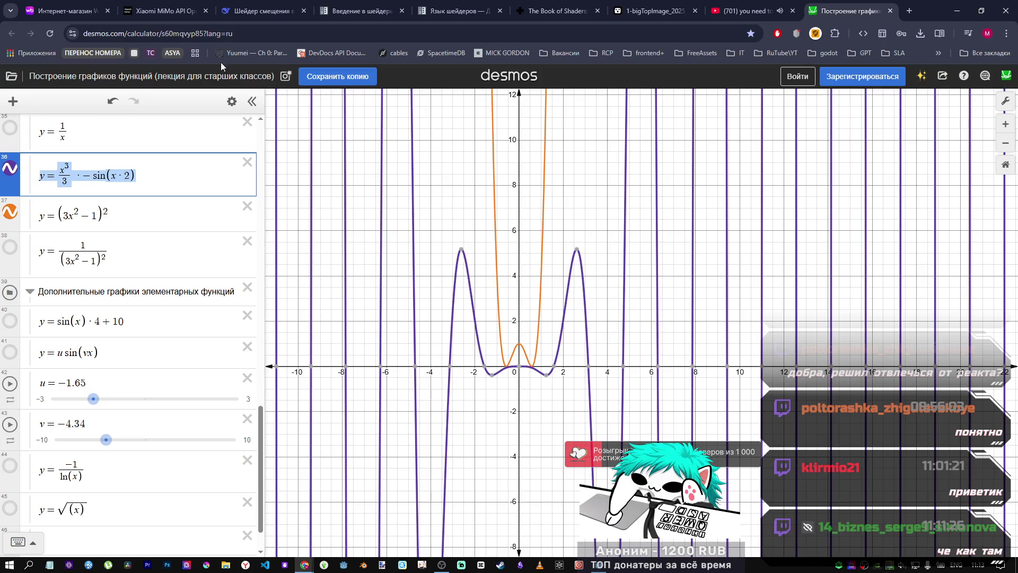
{"action": "left_click", "coordinate": [912, 20]}
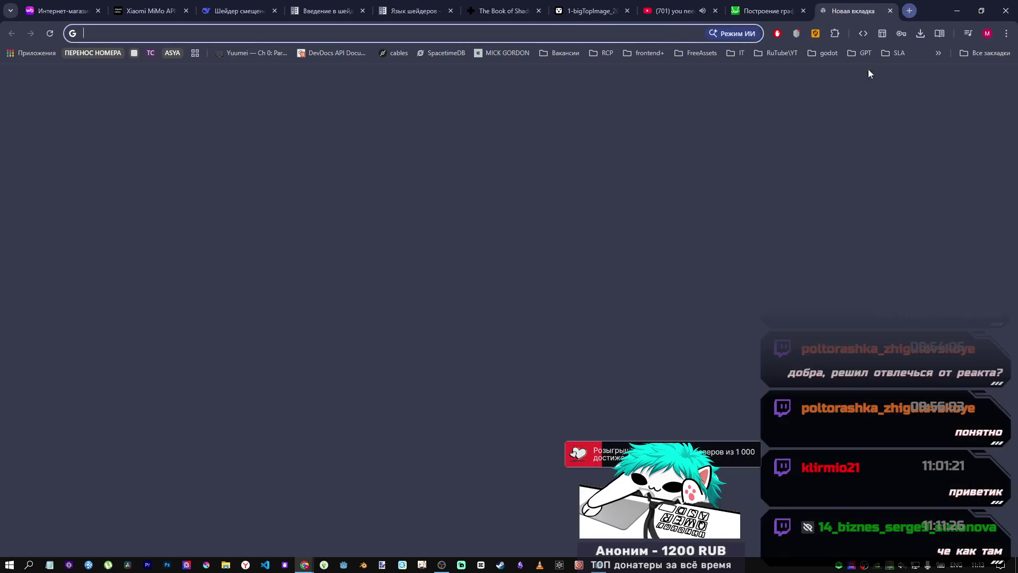
Step: Paste the LaTeX formula into the new tab's address bar repeatedly, clearing it each time
{"action": "key", "text": "ctrl+v"}
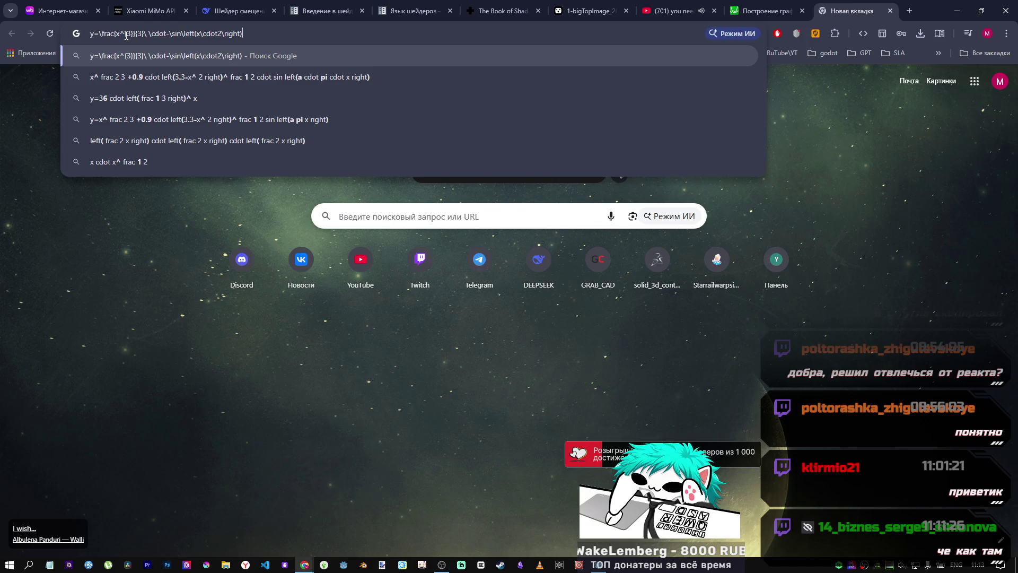
{"action": "key", "text": "ctrl+a"}
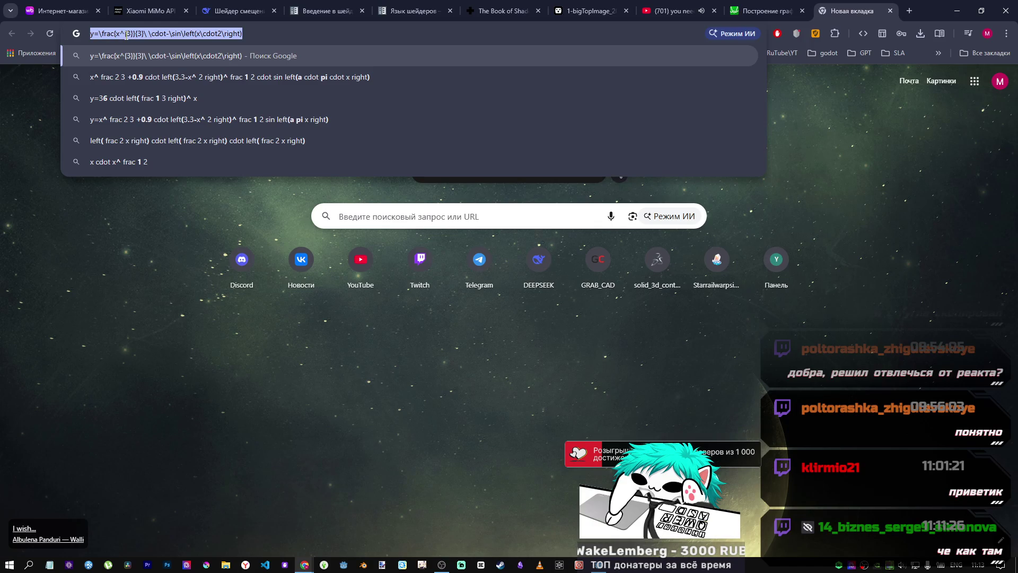
{"action": "key", "text": "Escape"}
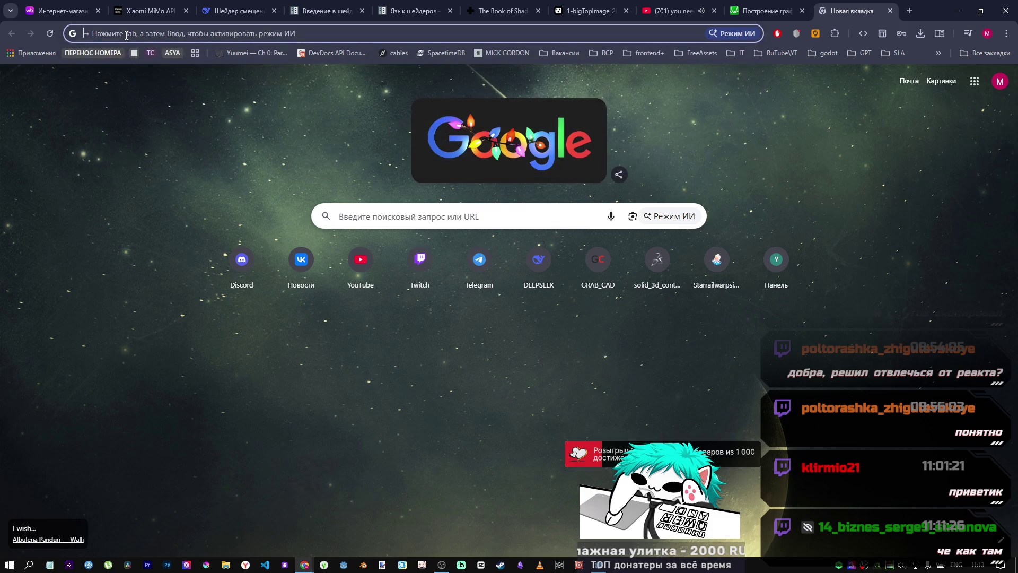
{"action": "key", "text": "ctrl+v"}
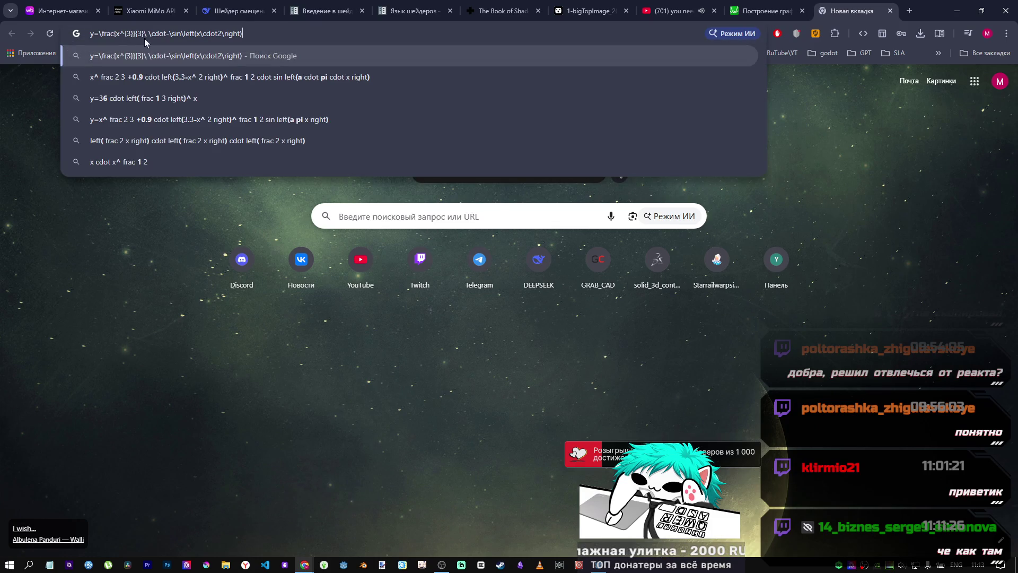
{"action": "key", "text": "ctrl+a"}
{"action": "key", "text": "ctrl+c"}
{"action": "key", "text": "BackSpace"}
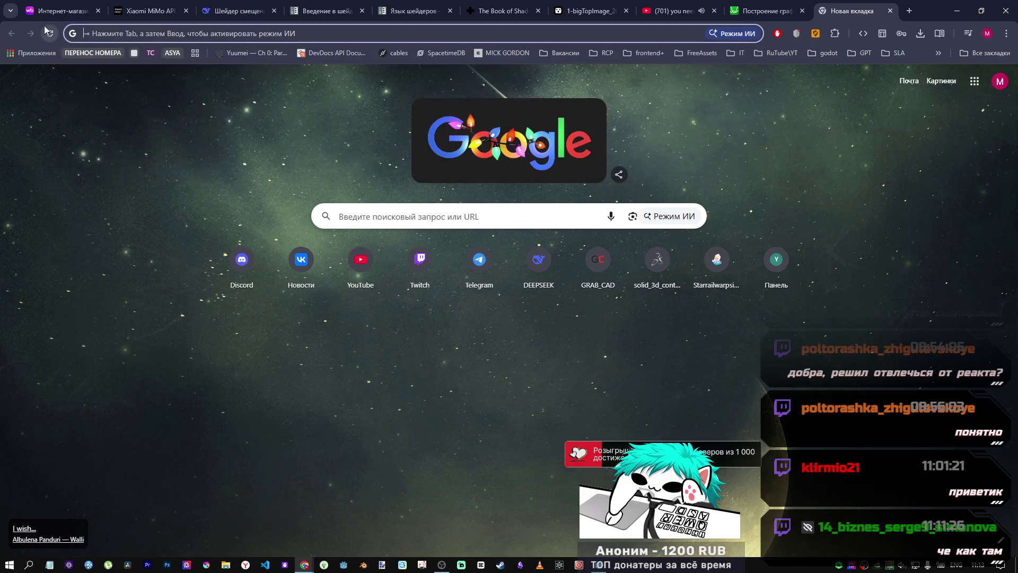
{"action": "key", "text": "ctrl+v"}
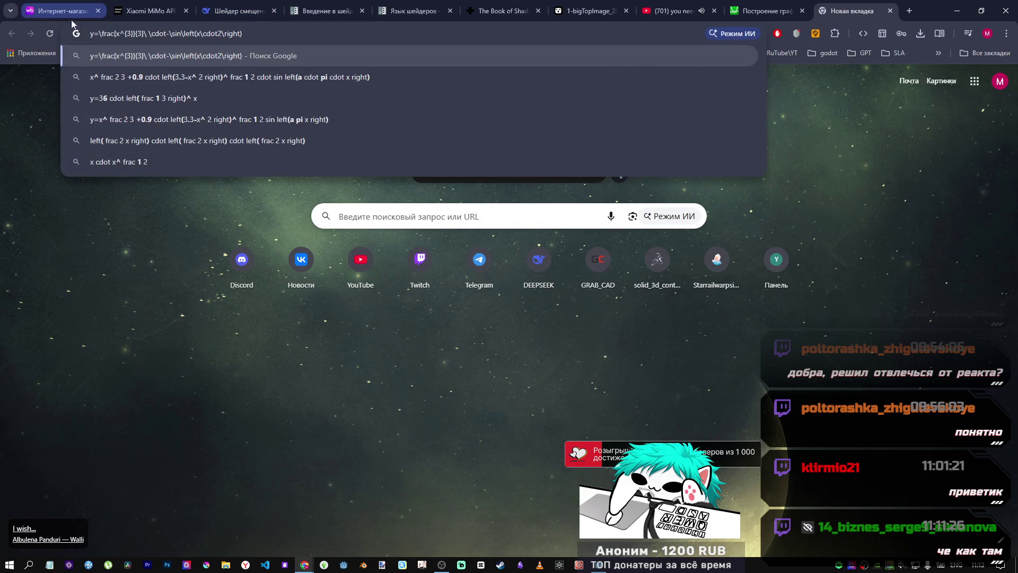
{"action": "key", "text": "ctrl+a"}
{"action": "key", "text": "BackSpace"}
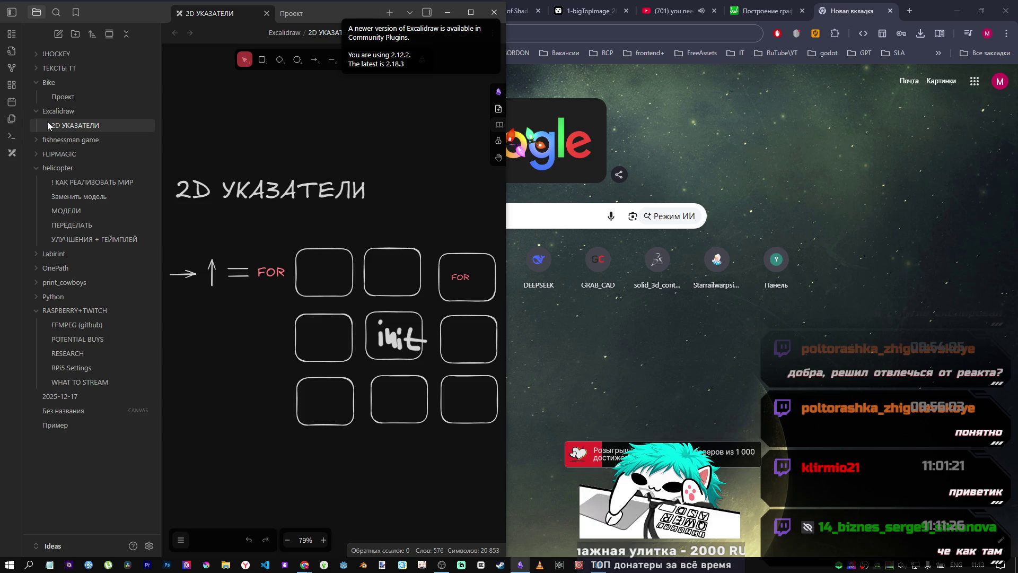
Step: Collapse the Excalidraw, Bike and RASPBERRY+TWITCH folders in Obsidian's file list
{"action": "left_click", "coordinate": [60, 111]}
{"action": "left_click", "coordinate": [64, 97]}
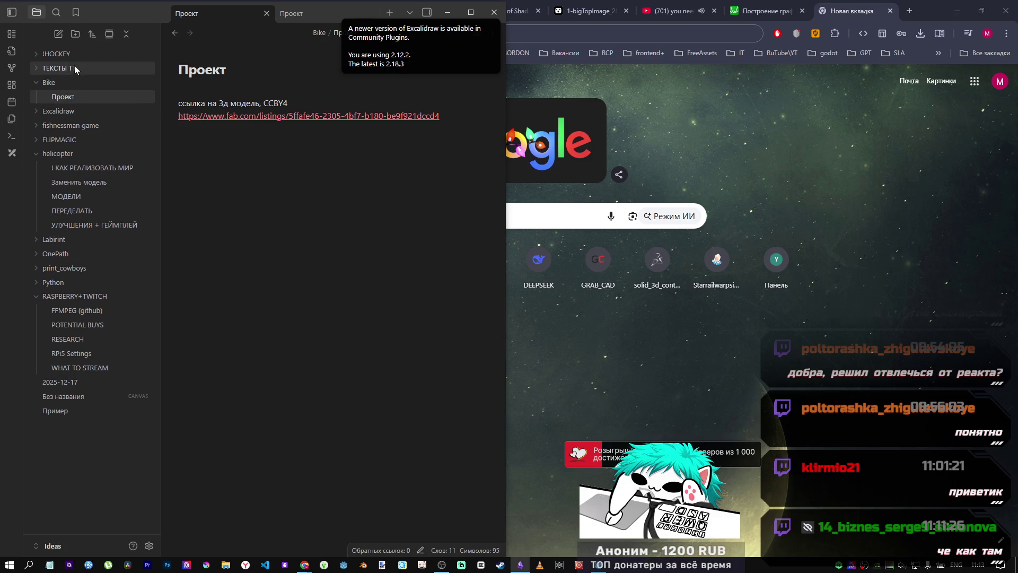
{"action": "left_click", "coordinate": [35, 81]}
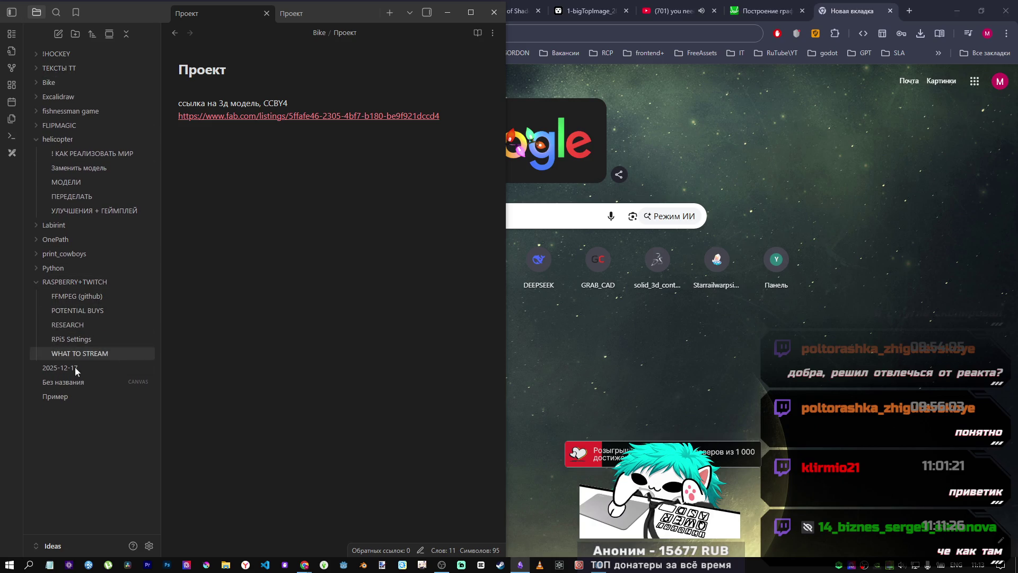
{"action": "left_click", "coordinate": [36, 282]}
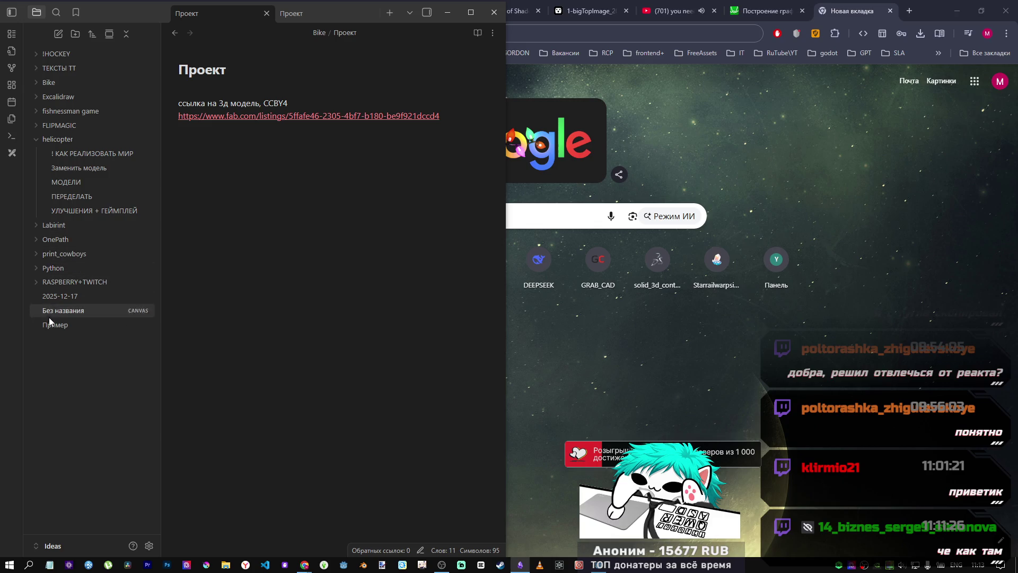
Step: Create a note titled 123, paste the formula, and start a new line with y
{"action": "left_click", "coordinate": [59, 34]}
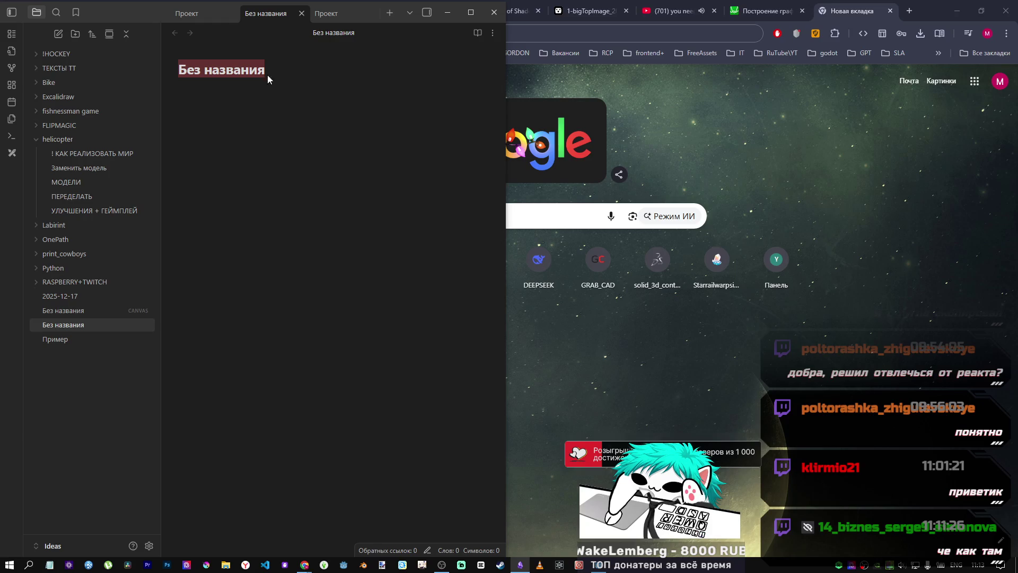
{"action": "type", "text": "123"}
{"action": "key", "text": "Return"}
{"action": "key", "text": "ctrl+v"}
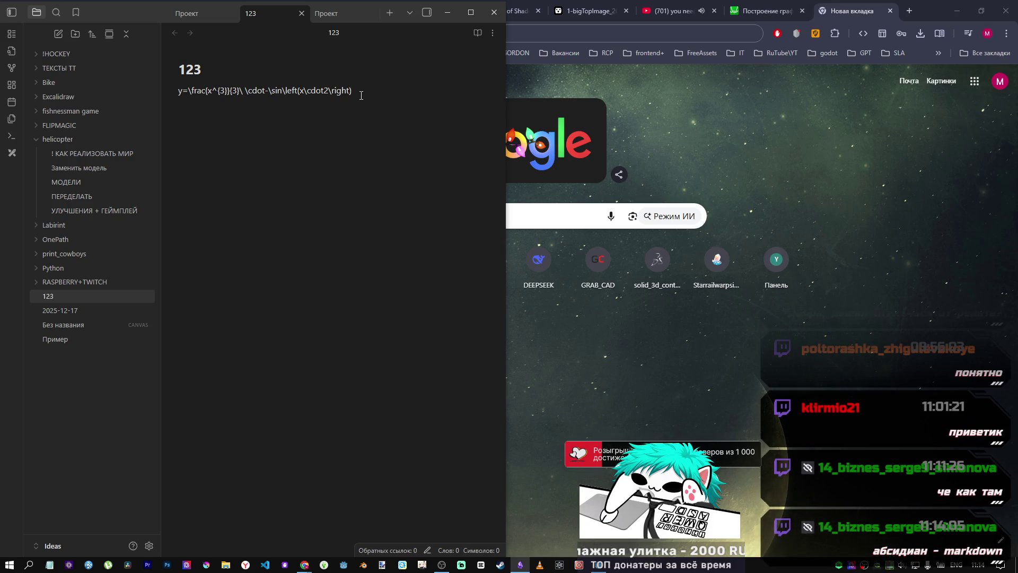
{"action": "left_click", "coordinate": [368, 117]}
{"action": "type", "text": "y ="}
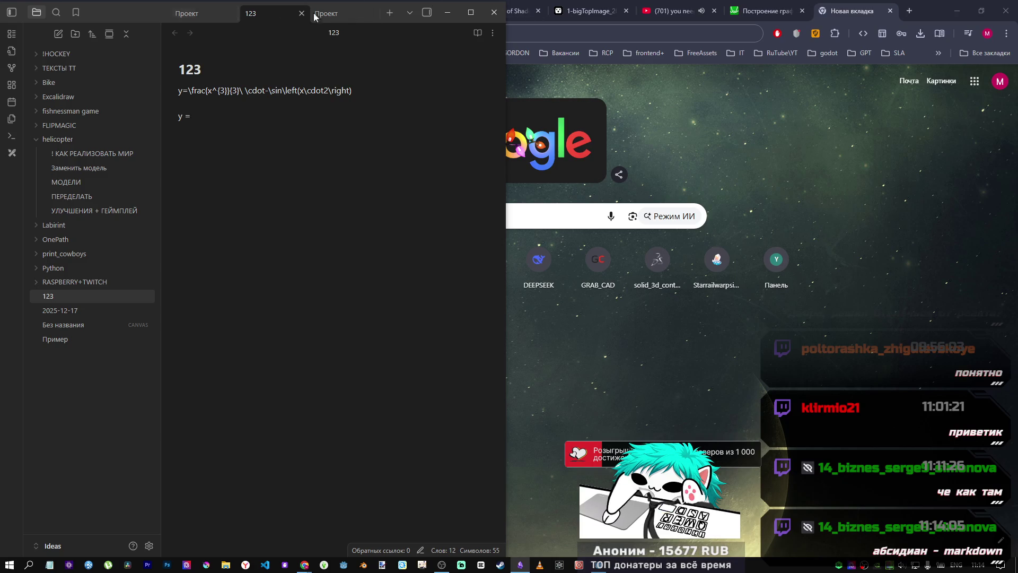
Step: Close both Проект tabs and tile Obsidian right, Chrome's Desmos tab left
{"action": "middle_click", "coordinate": [336, 17]}
{"action": "middle_click", "coordinate": [224, 12]}
{"action": "left_click_drag", "start_coordinate": [324, 11], "coordinate": [1017, 143]}
{"action": "left_click", "coordinate": [132, 210]}
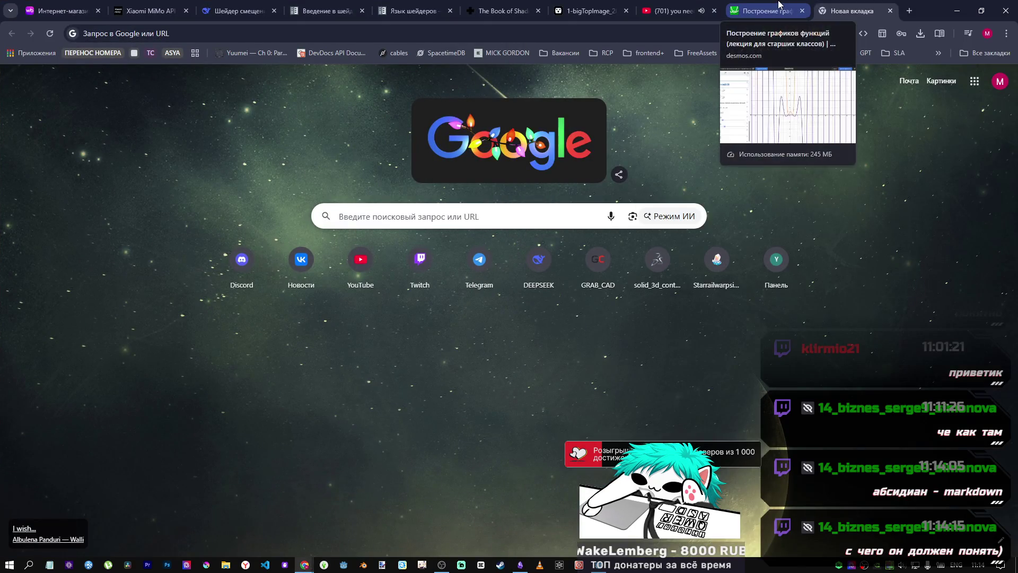
{"action": "left_click", "coordinate": [769, 11]}
{"action": "left_click", "coordinate": [982, 11]}
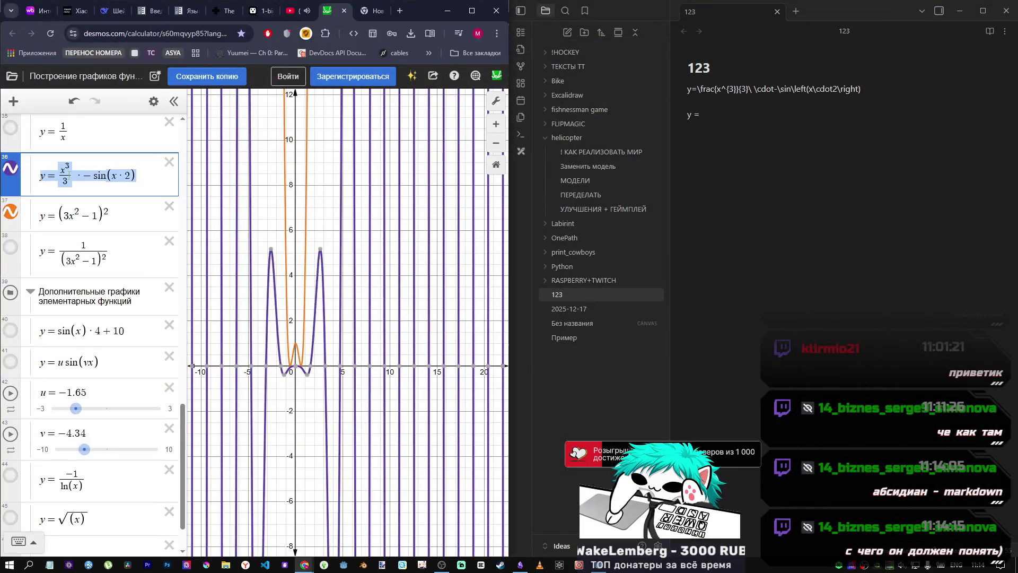
Step: Continue the y = line with x^3, clearing the stray @@ characters
{"action": "left_click", "coordinate": [762, 115]}
{"action": "type", "text": "x"}
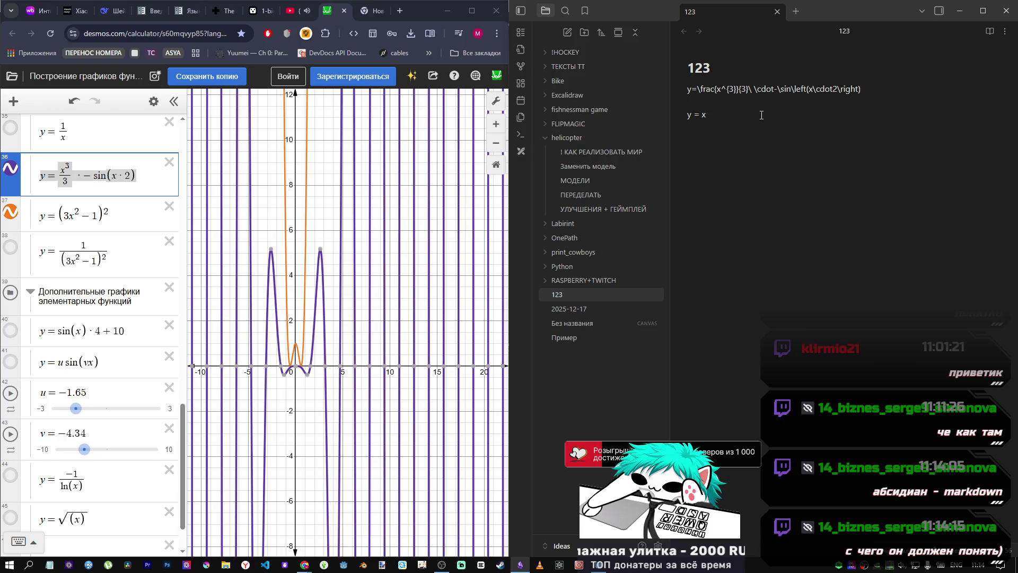
{"action": "type", "text": "3"}
{"action": "key", "text": "shift+Left"}
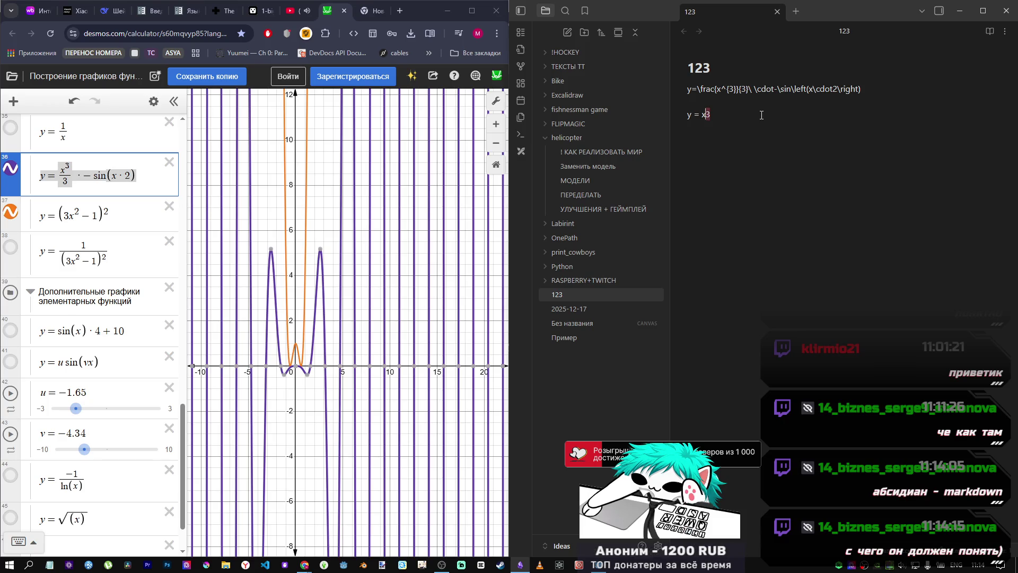
{"action": "type", "text": "^3"}
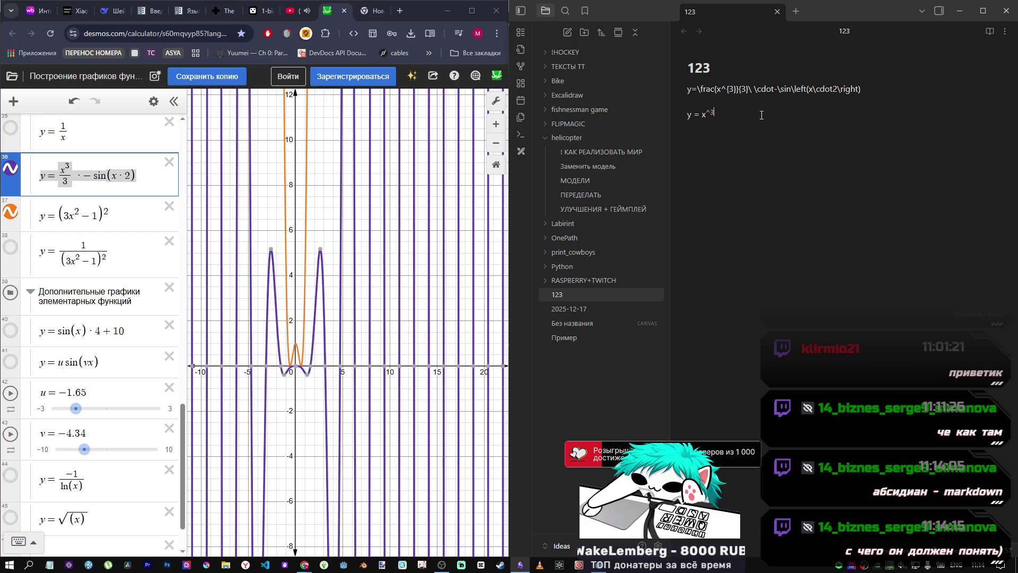
{"action": "type", "text": "@@"}
{"action": "key", "text": "BackSpace"}
{"action": "key", "text": "BackSpace"}
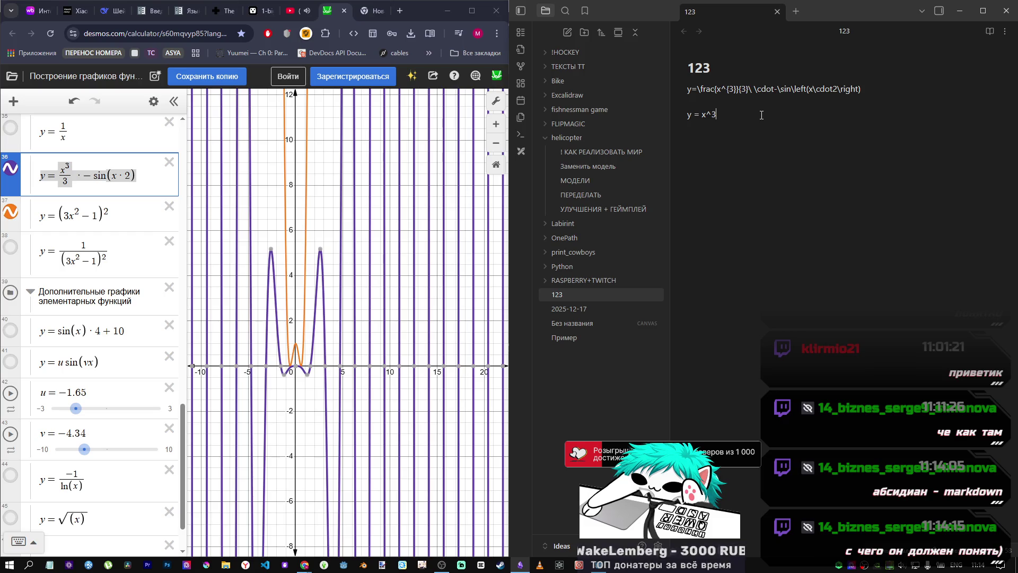
{"action": "key", "text": "Left"}
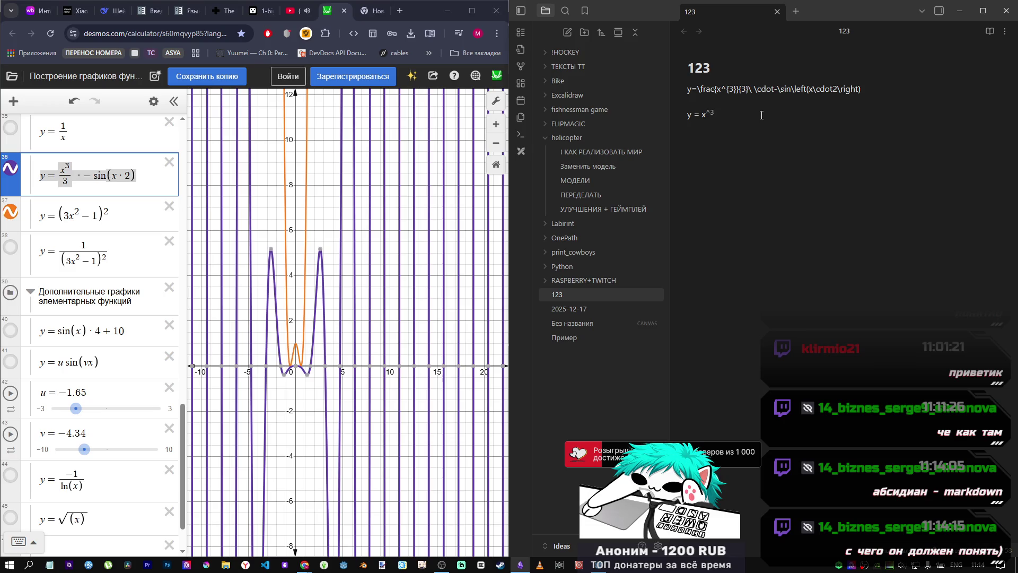
{"action": "type", "text": "/3"}
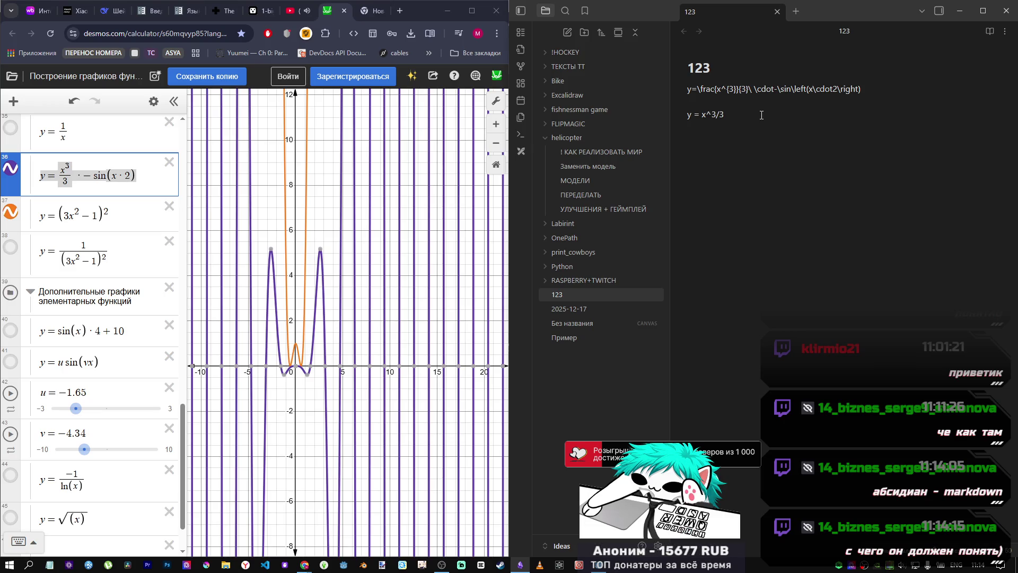
Step: Extend the line to 'y = x^3 /3 * *', undoing a stray exponent edit and line break
{"action": "key", "text": "Left"}
{"action": "key", "text": "Left"}
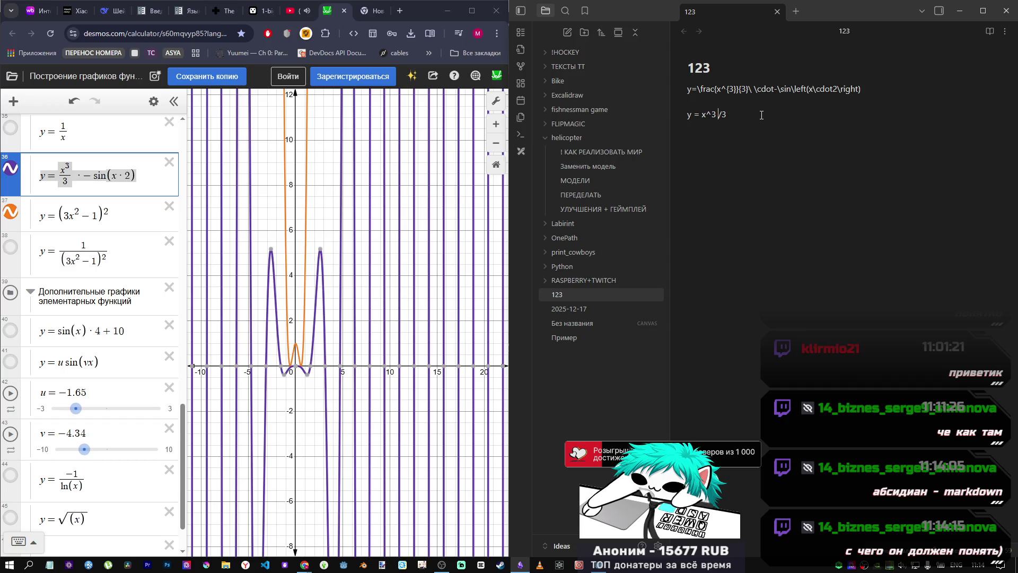
{"action": "key", "text": "shift+Left"}
{"action": "key", "text": "shift+Left"}
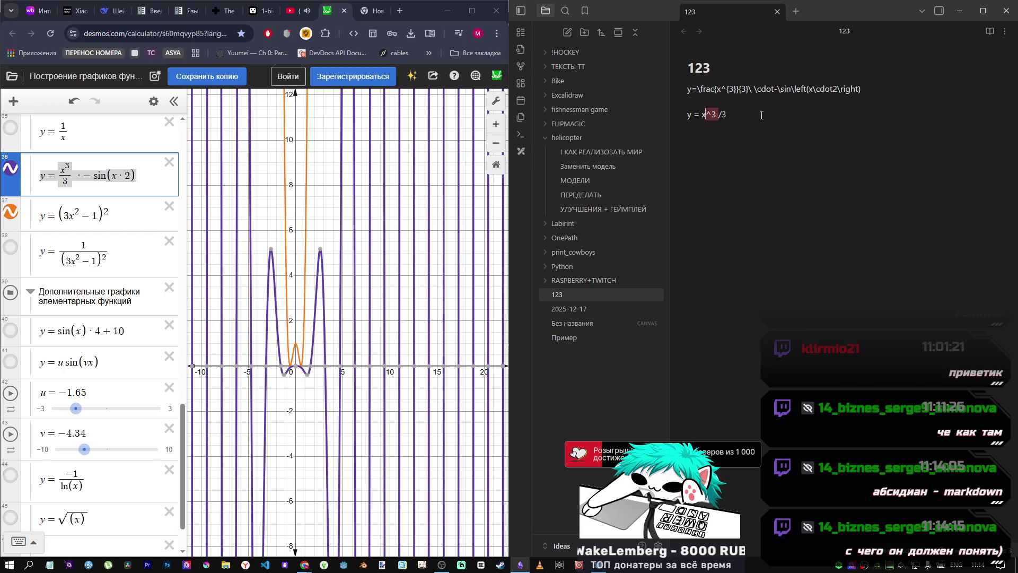
{"action": "type", "text": "^"}
{"action": "key", "text": "ctrl+z"}
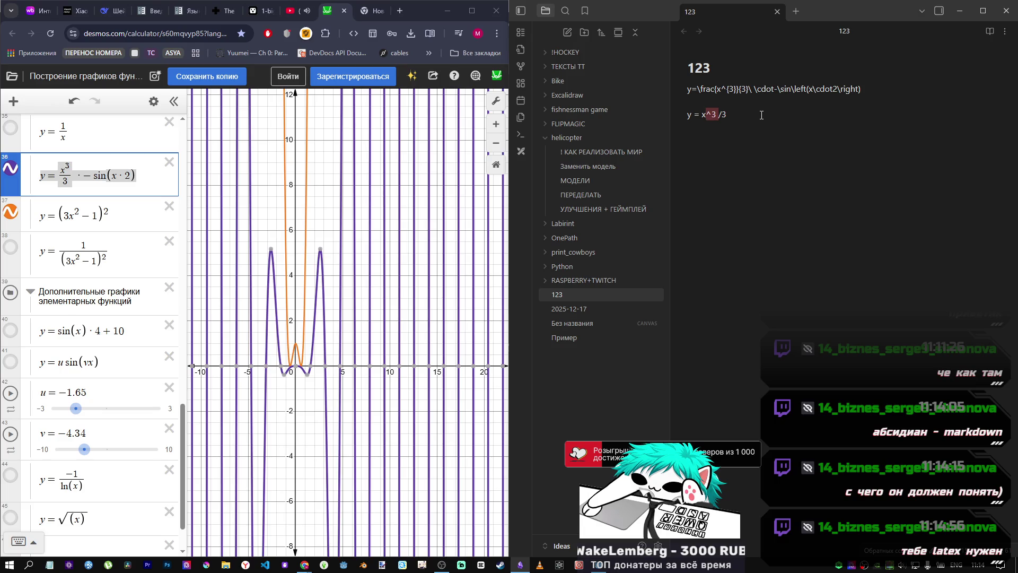
{"action": "left_click", "coordinate": [737, 125]}
{"action": "type", "text": "*"}
{"action": "double_click", "coordinate": [710, 115]}
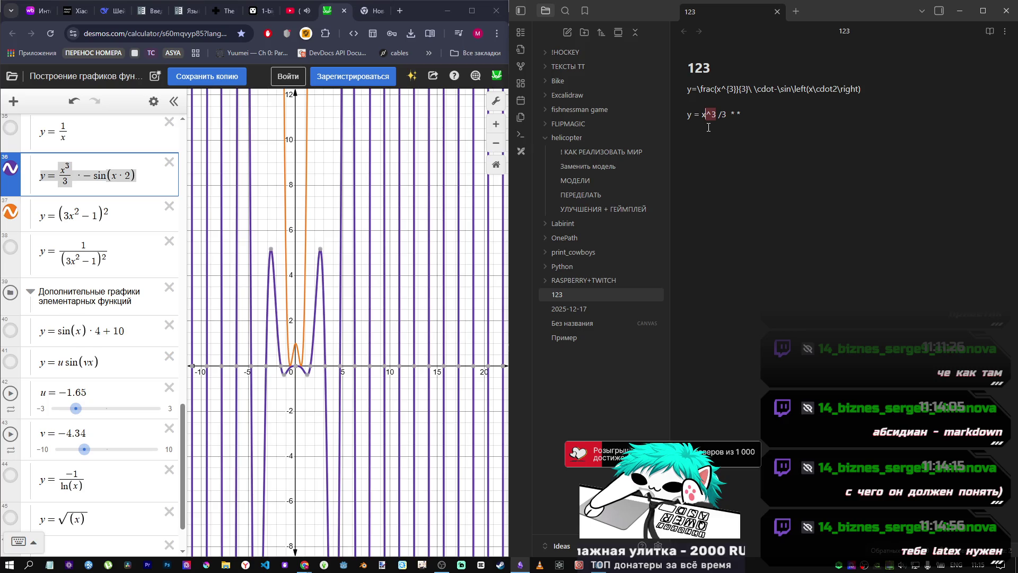
{"action": "left_click", "coordinate": [709, 128]}
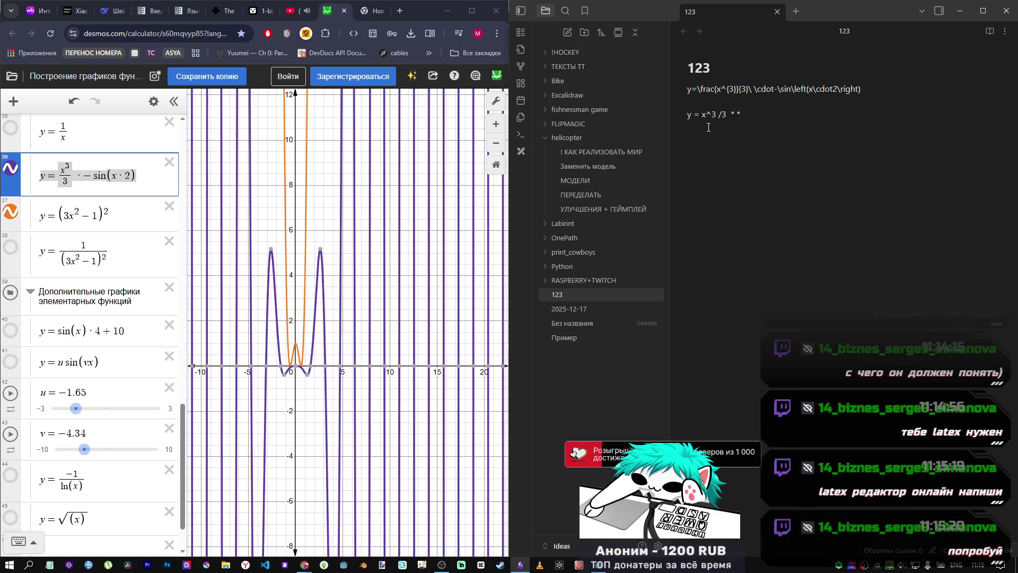
{"action": "key", "text": "Return"}
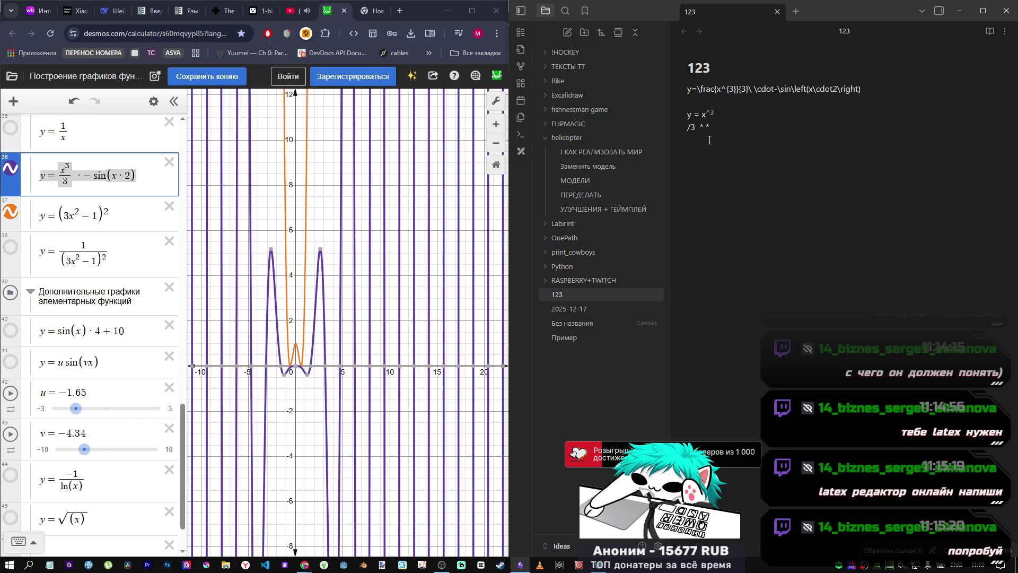
{"action": "key", "text": "Home"}
{"action": "key", "text": "BackSpace"}
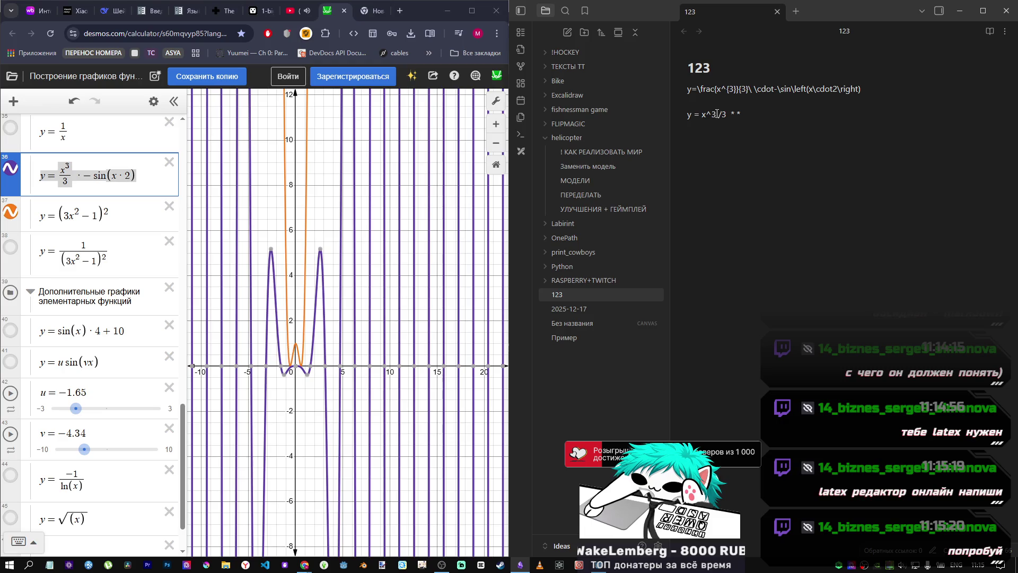
{"action": "left_click_drag", "start_coordinate": [716, 114], "coordinate": [709, 113]}
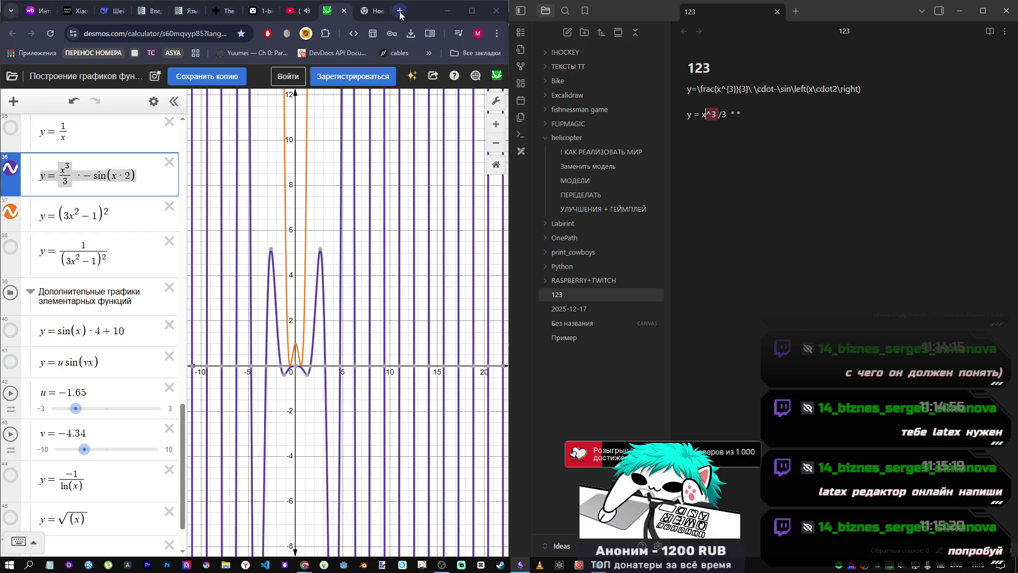
Step: Search Google for 'latex online editor' from the new tab
{"action": "left_click", "coordinate": [371, 13]}
{"action": "left_click", "coordinate": [221, 34]}
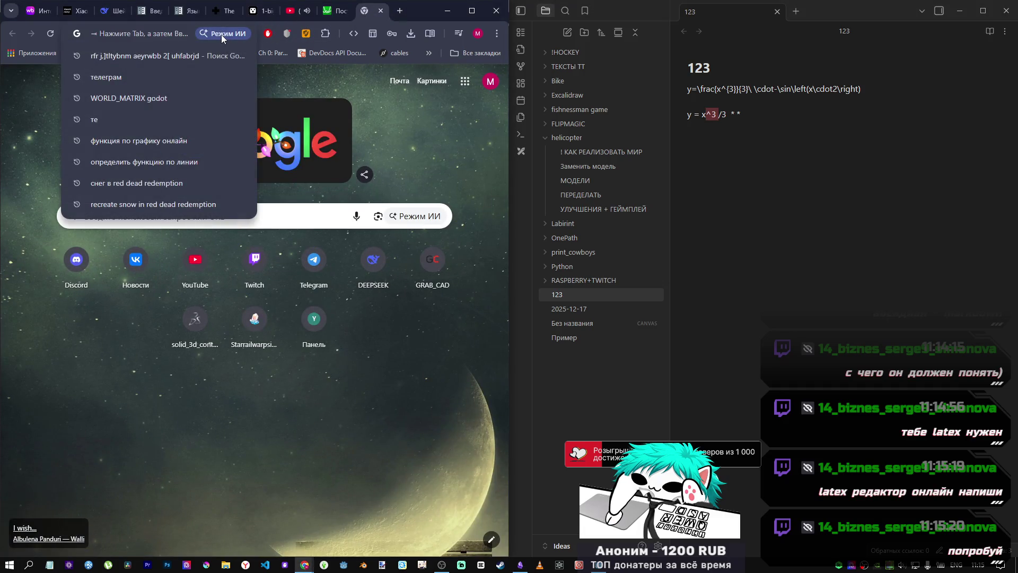
{"action": "type", "text": "latexz"}
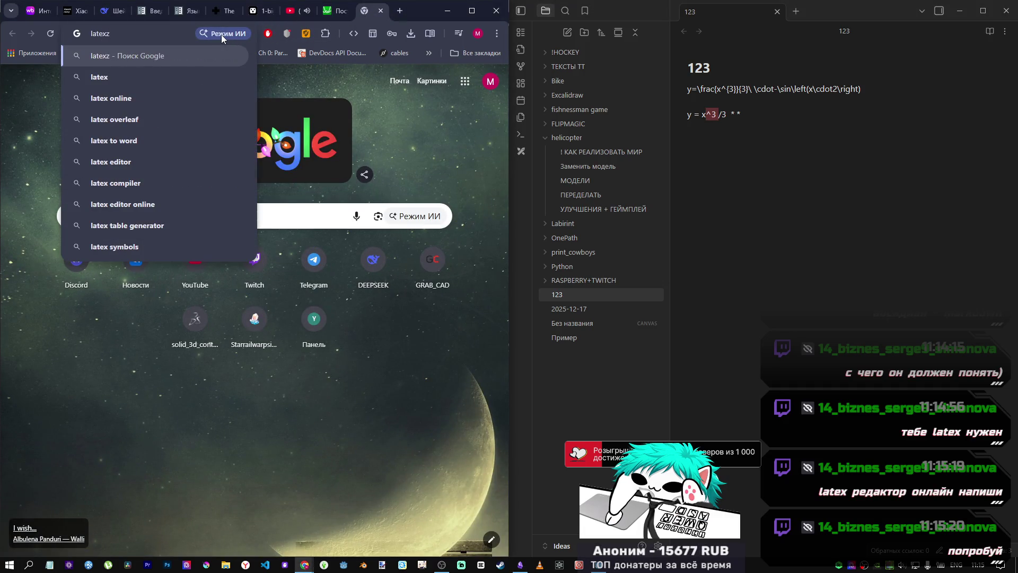
{"action": "key", "text": "BackSpace"}
{"action": "type", "text": " online"}
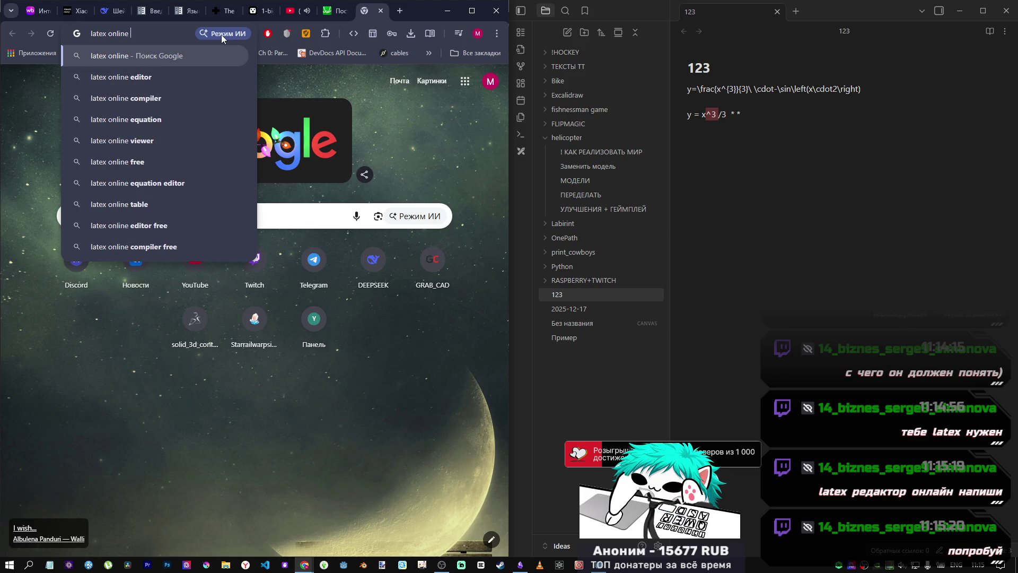
{"action": "key", "text": "Down"}
{"action": "key", "text": "Return"}
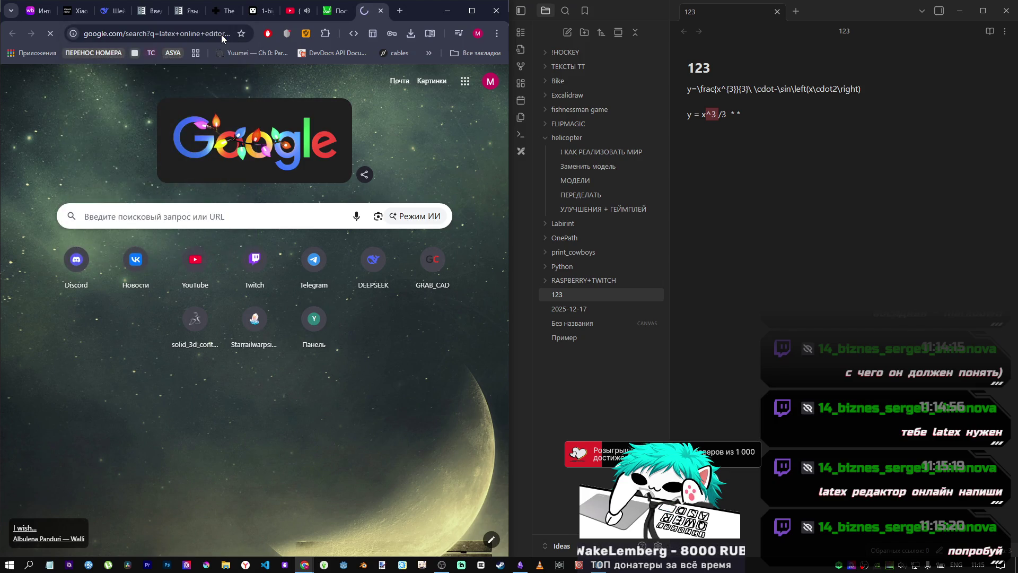
Step: Check the Overleaf result, then open the Online LaTeX Equation Editor result instead
{"action": "left_click", "coordinate": [106, 182]}
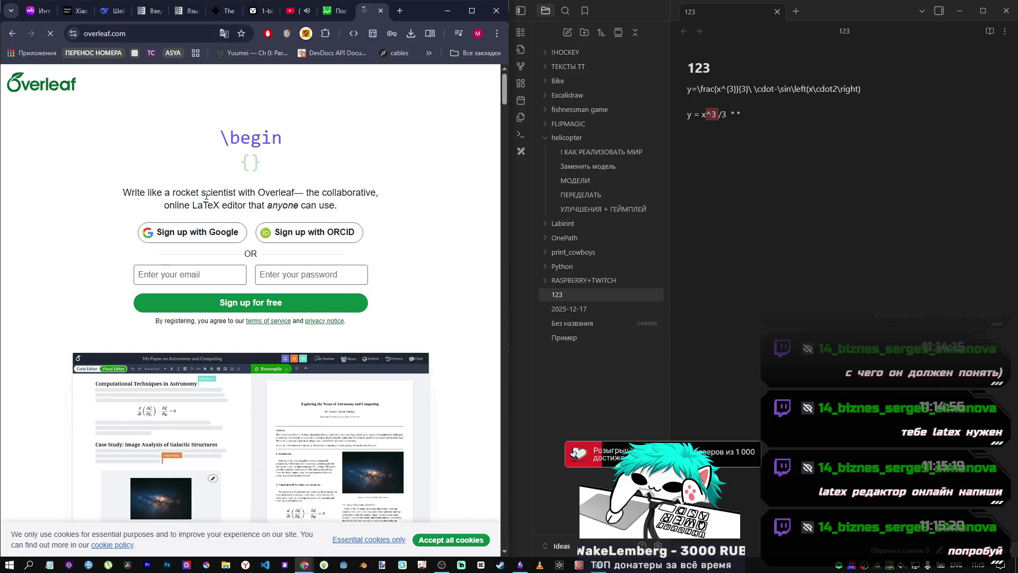
{"action": "scroll", "coordinate": [206, 196], "scroll_direction": "down", "scroll_amount": 15}
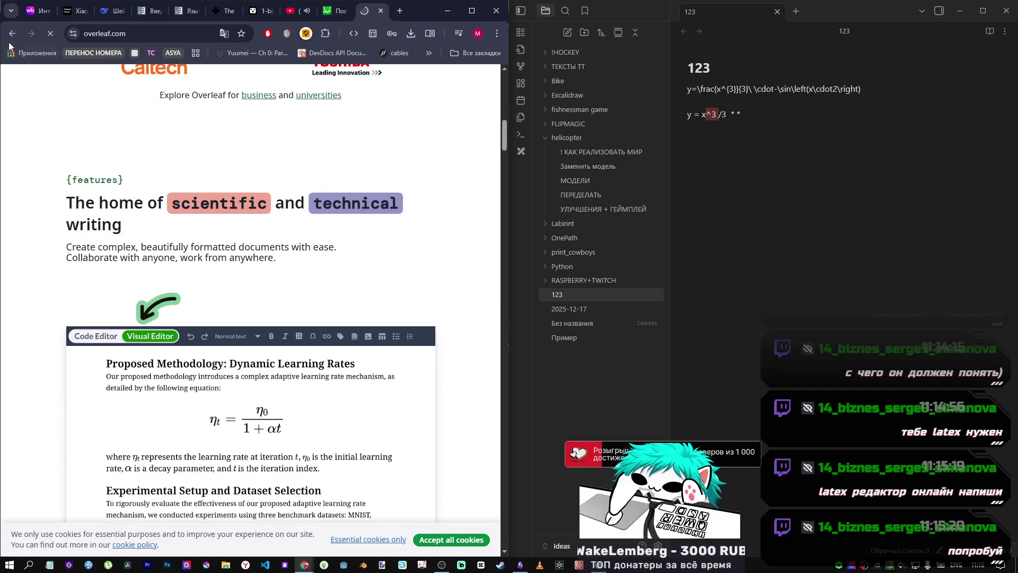
{"action": "left_click", "coordinate": [12, 33]}
{"action": "left_click", "coordinate": [109, 281]}
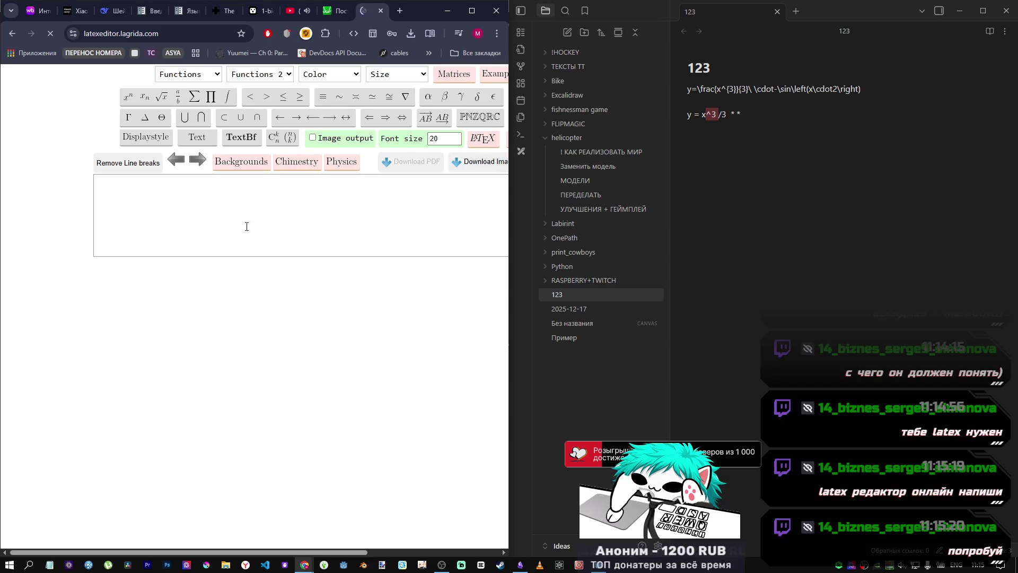
Step: Enter y=x^3 in the LaTeX editor input so the preview renders y = x³
{"action": "left_click", "coordinate": [233, 187]}
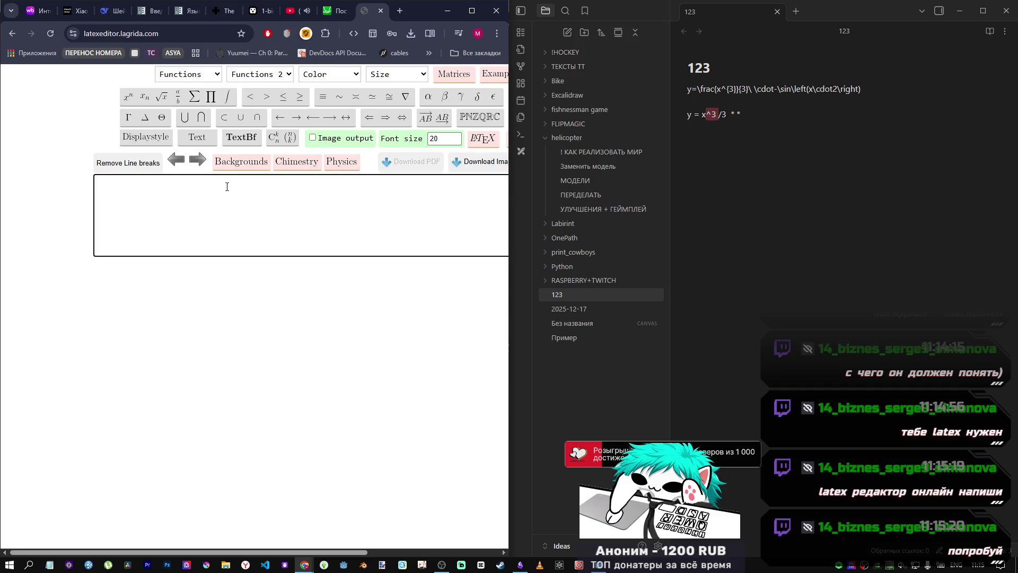
{"action": "type", "text": "y=x"}
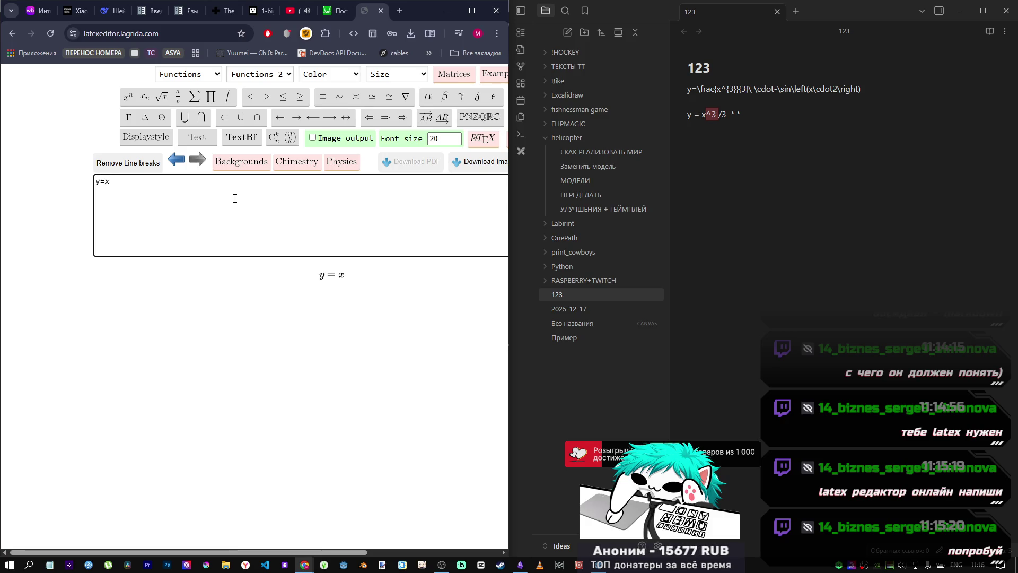
{"action": "type", "text": "#"}
{"action": "key", "text": "BackSpace"}
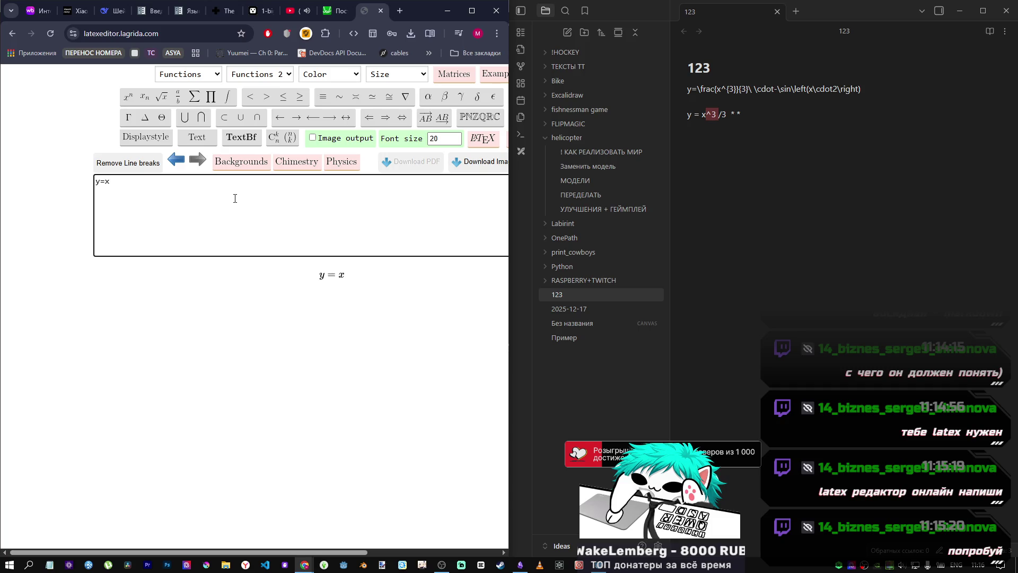
{"action": "type", "text": "^3"}
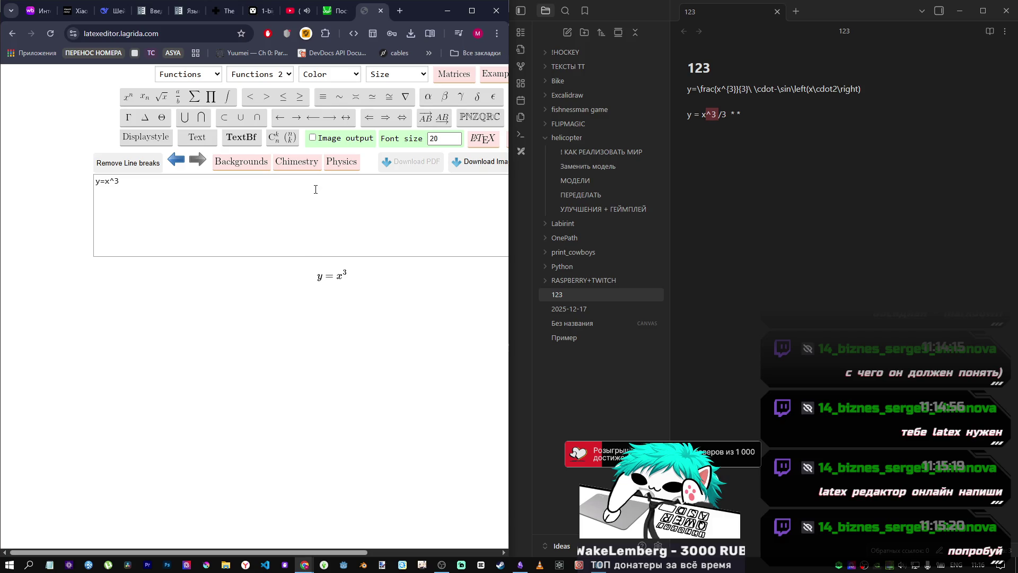
Step: Check the formula in the Obsidian note, then go back to the browser
{"action": "left_click", "coordinate": [785, 169]}
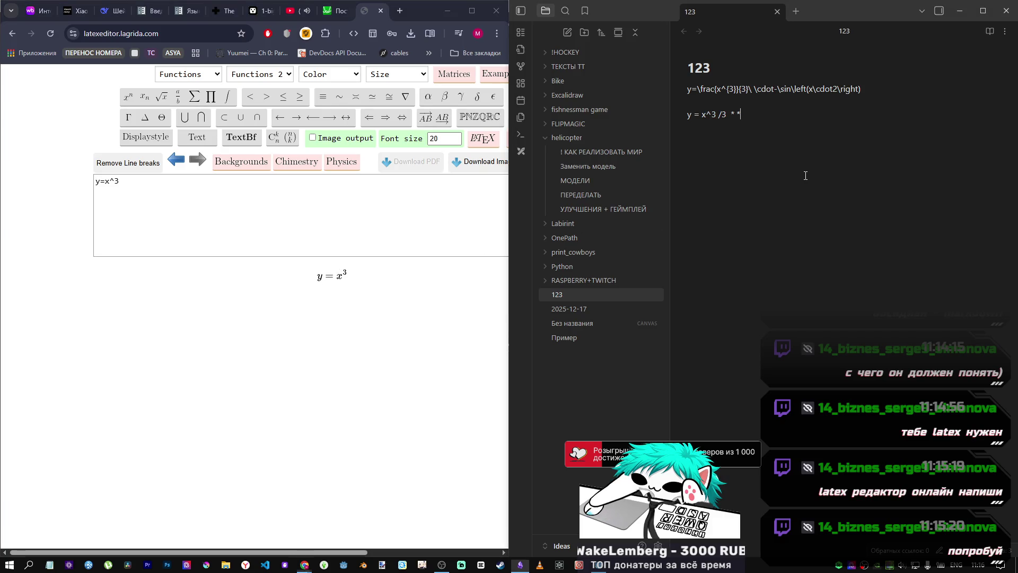
{"action": "right_click", "coordinate": [784, 169]}
{"action": "left_click", "coordinate": [775, 170]}
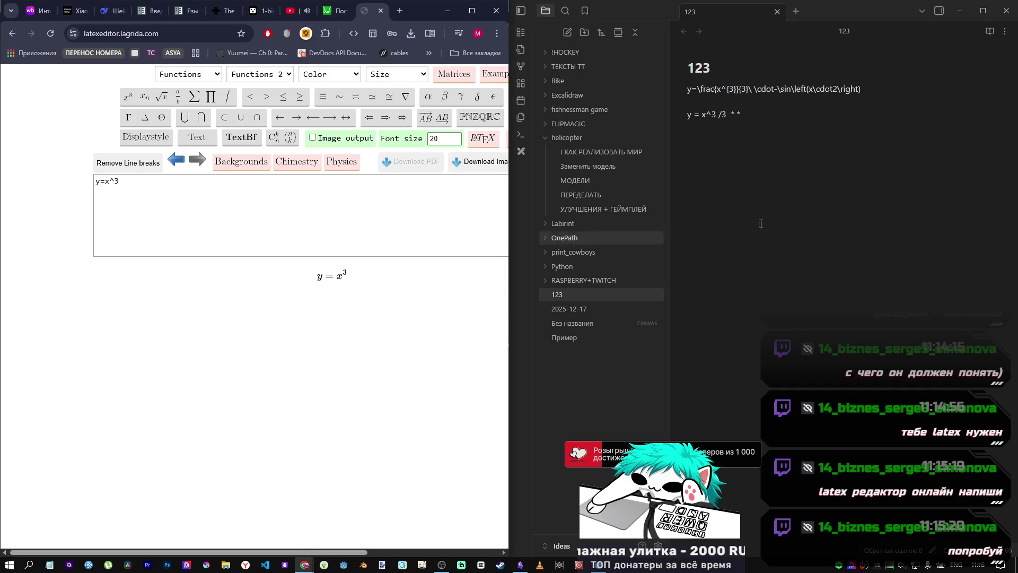
{"action": "right_click", "coordinate": [845, 215]}
{"action": "left_click", "coordinate": [437, 311]}
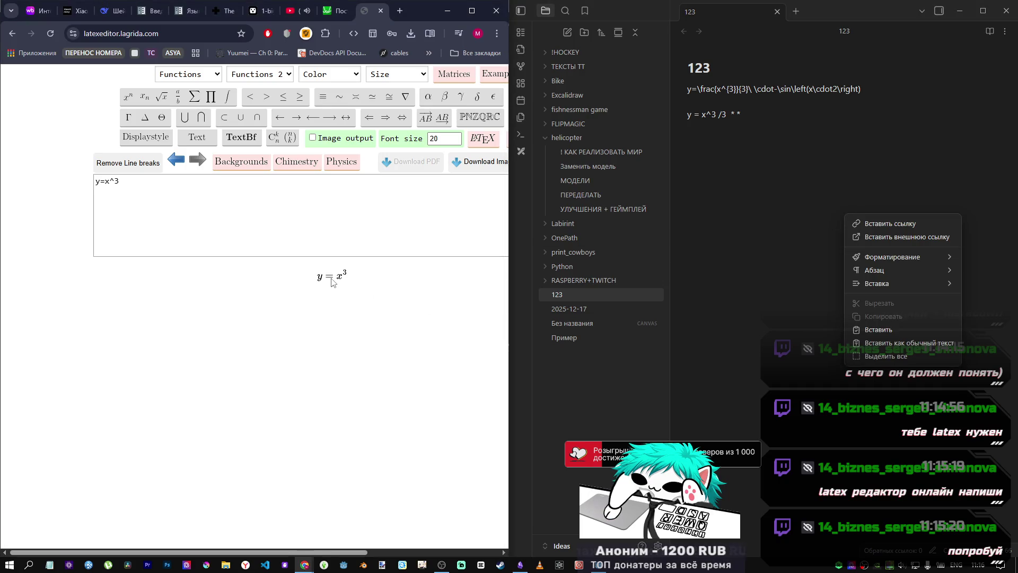
Step: Inspect the MathJax options menu on the rendered formula, close it, and resume editing
{"action": "right_click", "coordinate": [341, 276]}
{"action": "left_click", "coordinate": [341, 277]}
{"action": "right_click", "coordinate": [331, 282]}
{"action": "mouse_move", "coordinate": [371, 288]}
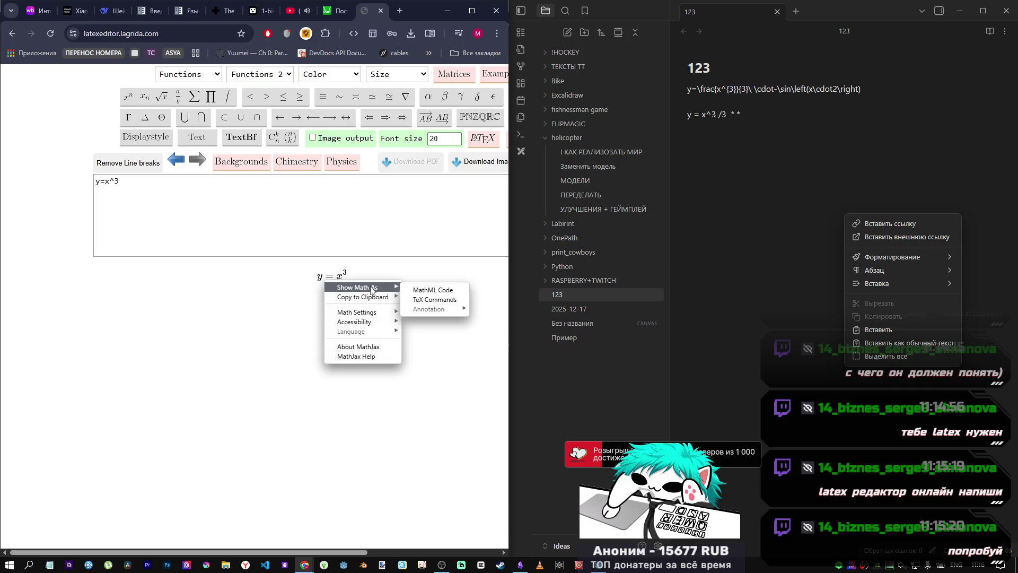
{"action": "mouse_move", "coordinate": [377, 312]}
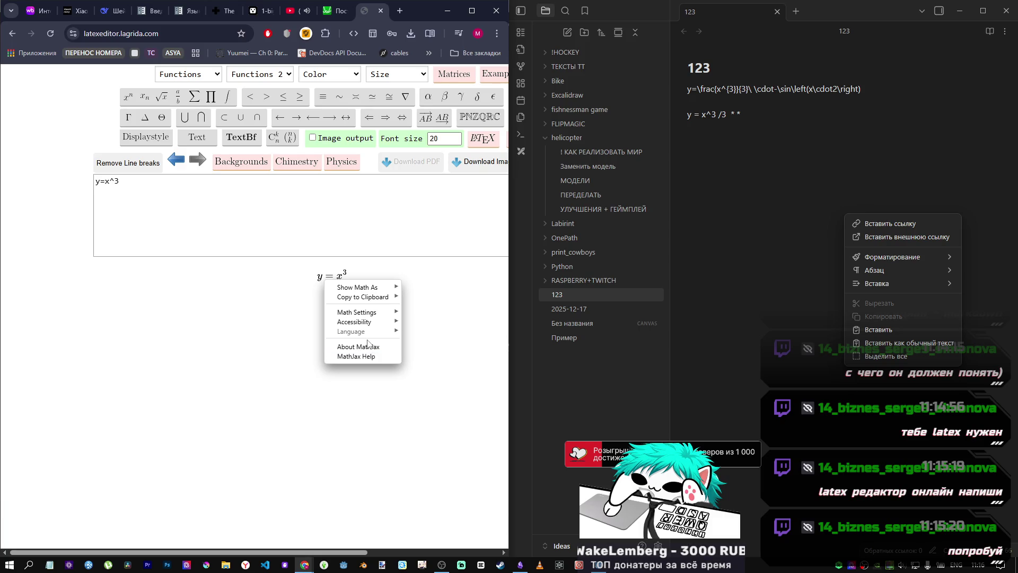
{"action": "left_click", "coordinate": [434, 218]}
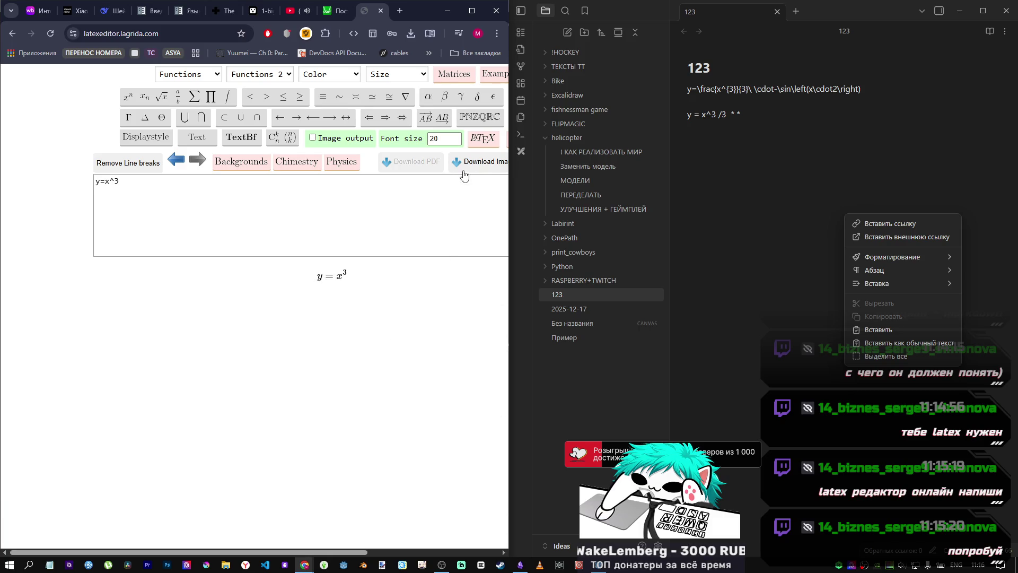
{"action": "left_click", "coordinate": [229, 196]}
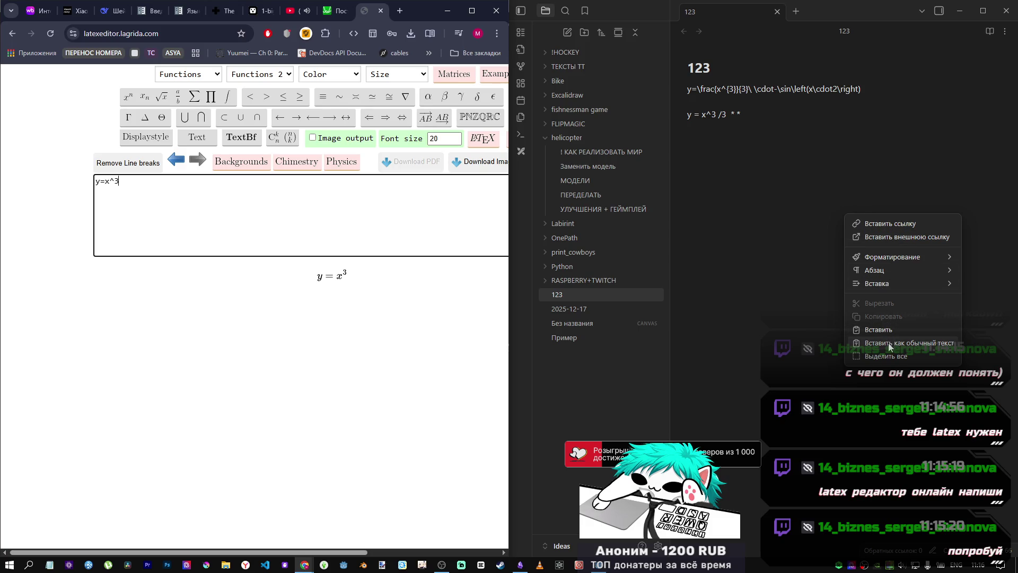
{"action": "left_click", "coordinate": [761, 238]}
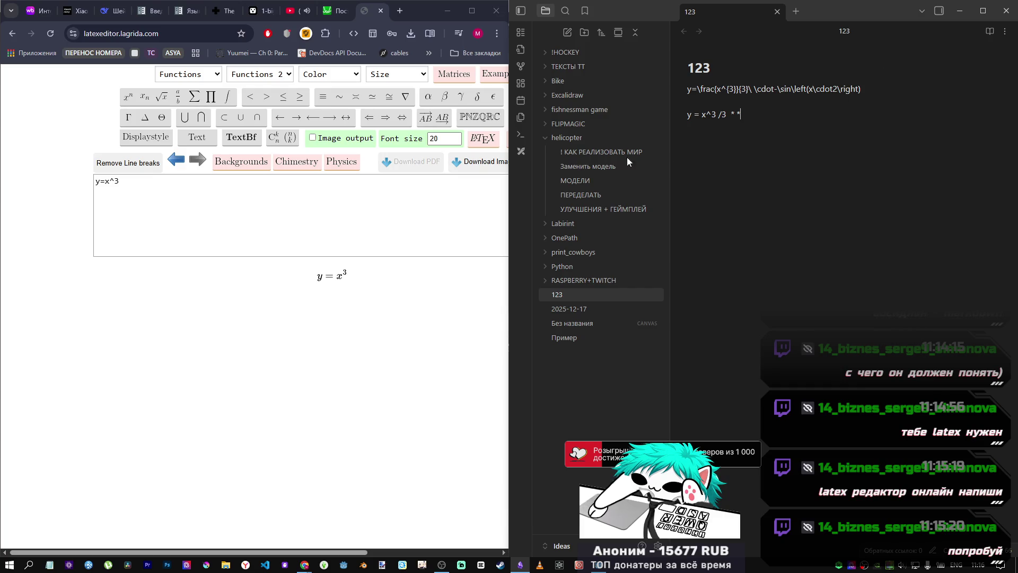
{"action": "left_click", "coordinate": [301, 196]}
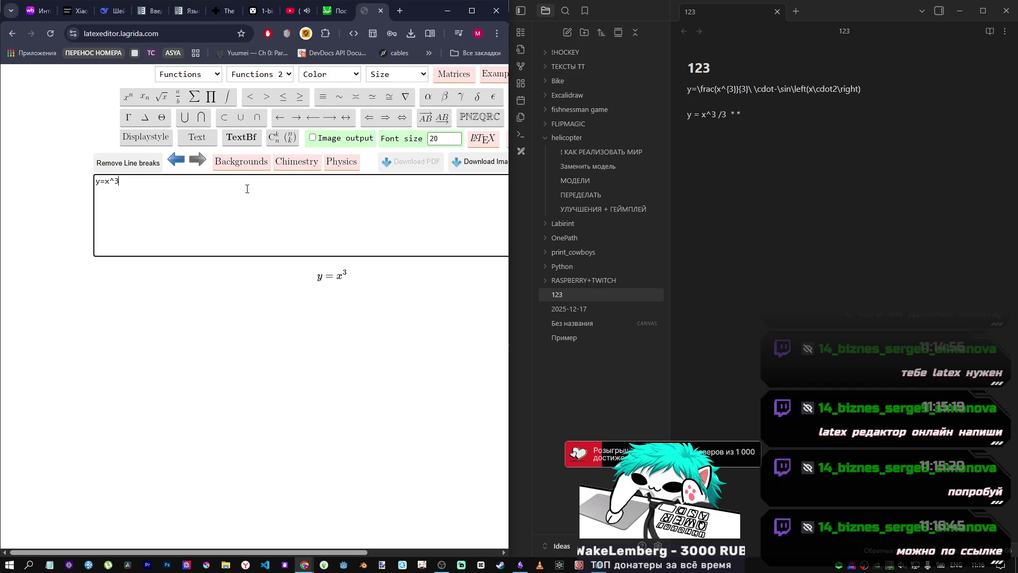
Step: Close the side-by-side viewing tip in Desmos and return to the LaTeX editor tab
{"action": "key", "text": "ctrl+shift+Tab"}
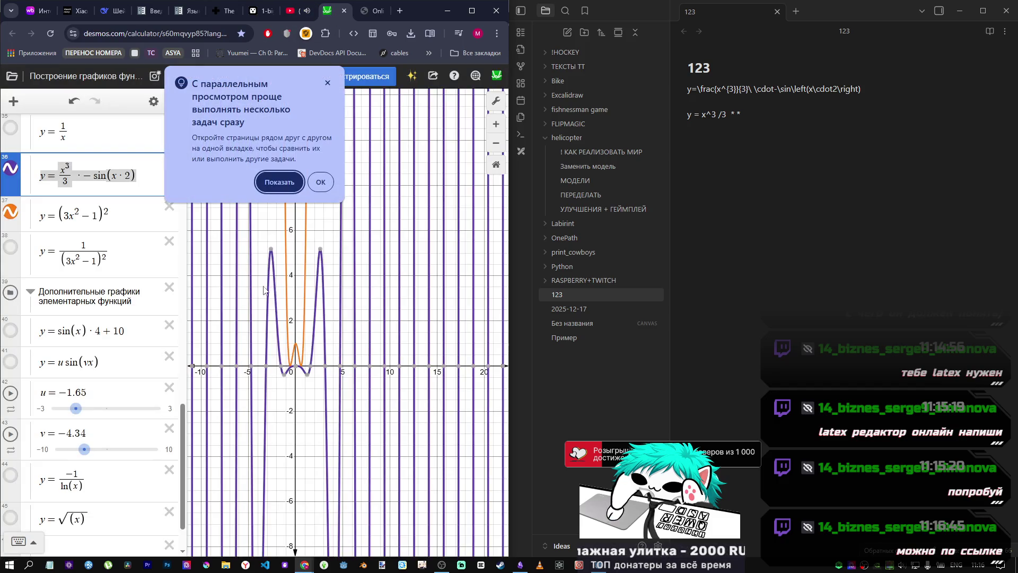
{"action": "left_click", "coordinate": [325, 84]}
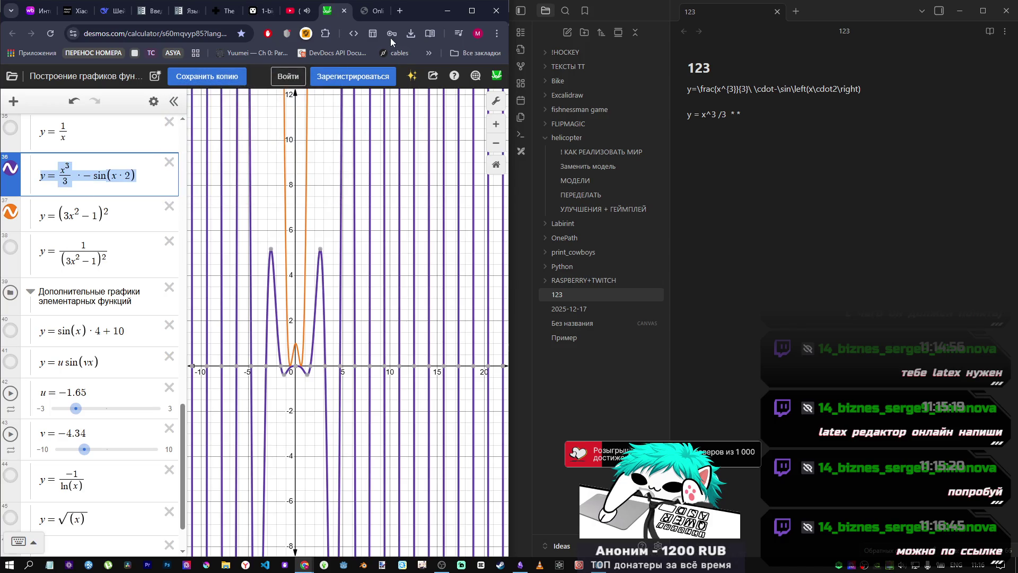
{"action": "left_click", "coordinate": [368, 10]}
Step: Extend the formula to y=(x^3/3) * by adding /3 and wrapping it in parentheses
{"action": "type", "text": "/3"}
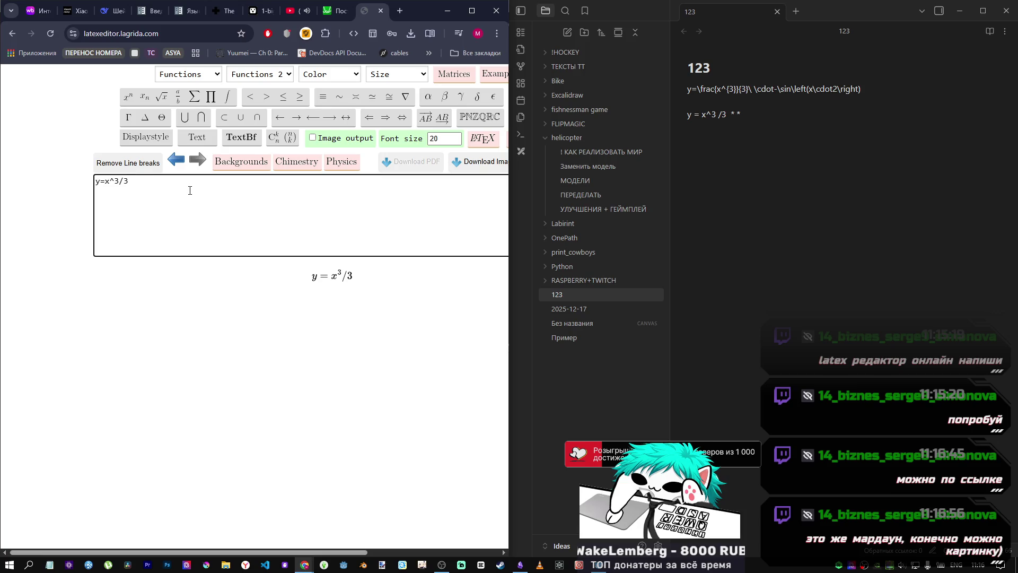
{"action": "type", "text": " *"}
{"action": "key", "text": "BackSpace"}
{"action": "key", "text": "BackSpace"}
{"action": "type", "text": ")"}
{"action": "key", "text": "Home"}
{"action": "key", "text": "Right"}
{"action": "key", "text": "Right"}
{"action": "type", "text": "()"}
{"action": "left_click", "coordinate": [188, 191]}
{"action": "left_click", "coordinate": [112, 180]}
{"action": "key", "text": "BackSpace"}
{"action": "left_click", "coordinate": [141, 204]}
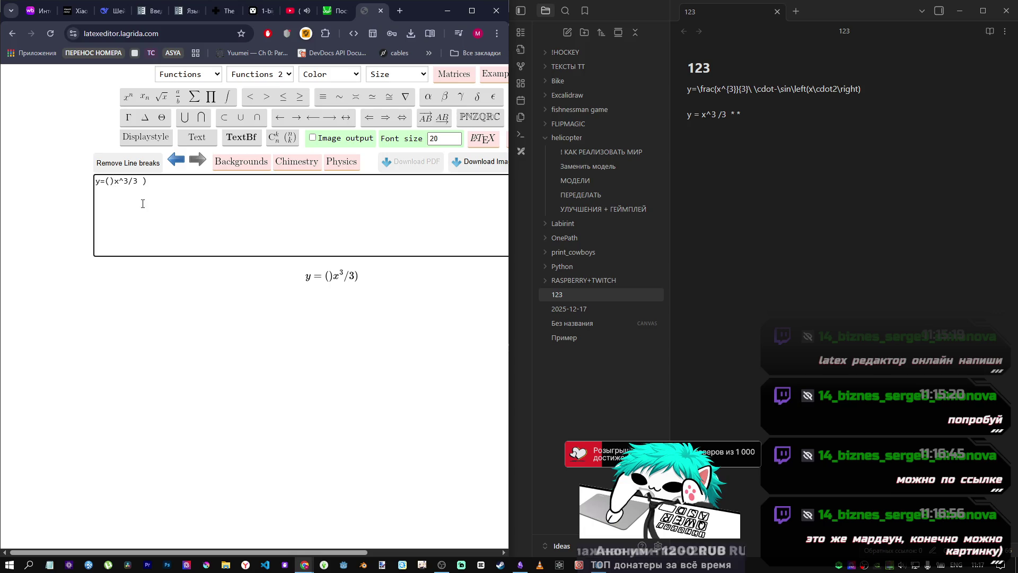
{"action": "type", "text": "*"}
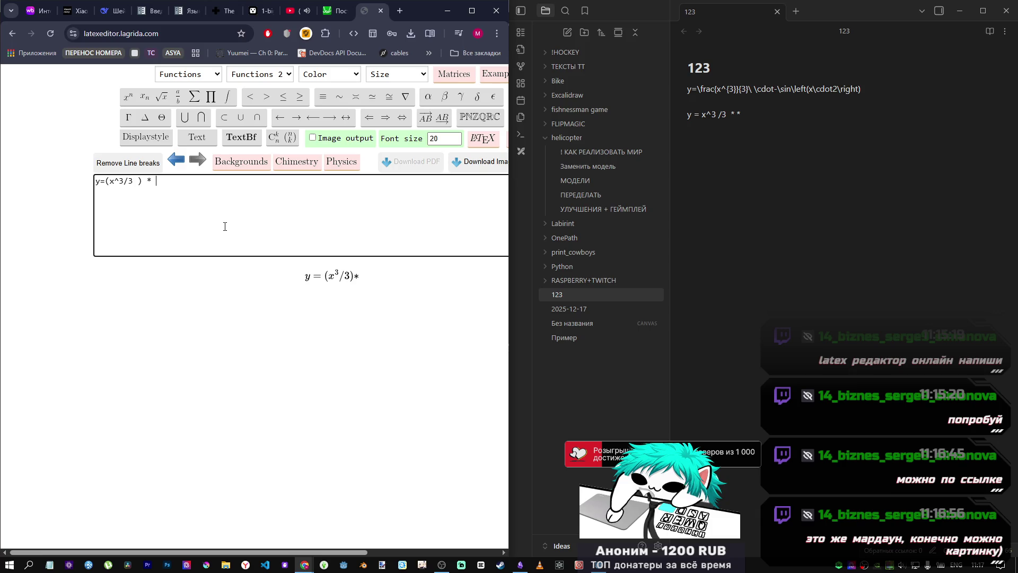
Step: Append -sin(x*2) to match the Desmos expression, then select the sine part
{"action": "left_click", "coordinate": [334, 12]}
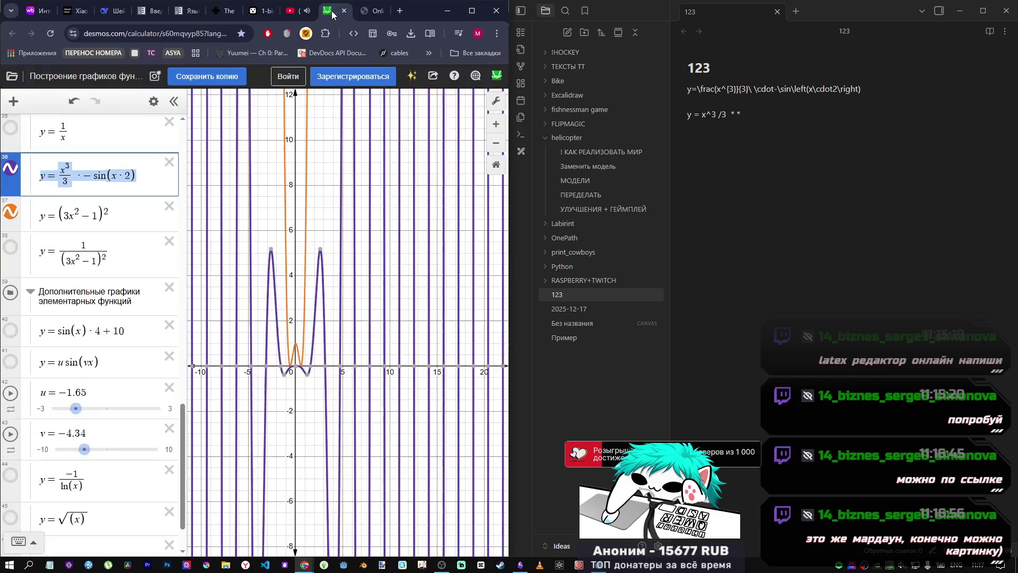
{"action": "left_click", "coordinate": [373, 11]}
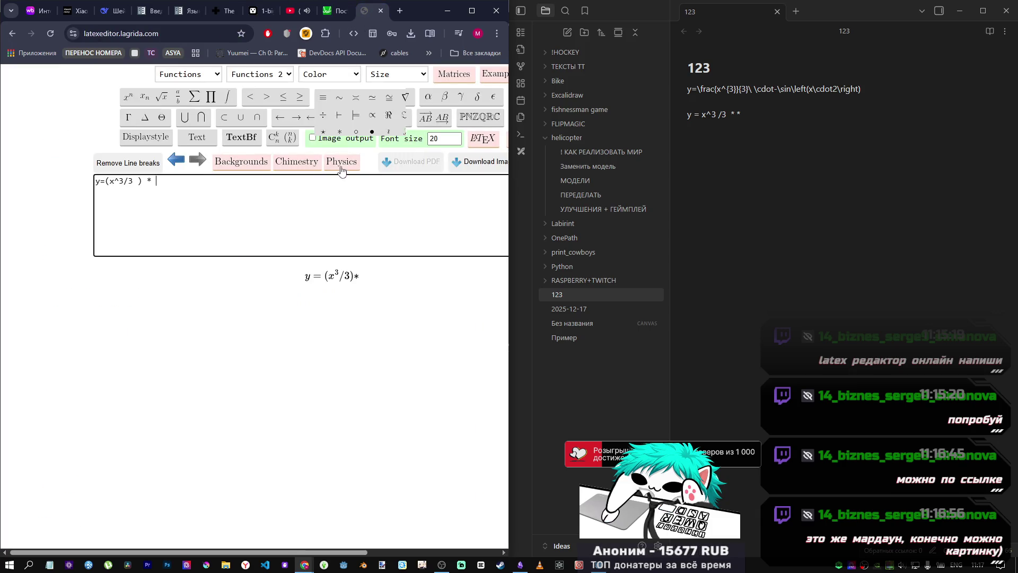
{"action": "type", "text": "-sin*"}
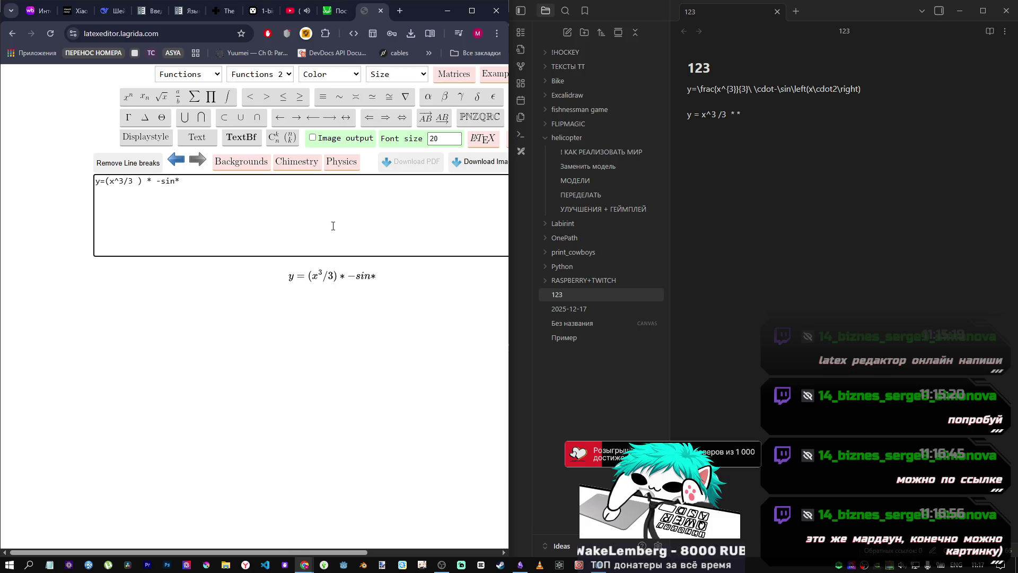
{"action": "key", "text": "BackSpace"}
{"action": "type", "text": "("}
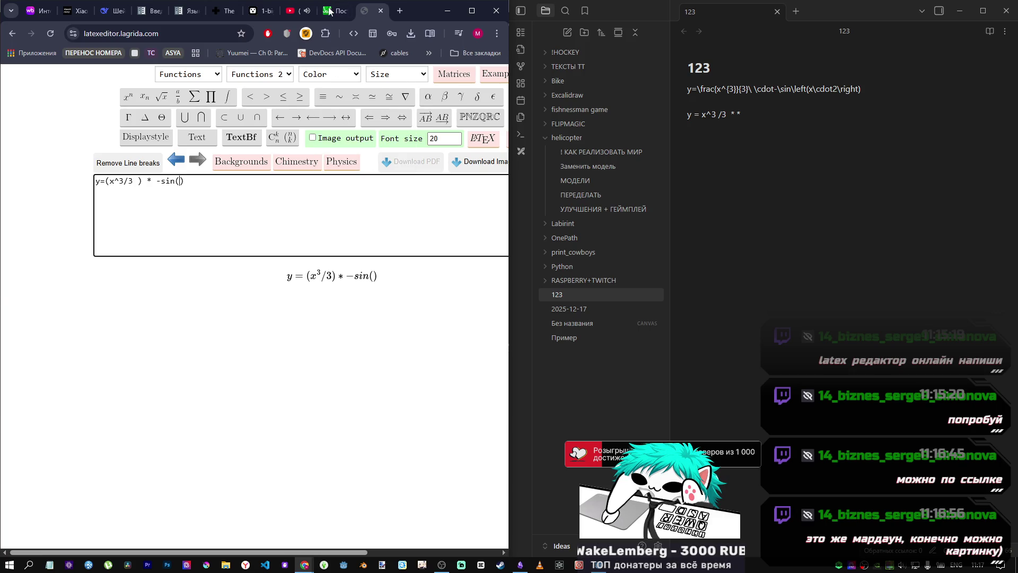
{"action": "left_click", "coordinate": [328, 9]}
{"action": "left_click", "coordinate": [366, 12]}
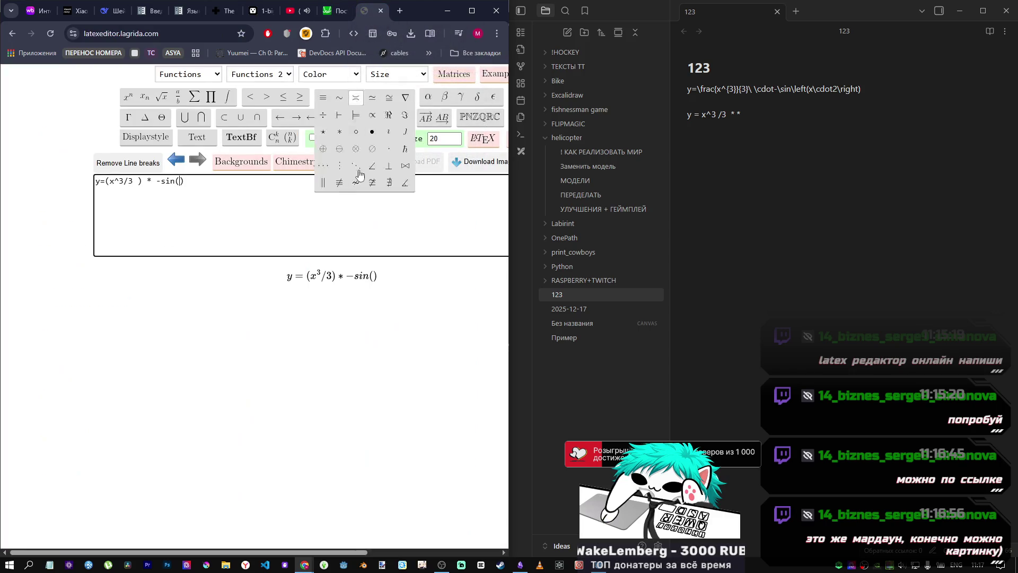
{"action": "type", "text": "x*2"}
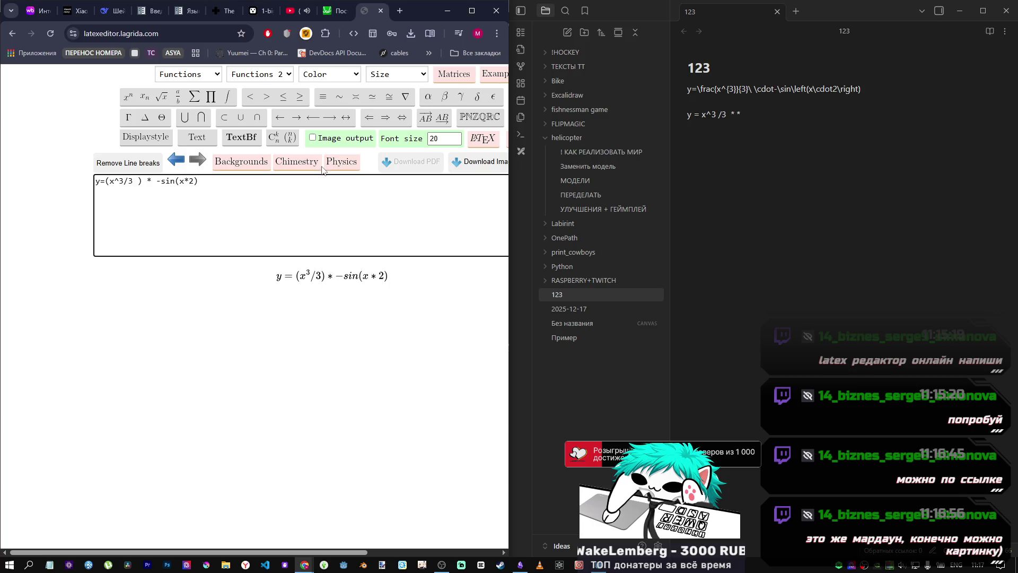
{"action": "mouse_move", "coordinate": [202, 182]}
{"action": "left_mouse_down"}
{"action": "mouse_move", "coordinate": [90, 186]}
{"action": "mouse_move", "coordinate": [163, 184]}
{"action": "mouse_move", "coordinate": [133, 185]}
{"action": "left_mouse_up"}
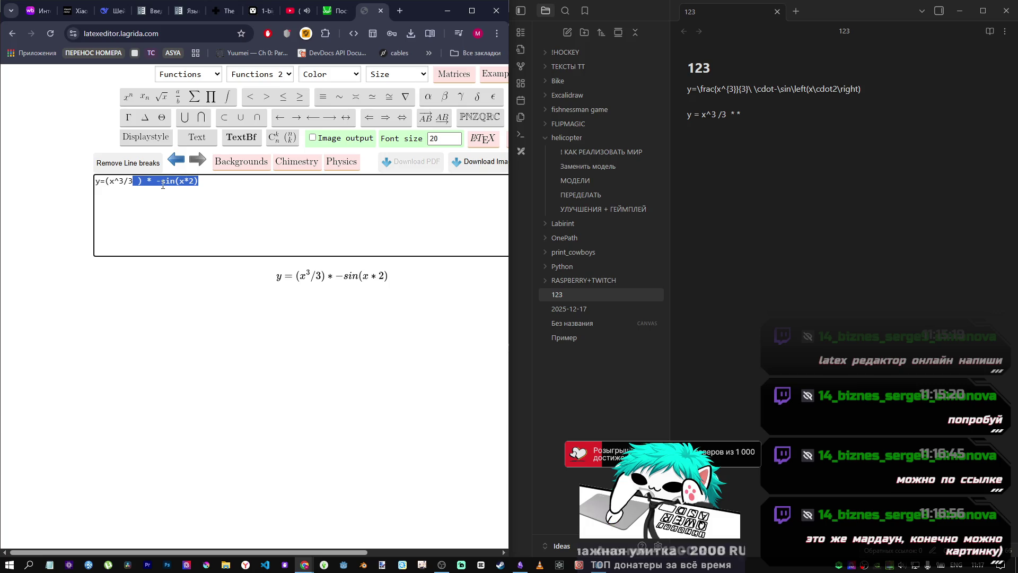